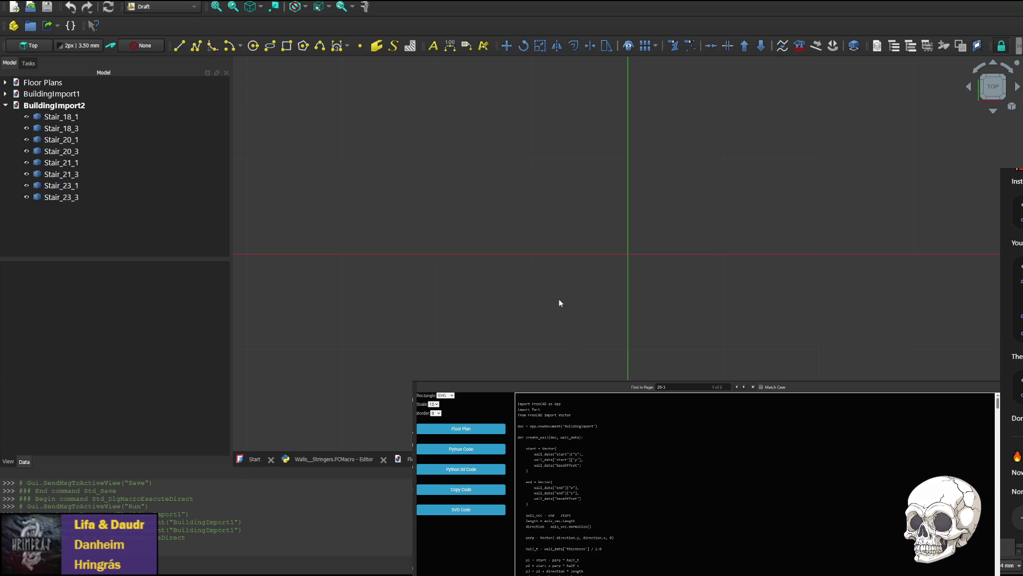
# - Close BuildingImport2 and, in the Walls_Stringers macro, select wall_data and the stair reference on line 99
pyautogui.hotkey('ctrl', 'w')
pyautogui.click(334, 459)
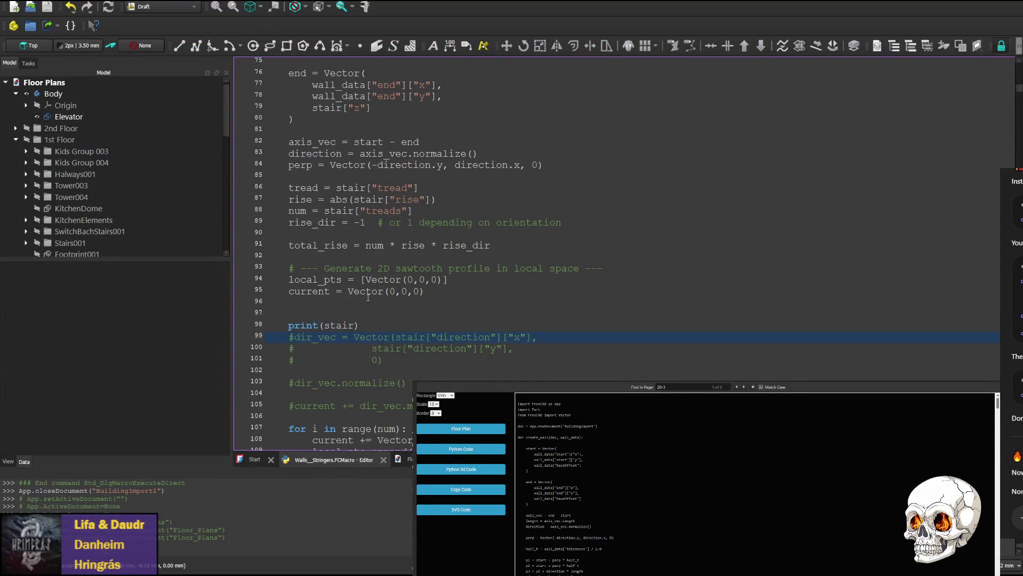
pyautogui.scroll(4, 410, 336)
pyautogui.scroll(2, 338, 337)
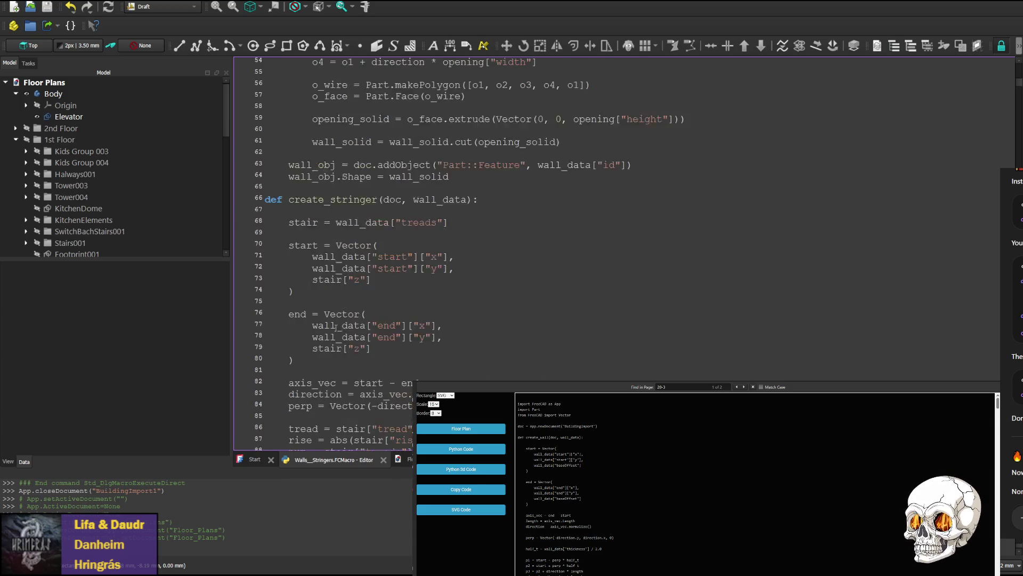
pyautogui.scroll(2, 357, 291)
pyautogui.doubleClick(441, 235)
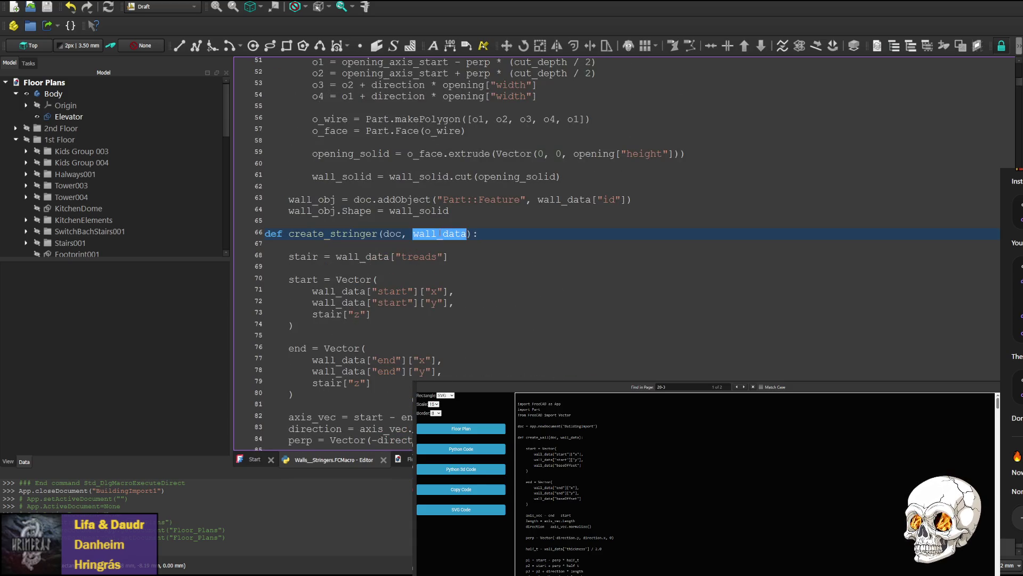
pyautogui.scroll(-4, 406, 340)
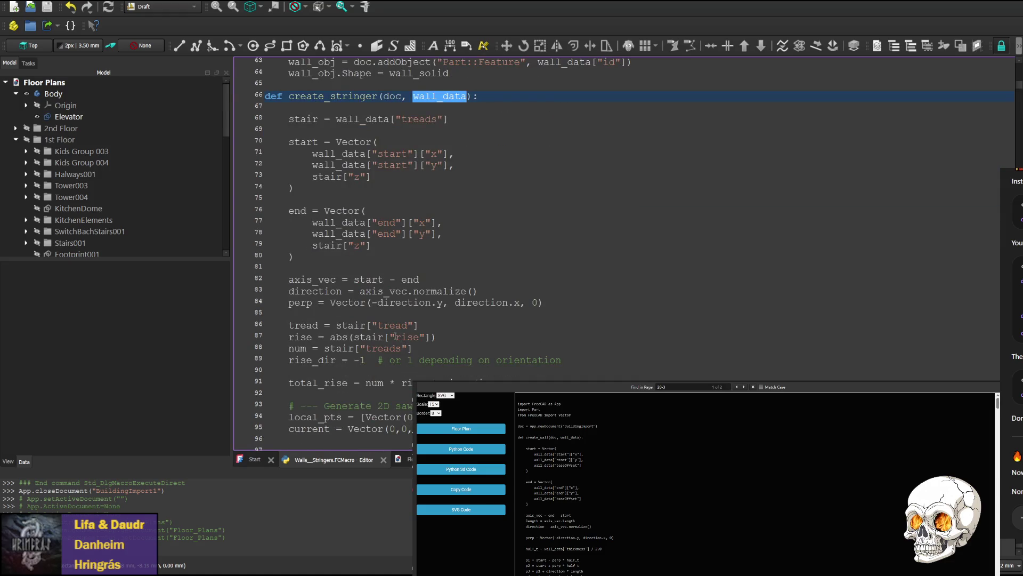
pyautogui.scroll(-1, 393, 337)
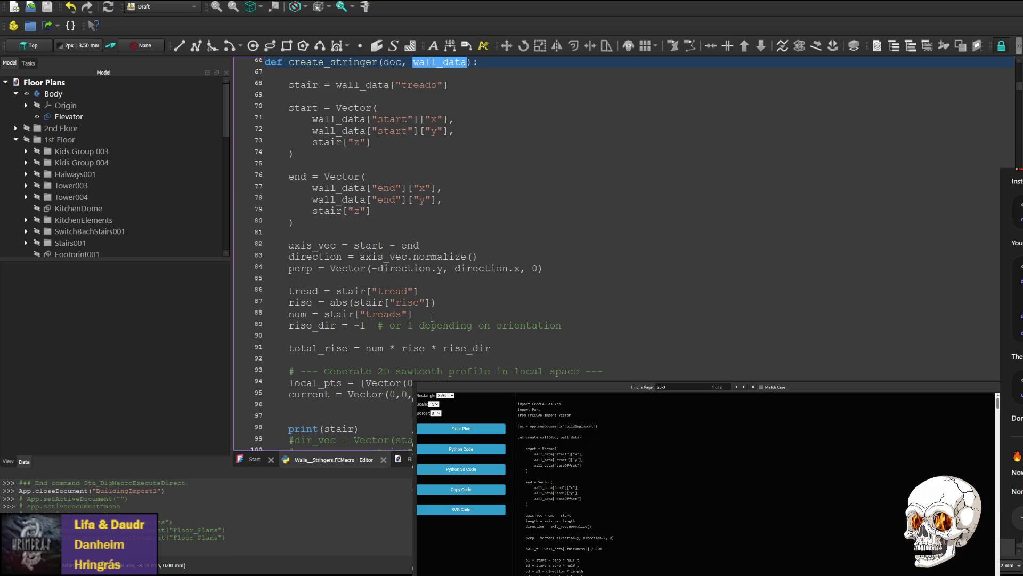
pyautogui.scroll(2, 474, 303)
pyautogui.scroll(-3, 474, 302)
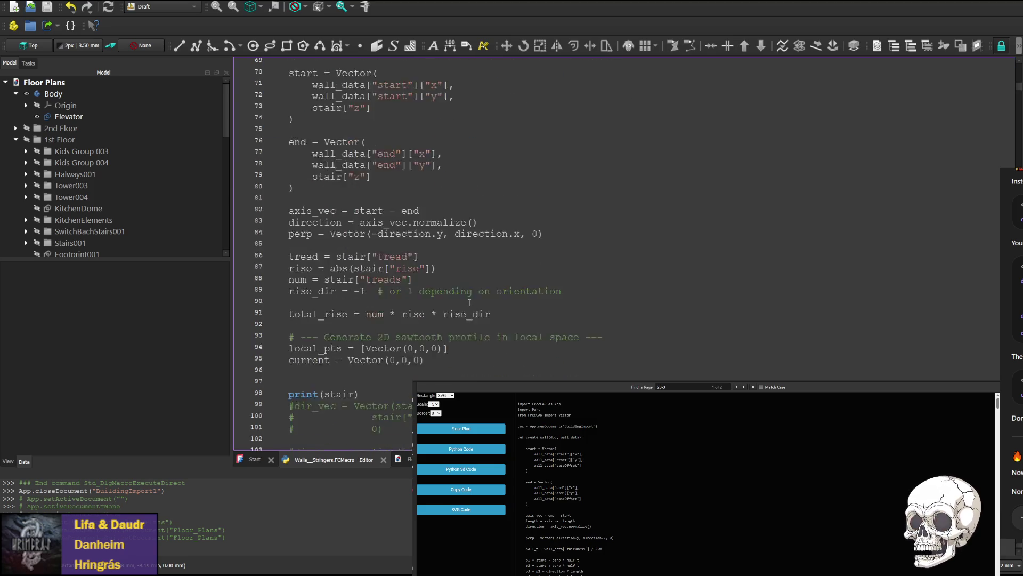
pyautogui.scroll(-1, 417, 325)
pyautogui.scroll(1, 345, 293)
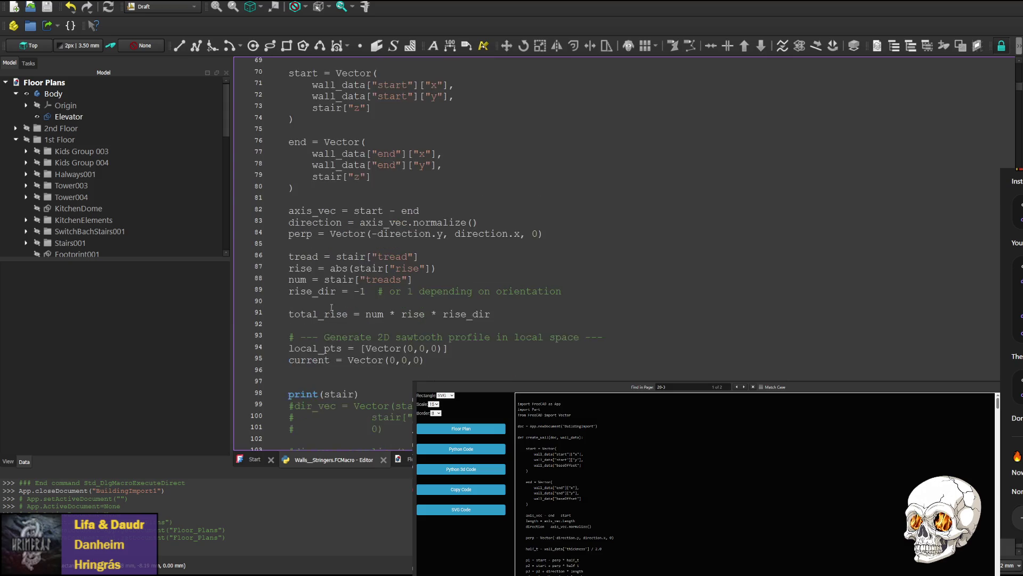
pyautogui.scroll(4, 393, 213)
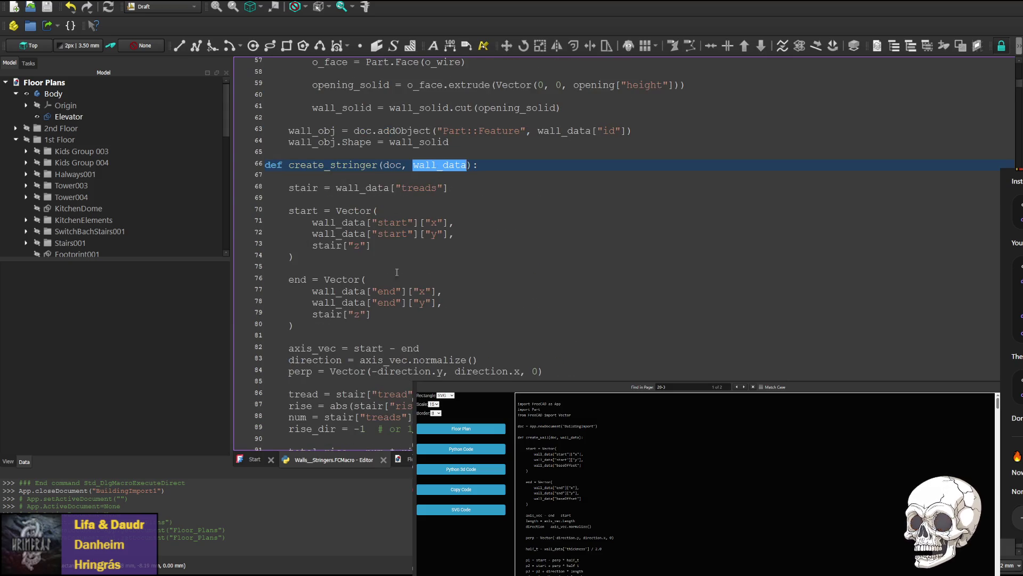
pyautogui.scroll(-5, 393, 248)
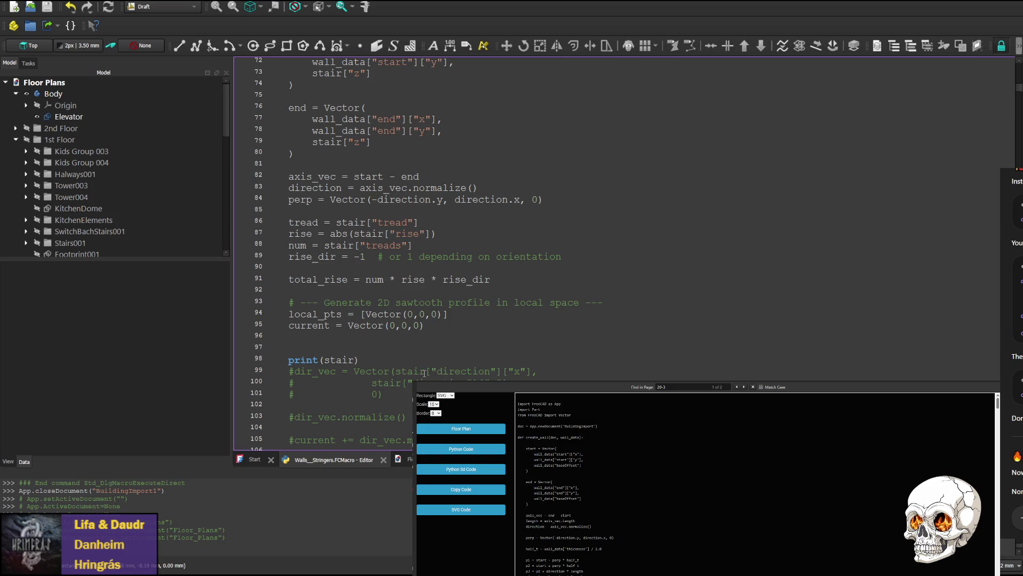
pyautogui.doubleClick(408, 371)
pyautogui.write('wall_data')
# - Replace stair with wall_data on line 100 and uncomment the direction-vector, normalize and offset lines 99–105
pyautogui.click(390, 383)
pyautogui.doubleClick(390, 382)
pyautogui.write('wall_data')
pyautogui.scroll(-1, 292, 348)
pyautogui.click(291, 336)
pyautogui.press('Delete')
pyautogui.press('Down')
pyautogui.press('Delete')
pyautogui.press('Down')
pyautogui.press('Delete')
pyautogui.press('Down')
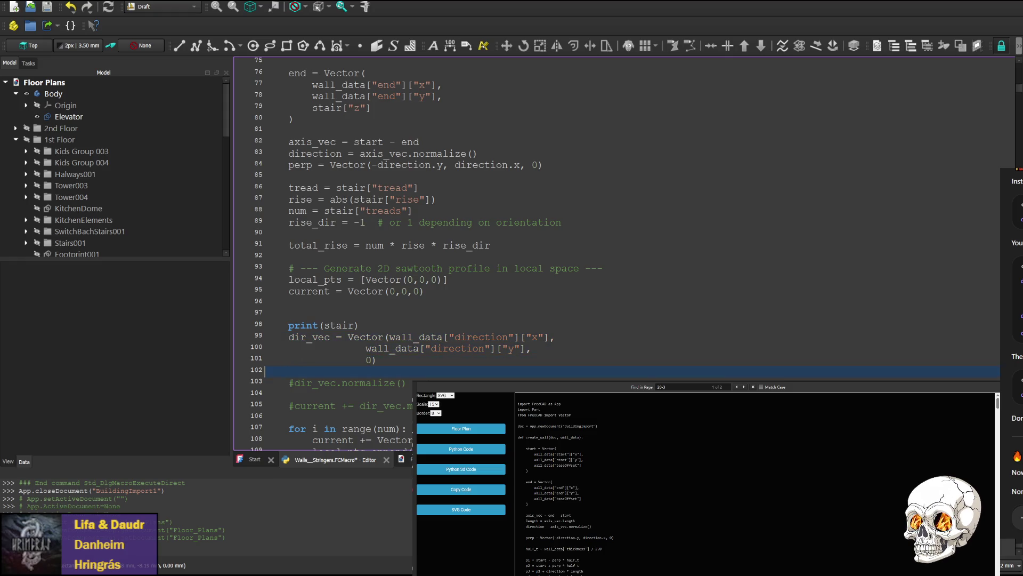
pyautogui.press('Delete')
pyautogui.press('Down')
pyautogui.press('Down')
pyautogui.press('Delete')
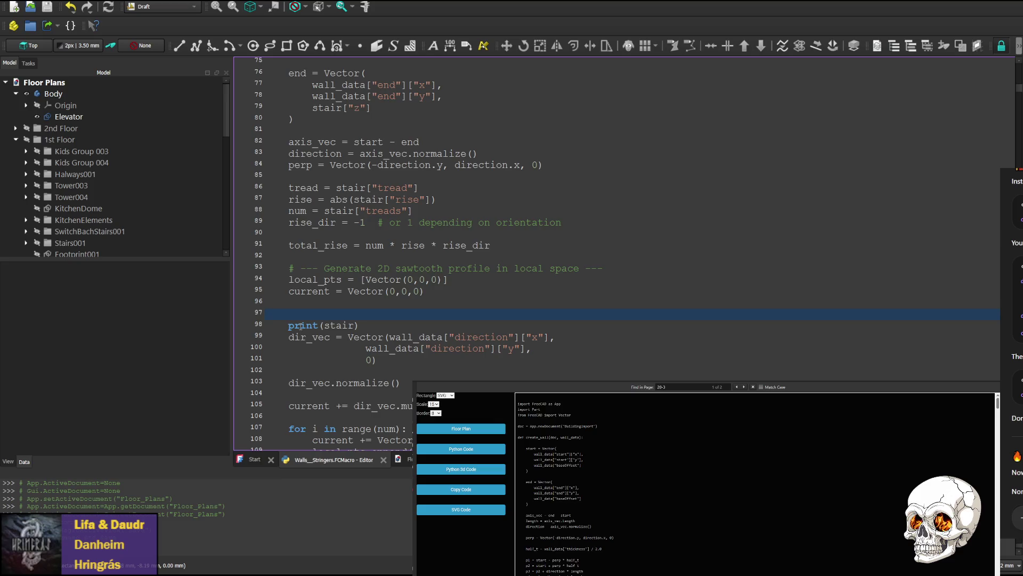
pyautogui.write('#')
# - Save the edited stringer macro and run it to build BuildingImport2's eight stairs
pyautogui.hotkey('ctrl', 's')
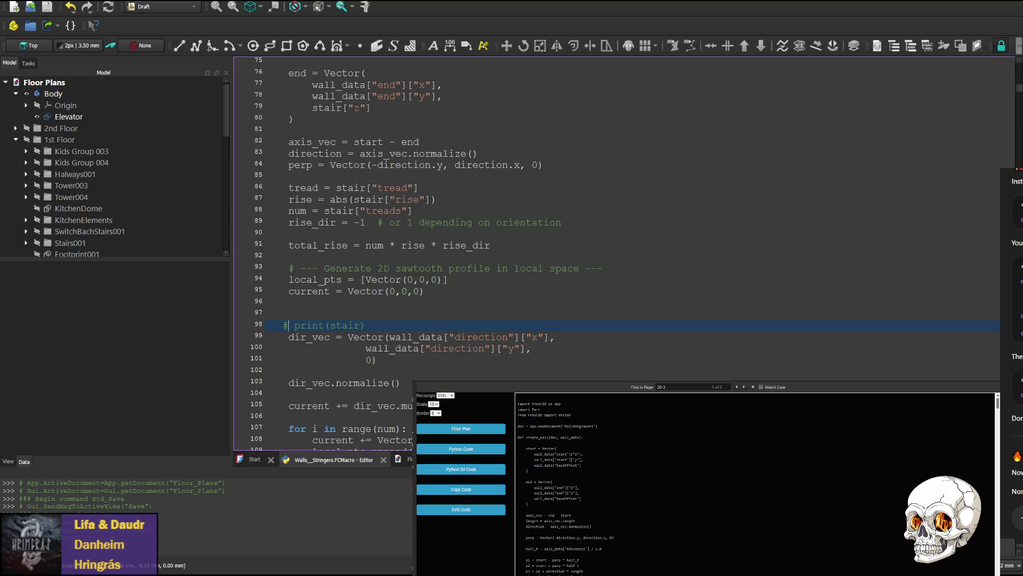
pyautogui.hotkey('ctrl', 'F6')
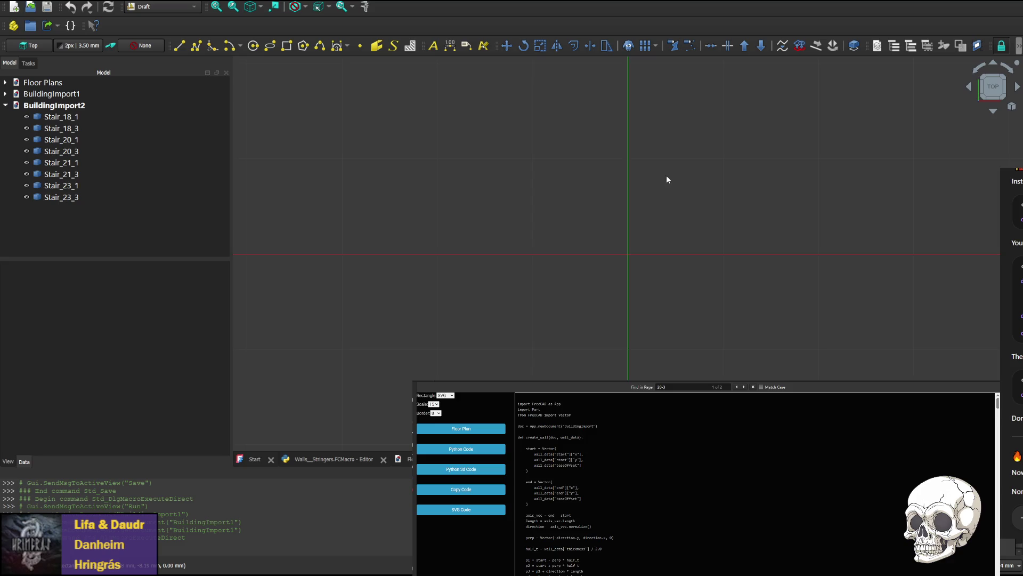
pyautogui.scroll(3, 659, 221)
pyautogui.scroll(3, 695, 188)
# - Pan across the generated stair columns, then return to the Walls_Stringers macro editor
pyautogui.moveTo(708, 193)
pyautogui.mouseDown(button='middle')
pyautogui.moveTo(460, 311)
pyautogui.moveTo(572, 308)
pyautogui.mouseUp(button='middle')
pyautogui.scroll(-2, 532, 310)
pyautogui.scroll(2, 466, 309)
pyautogui.scroll(-1, 453, 297)
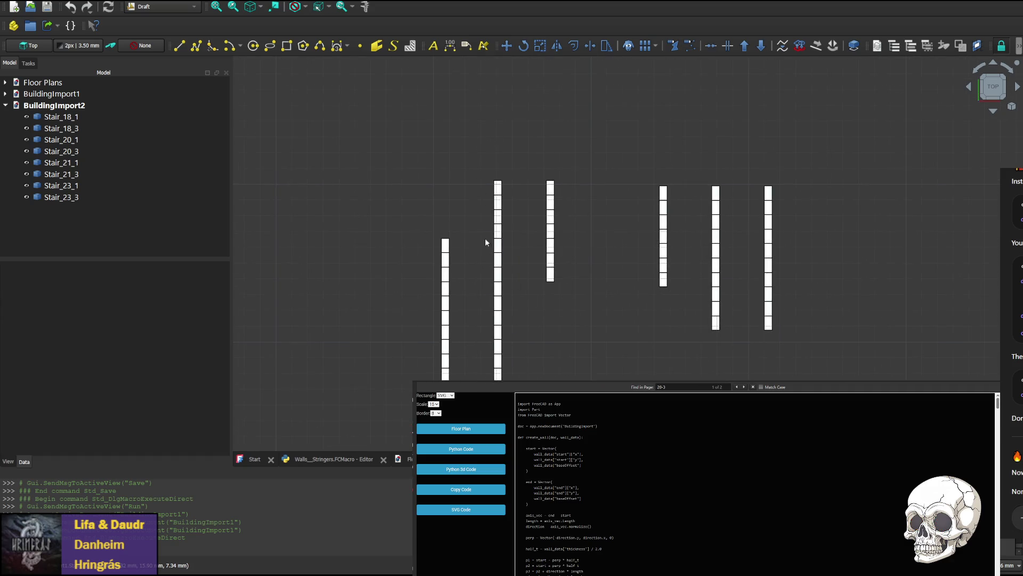
pyautogui.click(336, 460)
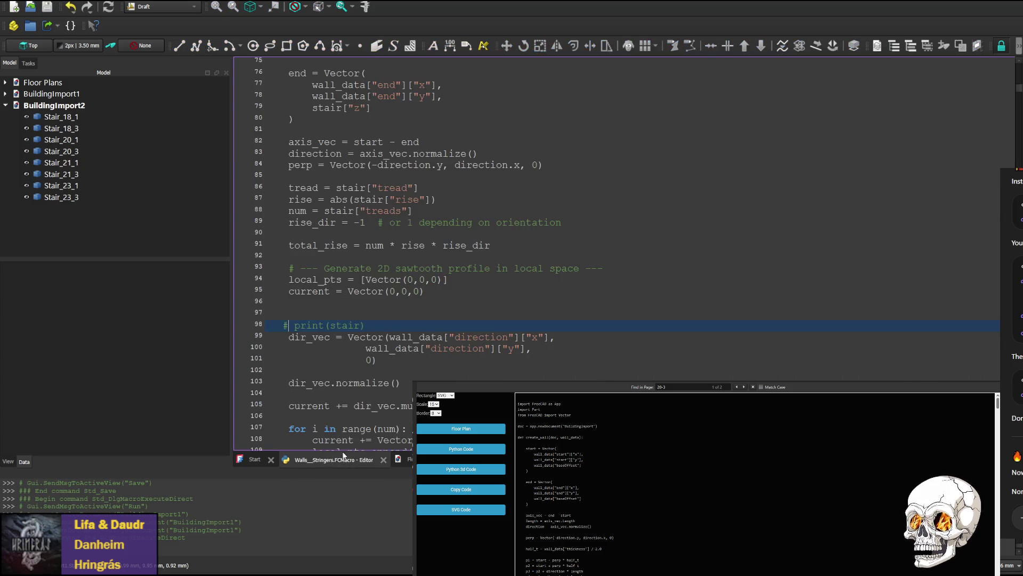
# - Set the y direction to -1 for Stair-23-3 and Stair-23-1 in the JSON, save and rerun to build BuildingImport3
pyautogui.moveTo(1019, 90); pyautogui.dragTo(1019, 444)
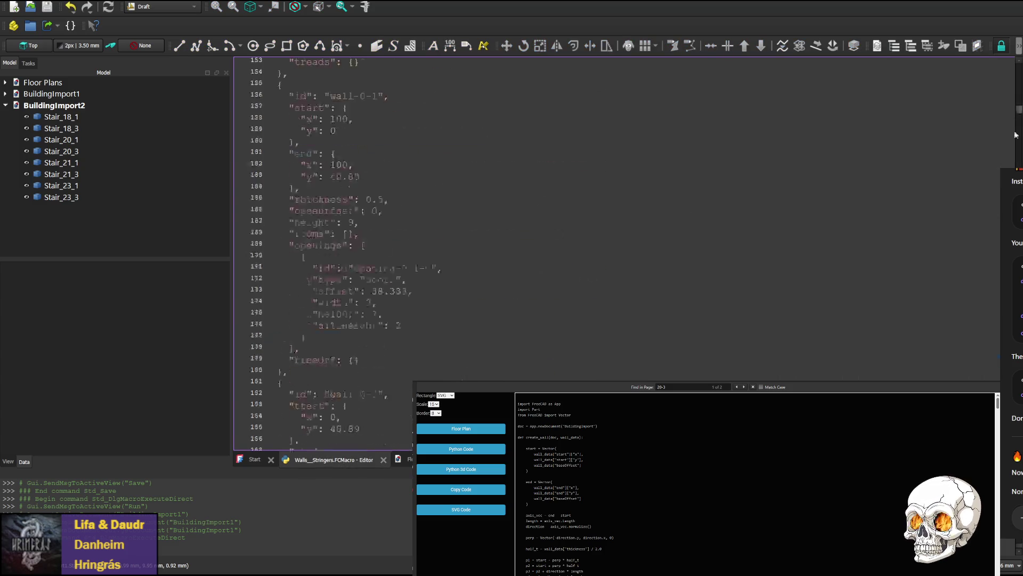
pyautogui.click(332, 280)
pyautogui.write('-1')
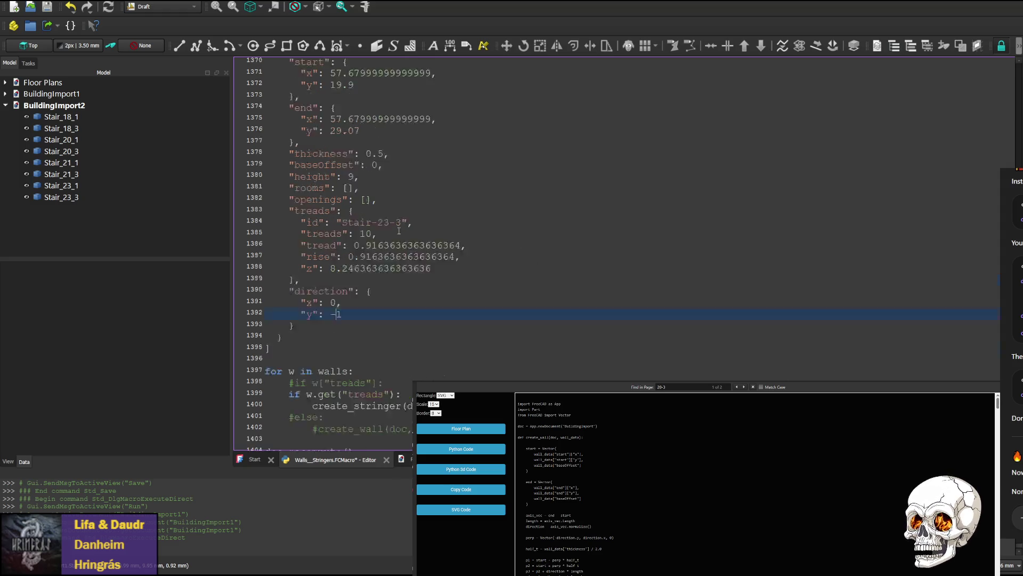
pyautogui.scroll(7, 332, 281)
pyautogui.click(333, 210)
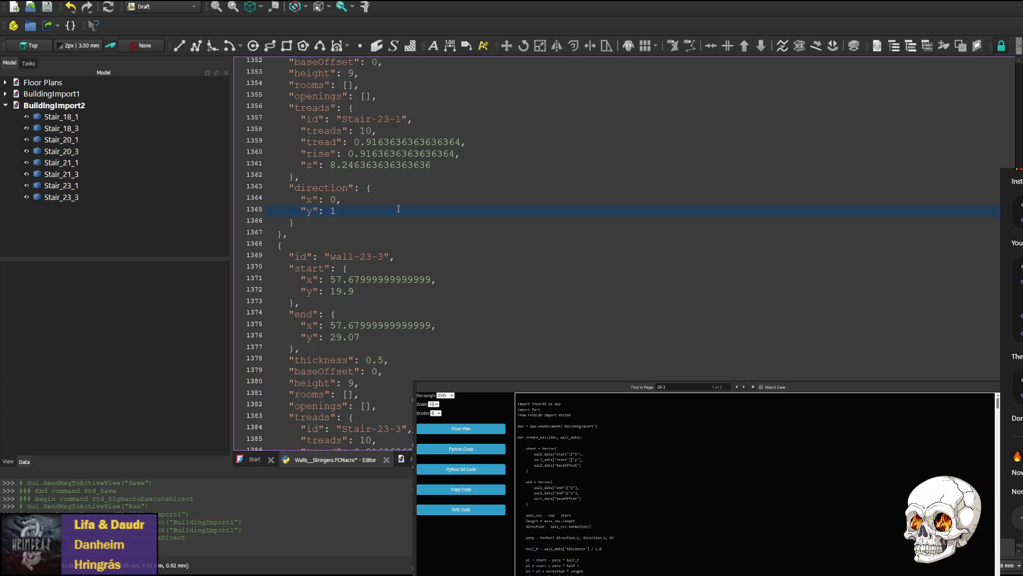
pyautogui.write('-')
pyautogui.click(525, 187)
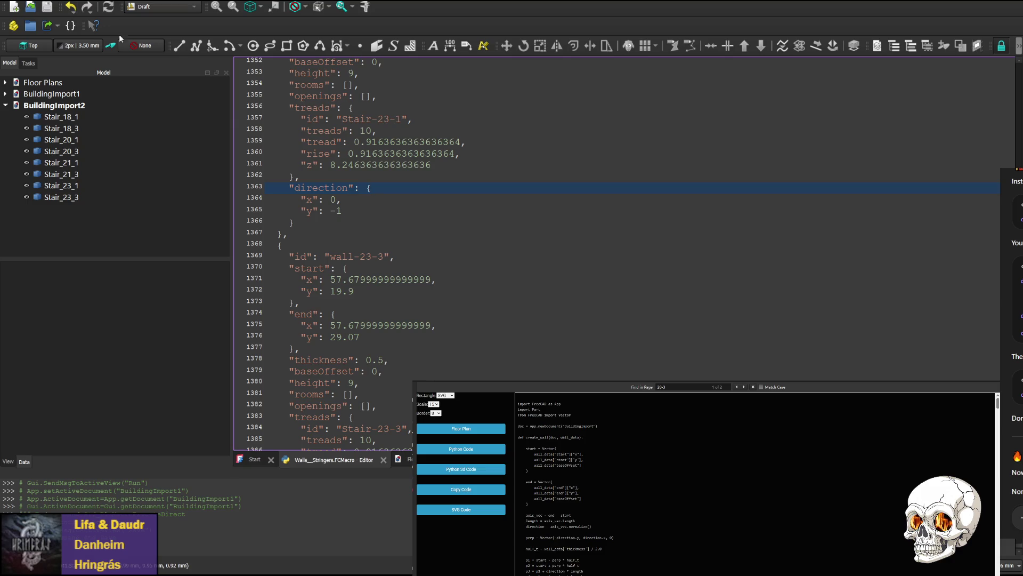
pyautogui.hotkey('ctrl', 's')
pyautogui.hotkey('ctrl', 'F6')
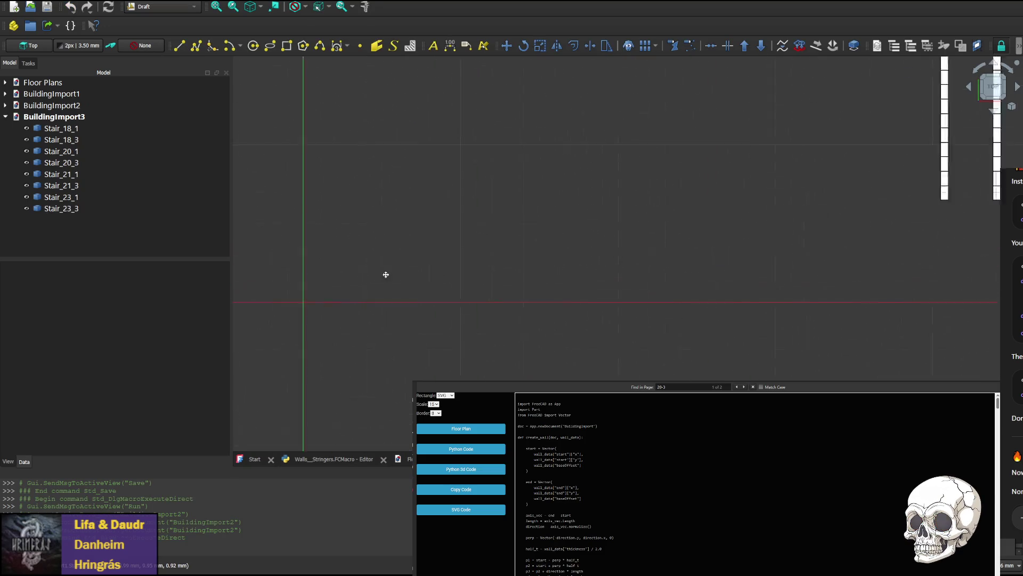
# - Center BuildingImport3's stairs, view the sawtooth stringer profiles from the Right side, then close the import
pyautogui.moveTo(894, 215); pyautogui.dragTo(529, 203, button='middle')
pyautogui.scroll(3, 519, 206)
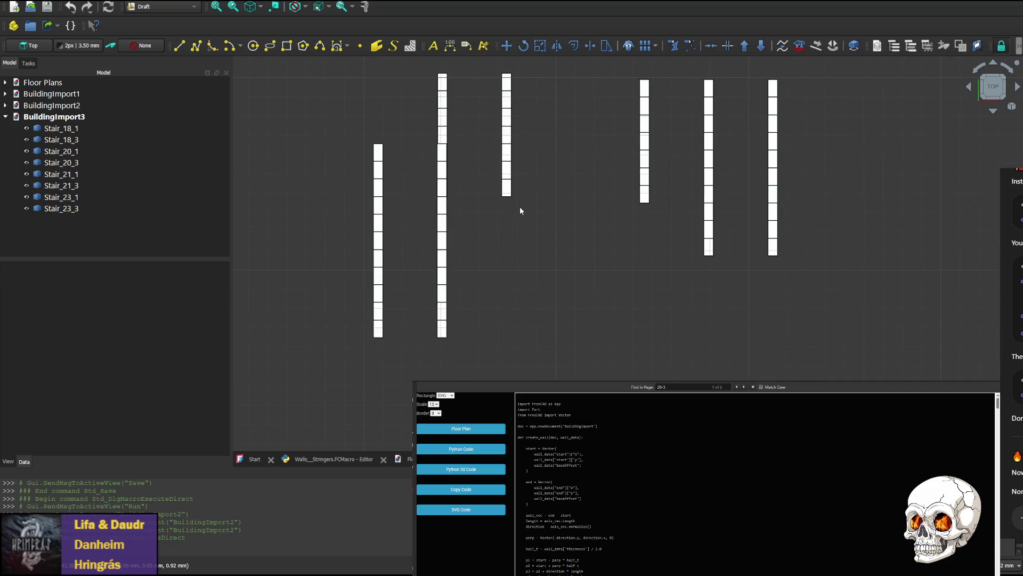
pyautogui.scroll(1, 496, 213)
pyautogui.scroll(-1, 479, 212)
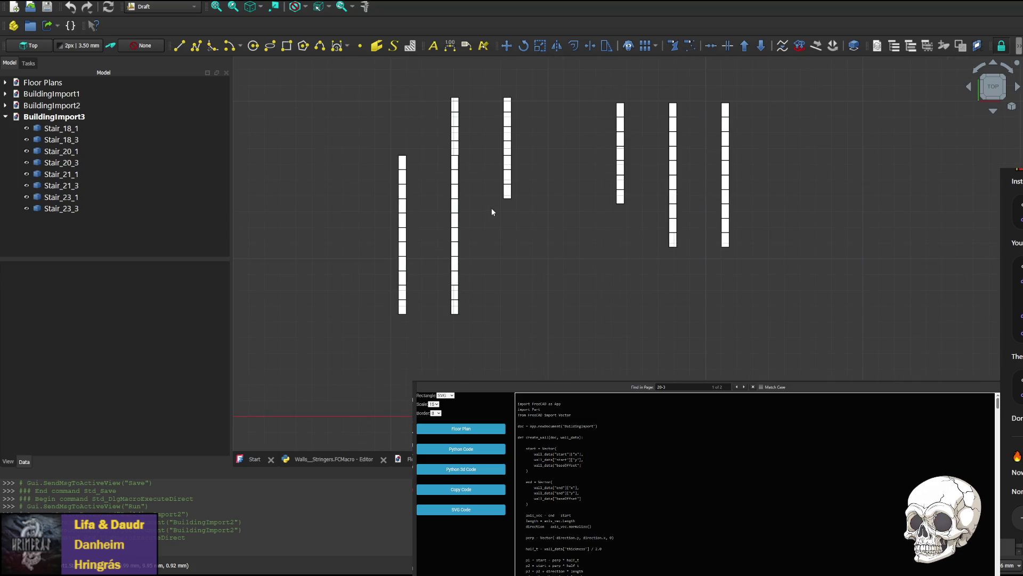
pyautogui.click(968, 87)
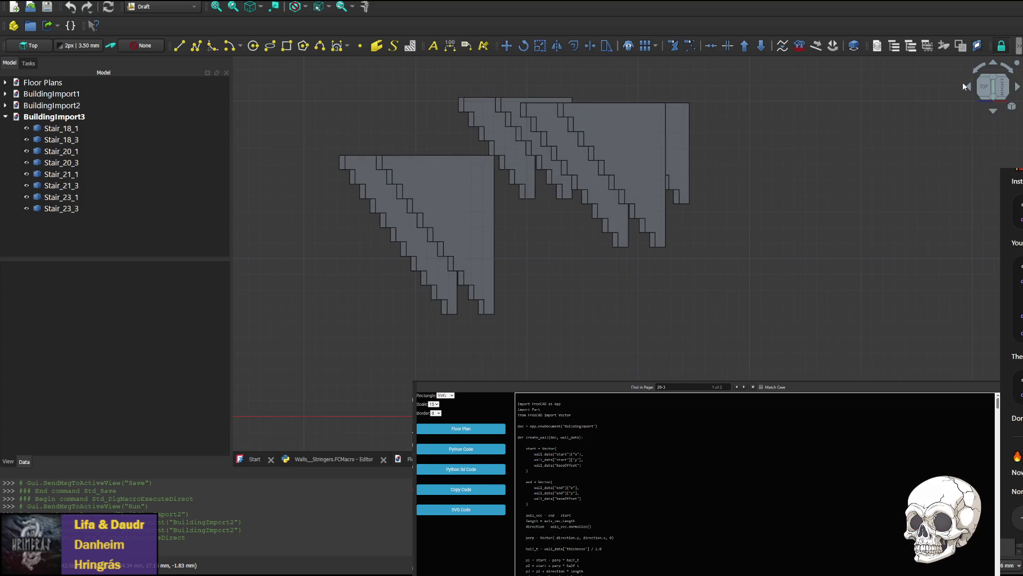
pyautogui.click(966, 86)
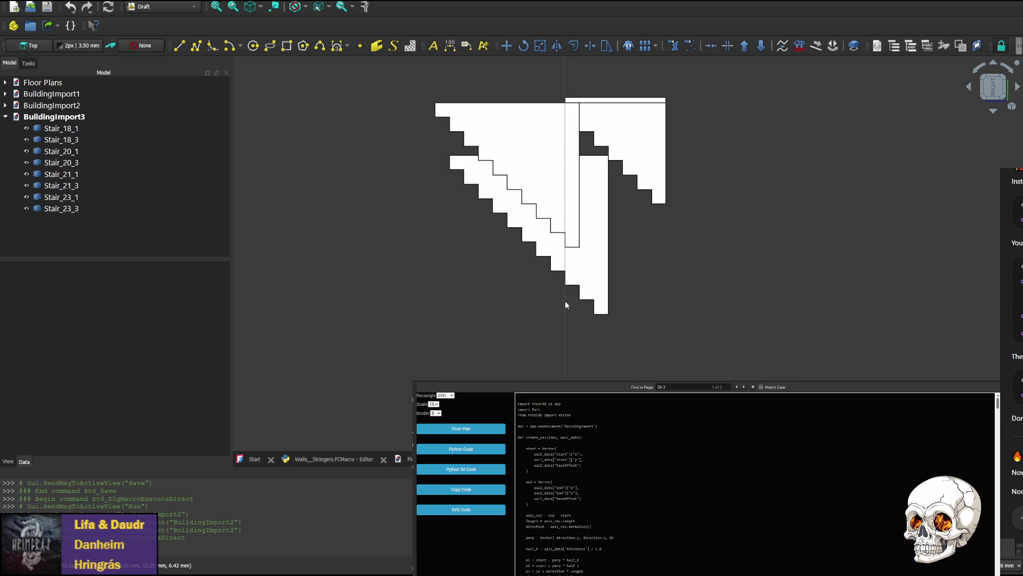
pyautogui.hotkey('ctrl', 'w')
pyautogui.hotkey('ctrl', 'w')
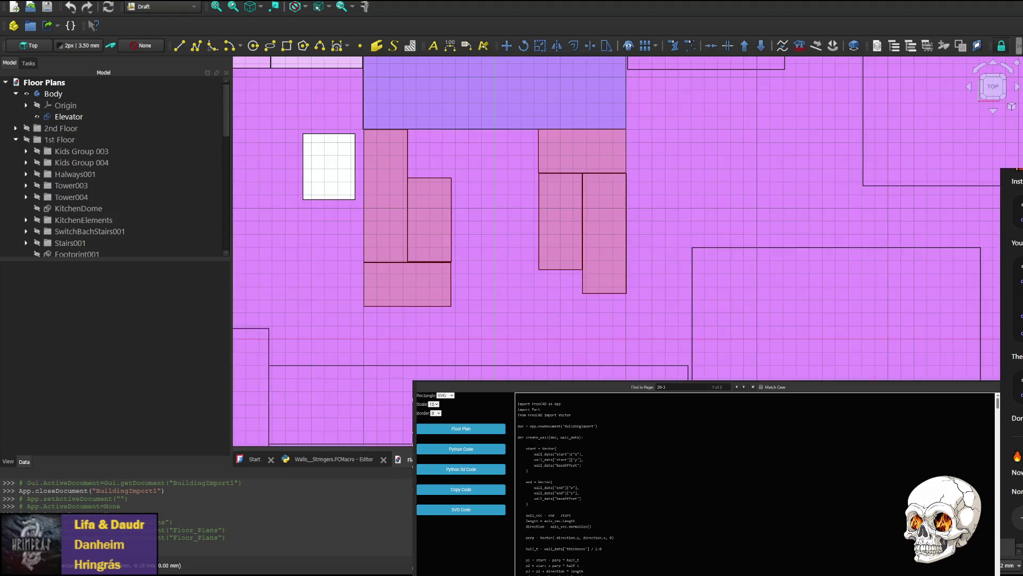
# - Switch back to the floor plan document and reopen the Walls_Stringers macro code
pyautogui.hotkey('ctrl', 'Tab')
pyautogui.hotkey('ctrl', 'Tab')
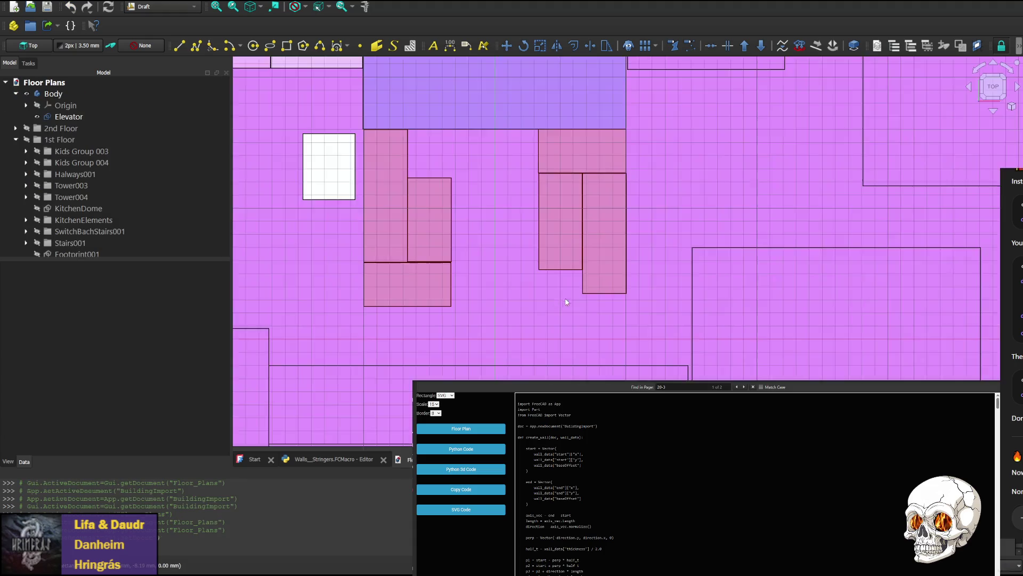
pyautogui.click(336, 459)
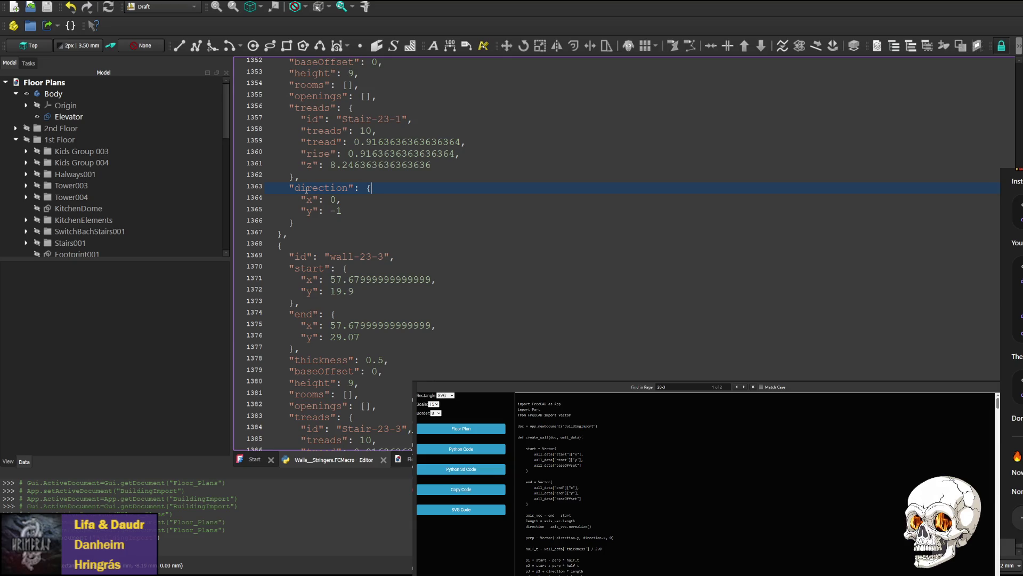
pyautogui.scroll(3, 310, 183)
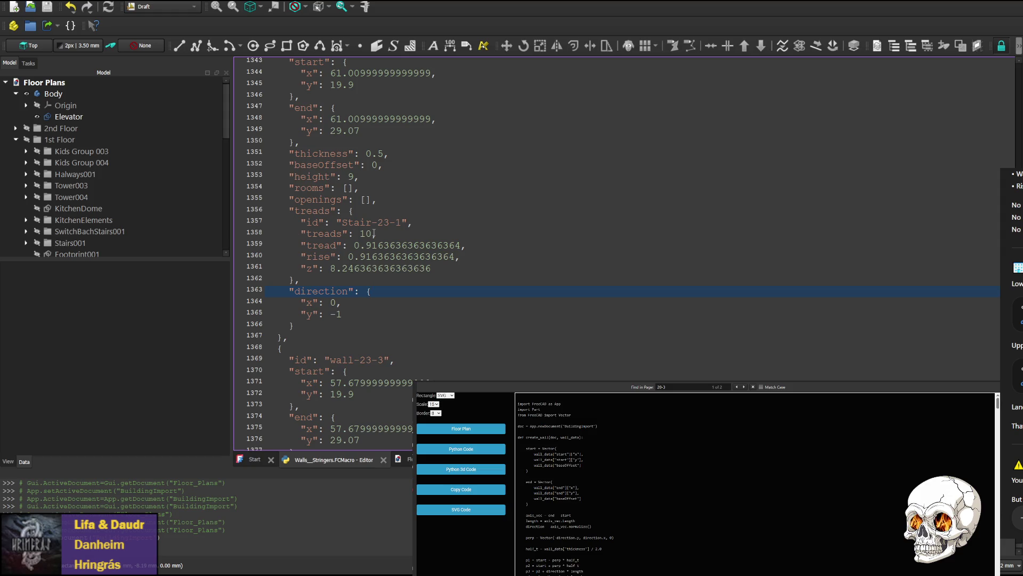
pyautogui.scroll(1, 383, 267)
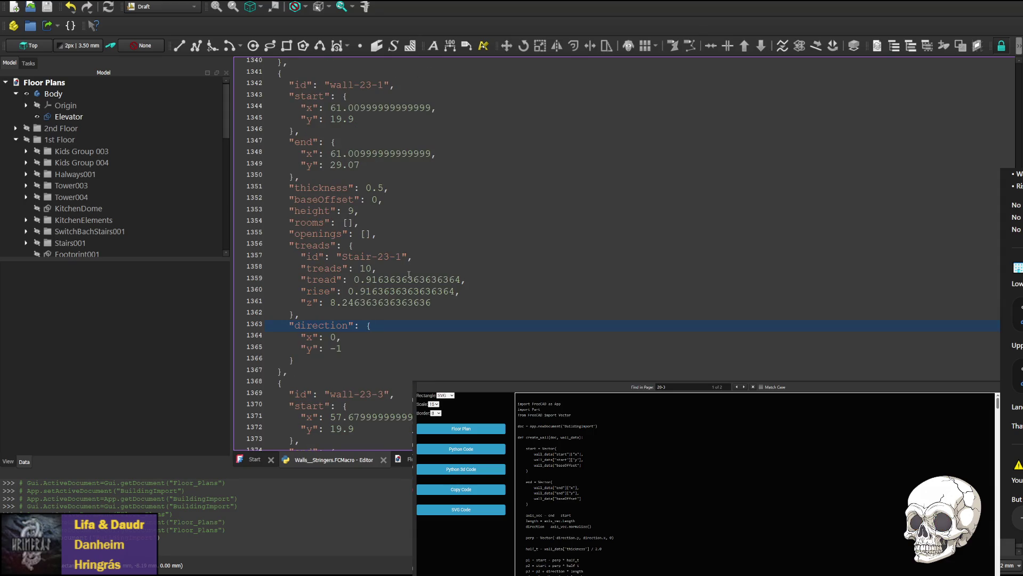
pyautogui.scroll(15, 624, 241)
pyautogui.scroll(15, 623, 239)
pyautogui.scroll(5, 624, 240)
pyautogui.scroll(-5, 365, 261)
pyautogui.scroll(-4, 365, 262)
pyautogui.scroll(-2, 349, 272)
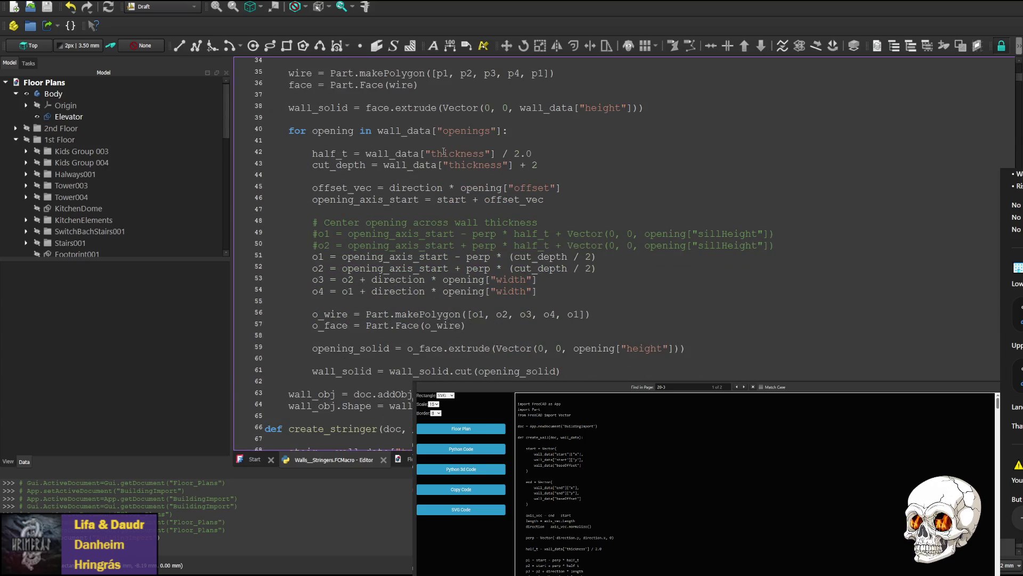
pyautogui.scroll(-3, 327, 330)
pyautogui.scroll(-1, 324, 326)
pyautogui.scroll(-7, 320, 320)
pyautogui.scroll(-2, 308, 307)
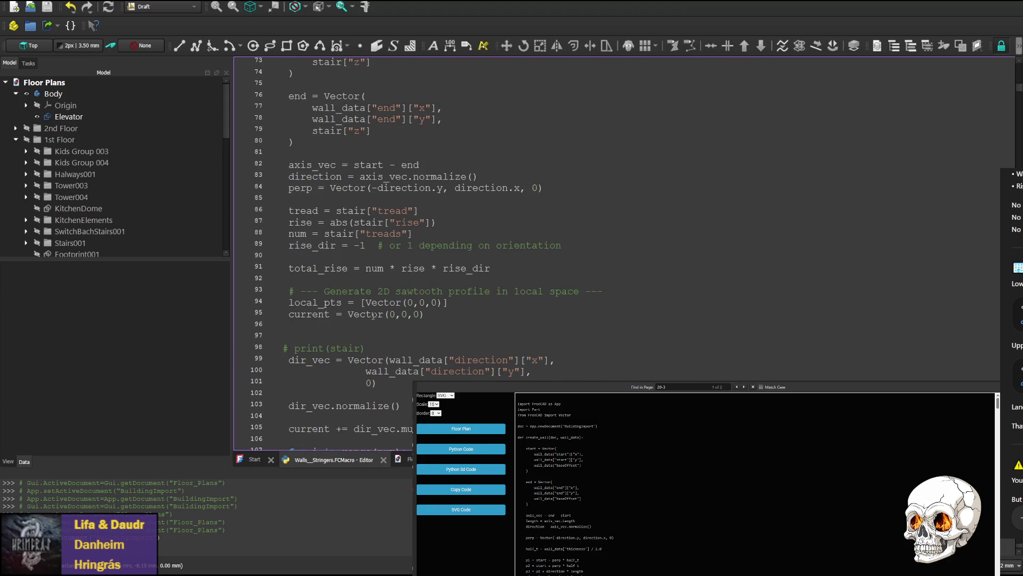
pyautogui.scroll(-1, 302, 309)
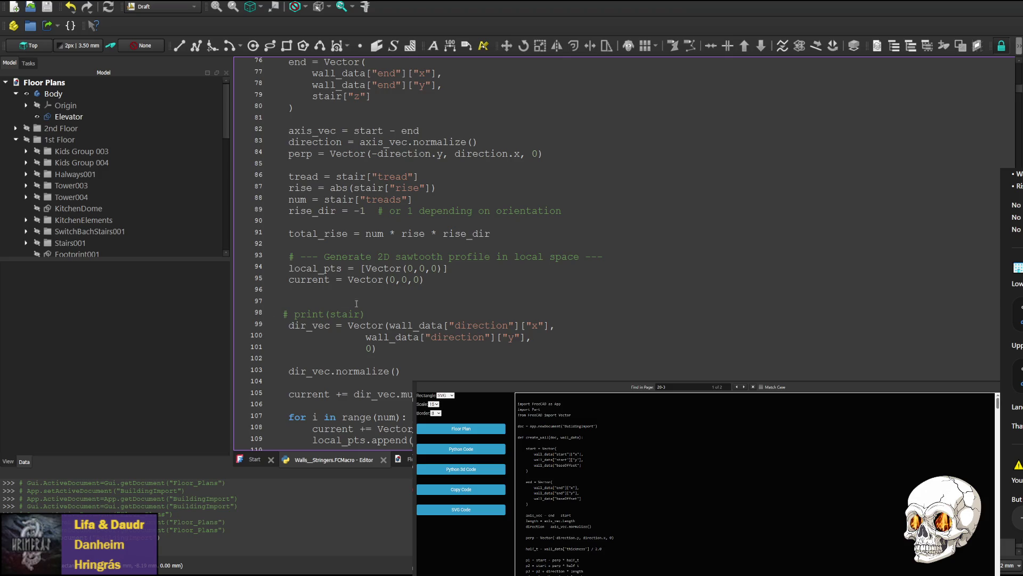
pyautogui.scroll(-2, 376, 275)
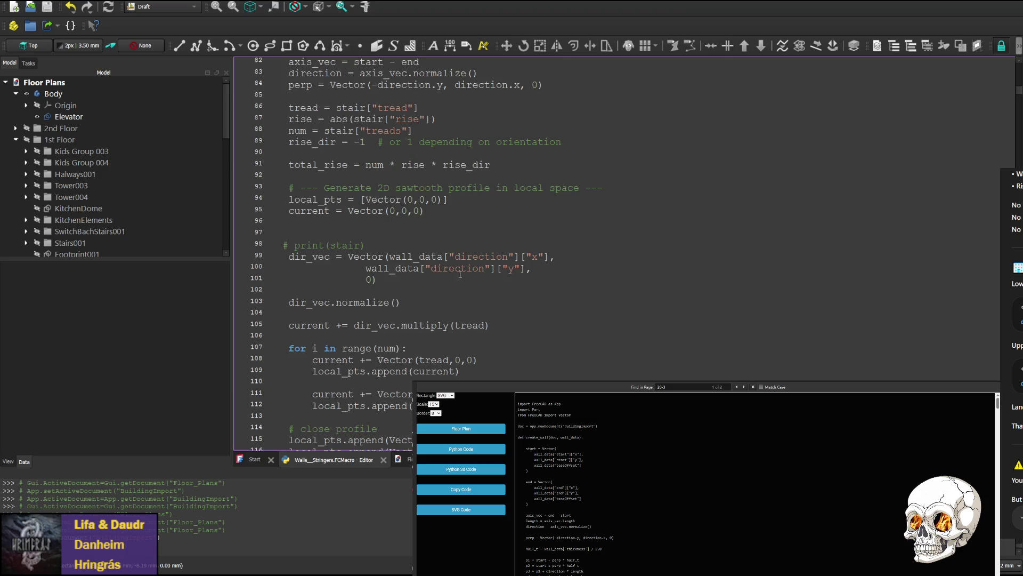
# - Cut the tread-advance line from before the stair loop and paste it inside the loop body
pyautogui.doubleClick(303, 261)
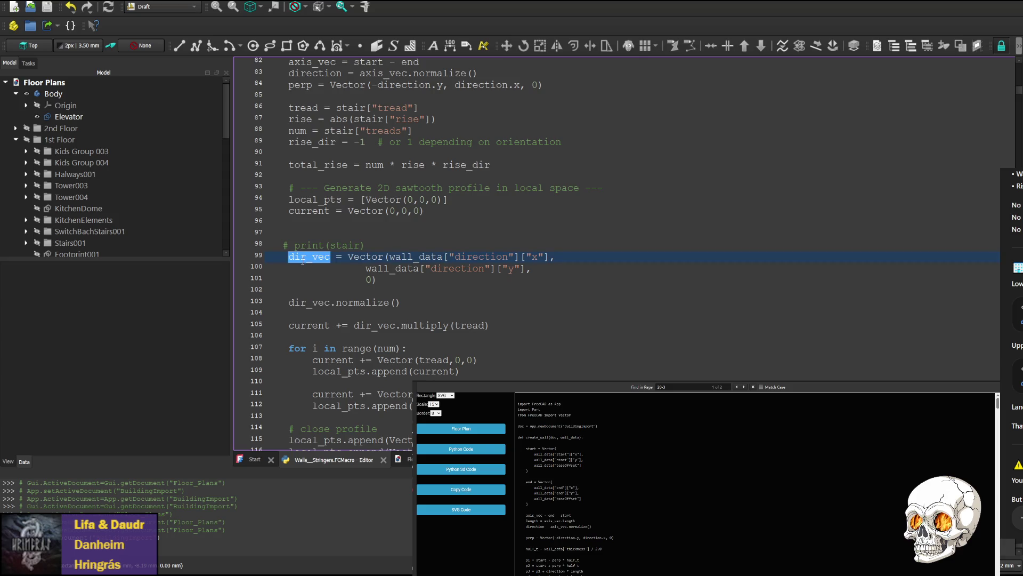
pyautogui.scroll(-3, 315, 322)
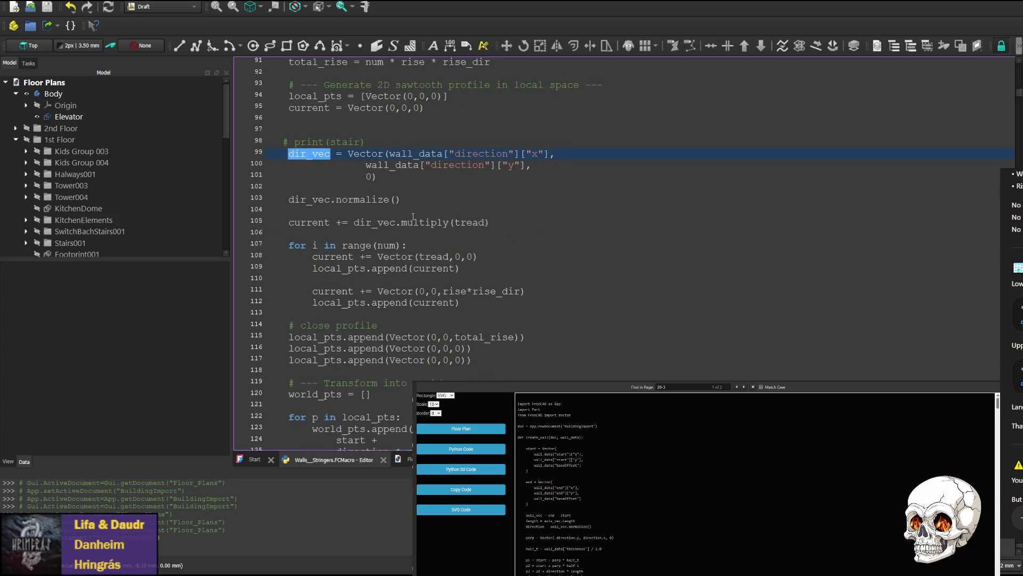
pyautogui.doubleClick(320, 224)
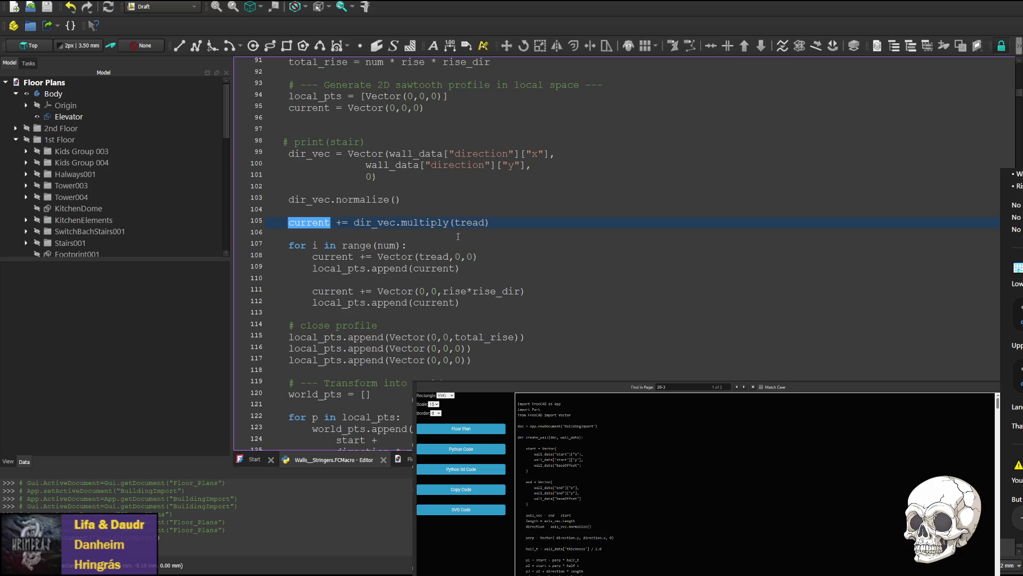
pyautogui.moveTo(516, 222); pyautogui.dragTo(520, 206)
pyautogui.hotkey('ctrl', 'c')
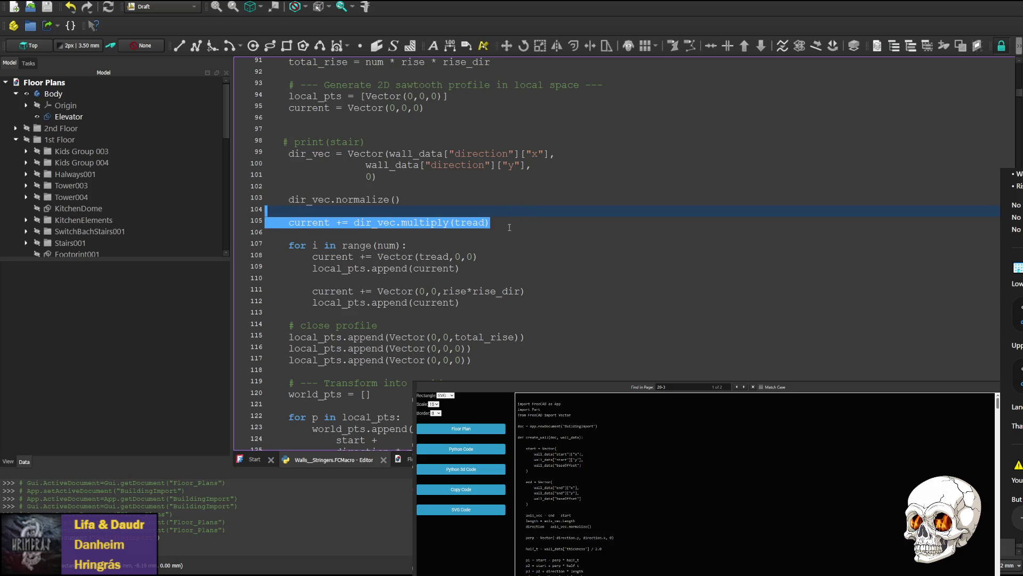
pyautogui.press('Delete')
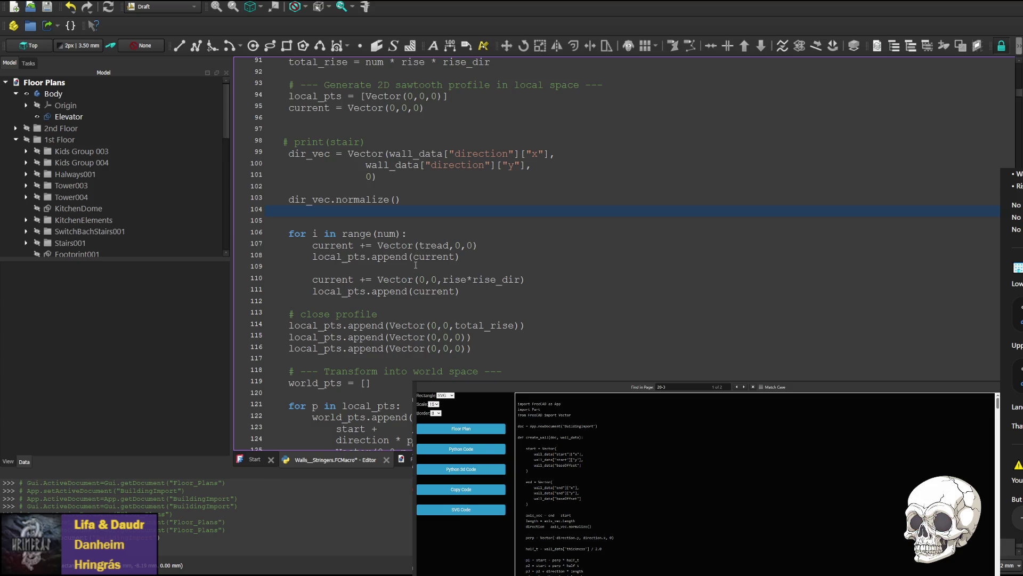
pyautogui.press('Down')
pyautogui.click(433, 233)
pyautogui.hotkey('ctrl', 'v')
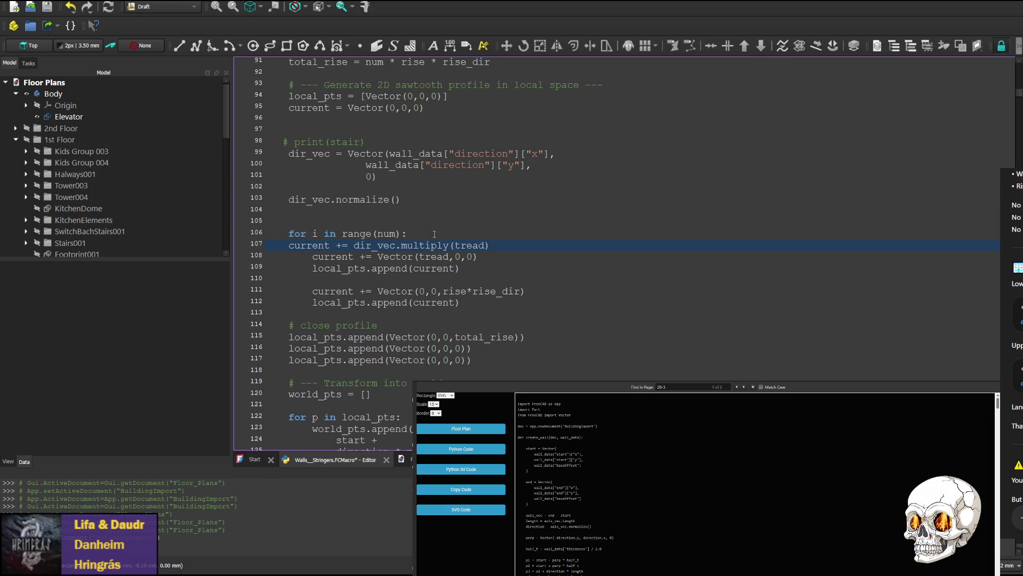
# - Re-indent the tread-advance line to match the loop, save and run the macro, and view the rebuilt stairs from the right
pyautogui.press('Home')
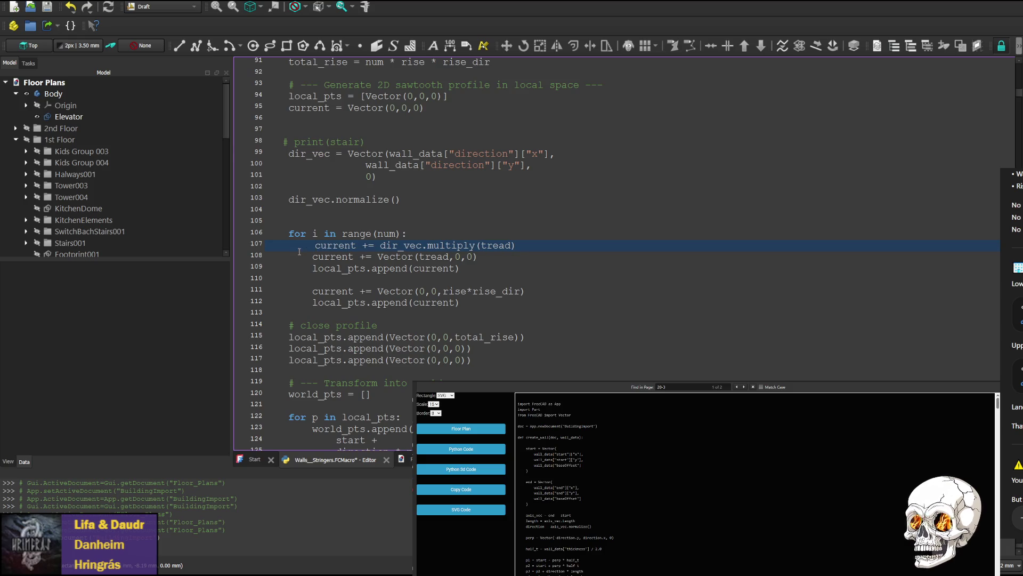
pyautogui.press('BackSpace')
pyautogui.press('BackSpace')
pyautogui.press('BackSpace')
pyautogui.press('BackSpace')
pyautogui.press('BackSpace')
pyautogui.press('BackSpace')
pyautogui.press('BackSpace')
pyautogui.press('BackSpace')
pyautogui.press('BackSpace')
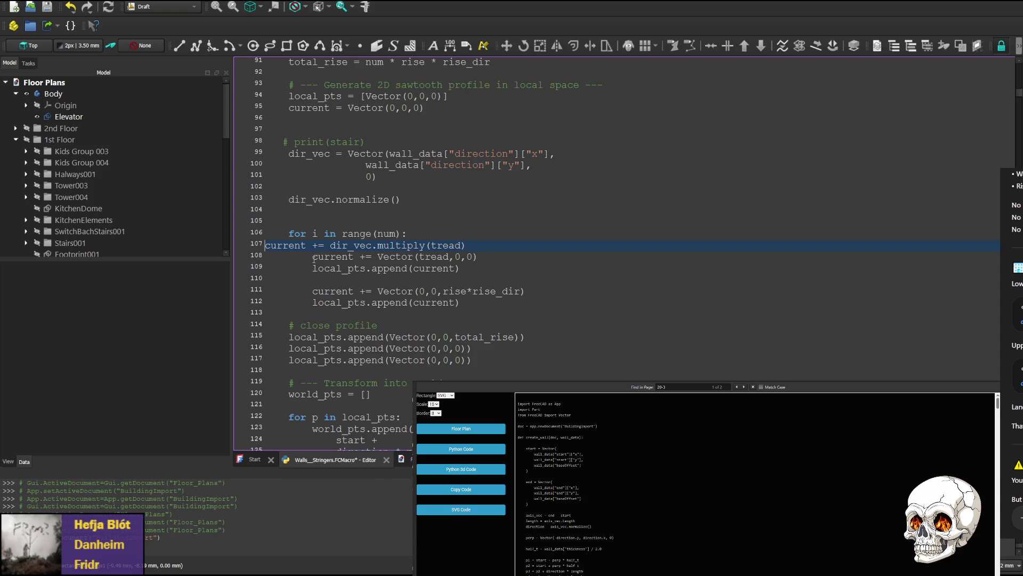
pyautogui.moveTo(313, 256); pyautogui.dragTo(264, 257)
pyautogui.click(369, 277)
pyautogui.hotkey('ctrl', 'v')
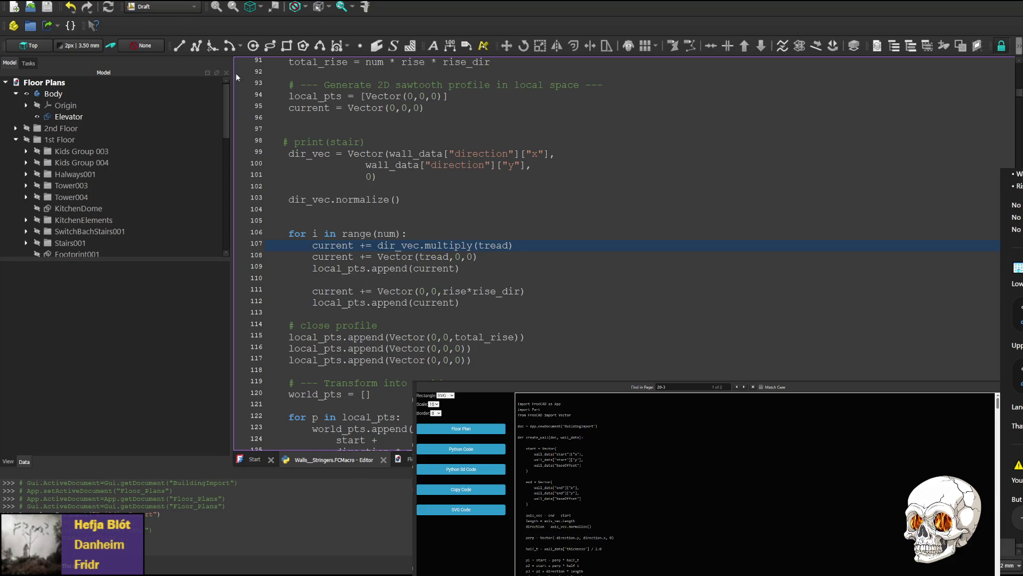
pyautogui.hotkey('ctrl', 's')
pyautogui.hotkey('ctrl', 'F6')
pyautogui.moveTo(784, 206); pyautogui.dragTo(507, 256, button='middle')
pyautogui.scroll(3, 696, 192)
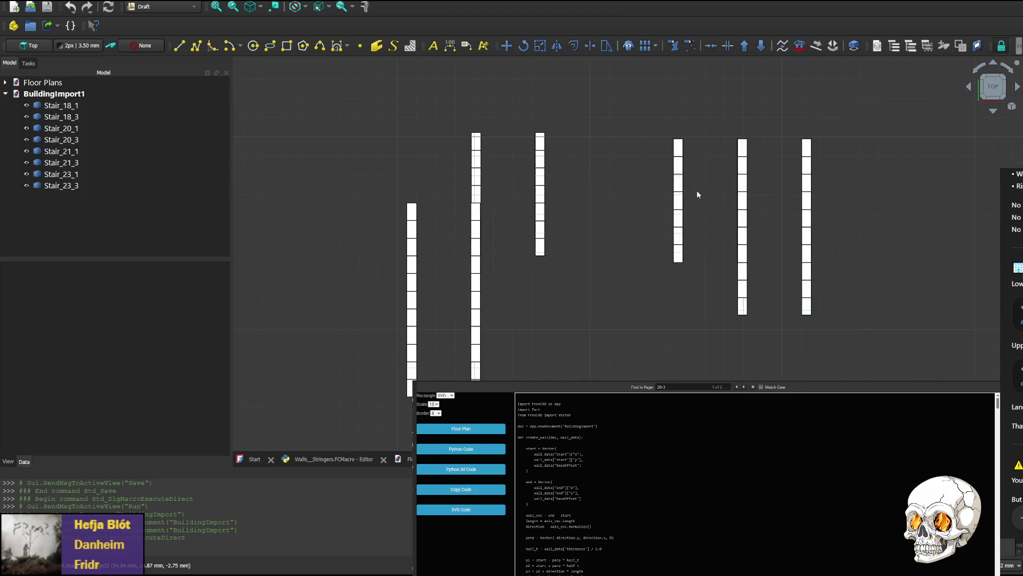
pyautogui.click(970, 88)
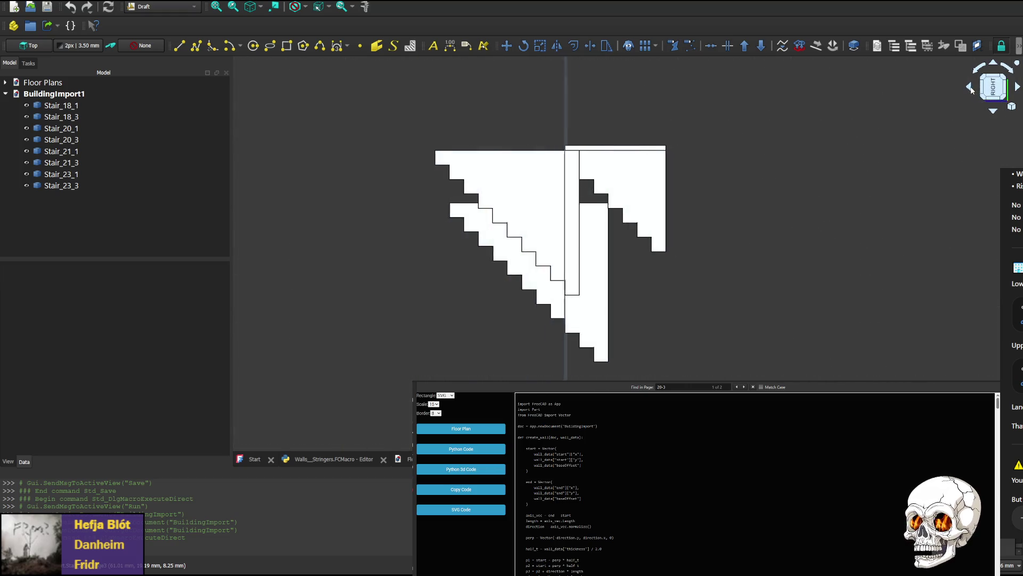
# - Rotate the view further to compare the stringer profiles, then return to the macro code
pyautogui.click(971, 88)
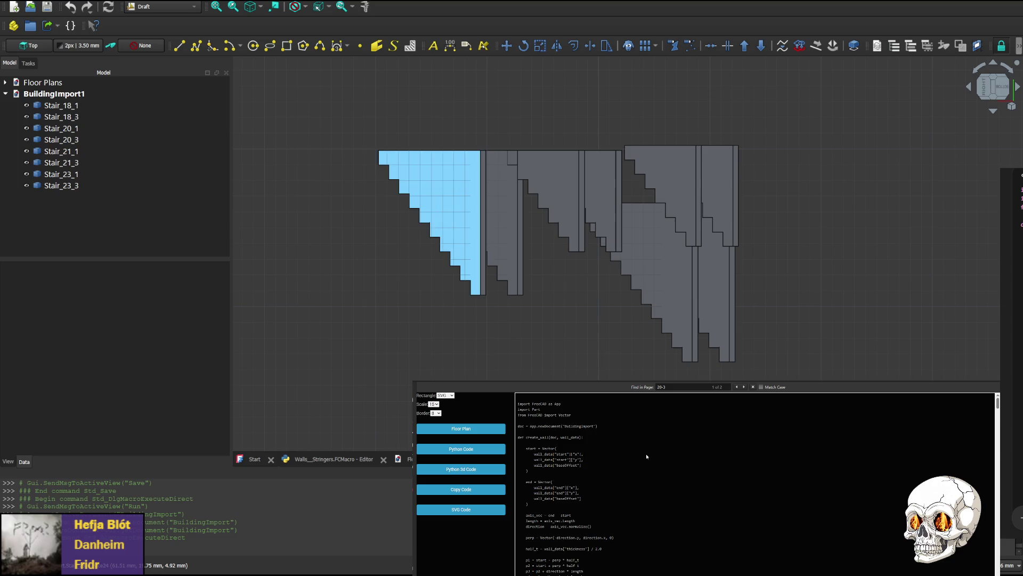
pyautogui.click(335, 459)
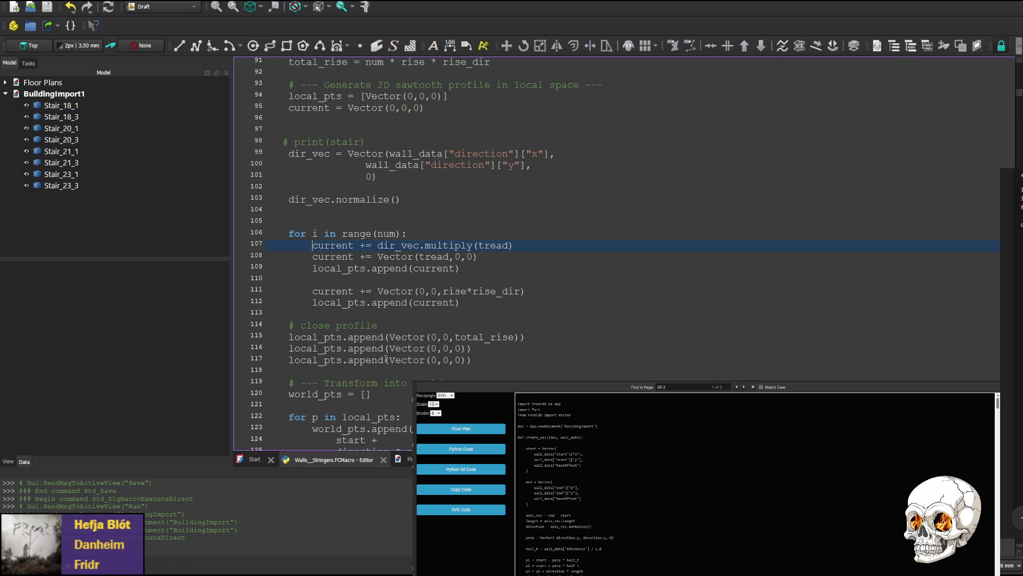
pyautogui.scroll(5, 376, 258)
pyautogui.scroll(6, 372, 254)
pyautogui.scroll(3, 364, 249)
pyautogui.scroll(-2, 352, 240)
pyautogui.scroll(-2, 352, 240)
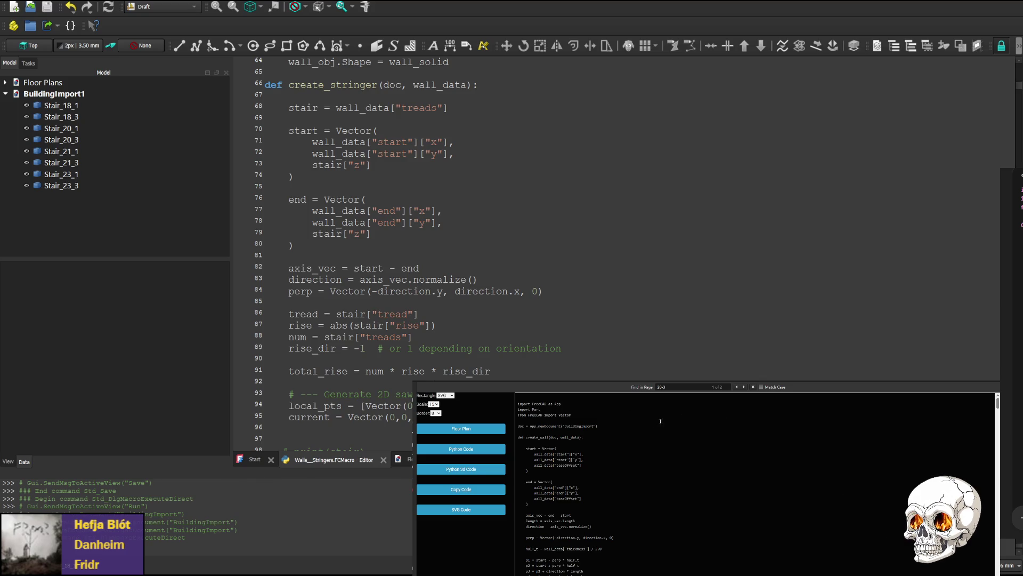
pyautogui.doubleClick(436, 83)
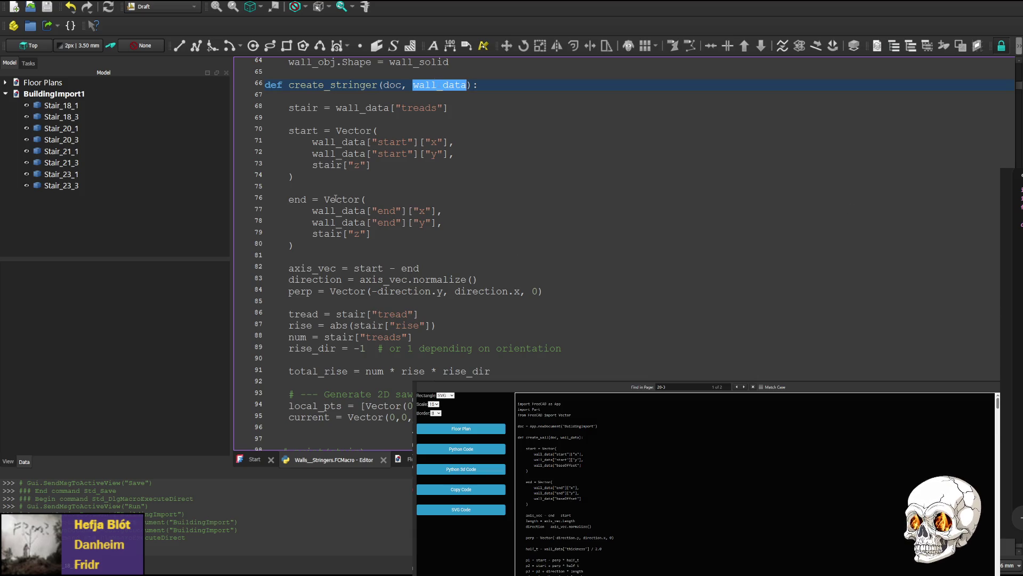
pyautogui.scroll(-3, 342, 198)
pyautogui.scroll(-2, 342, 198)
pyautogui.scroll(5, 342, 184)
pyautogui.scroll(1, 341, 165)
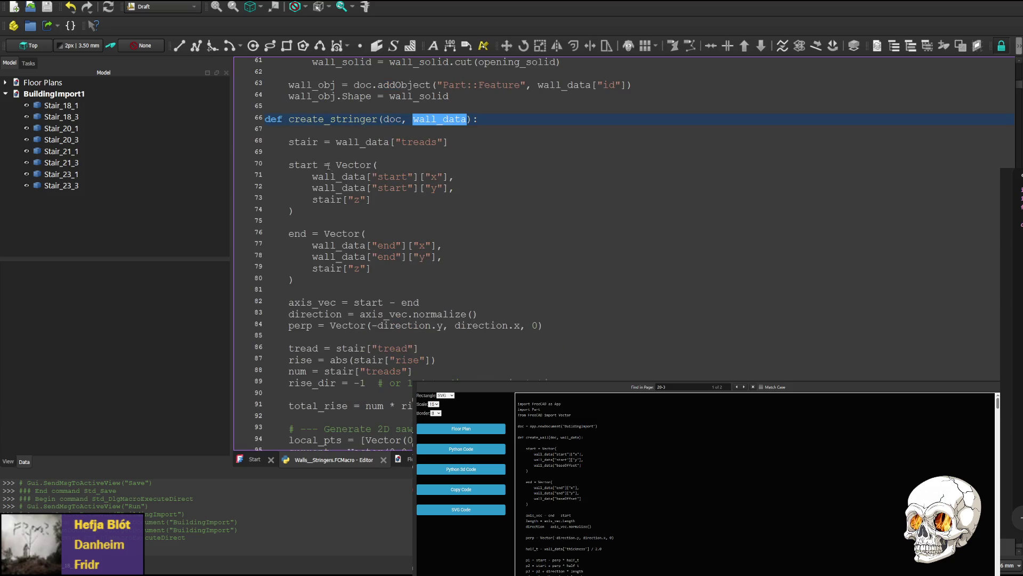
# - Delete the stray slash and extra hash marks from blank line 65 of the macro
pyautogui.click(285, 106)
pyautogui.write('*')
pyautogui.press('BackSpace')
pyautogui.write('#####')
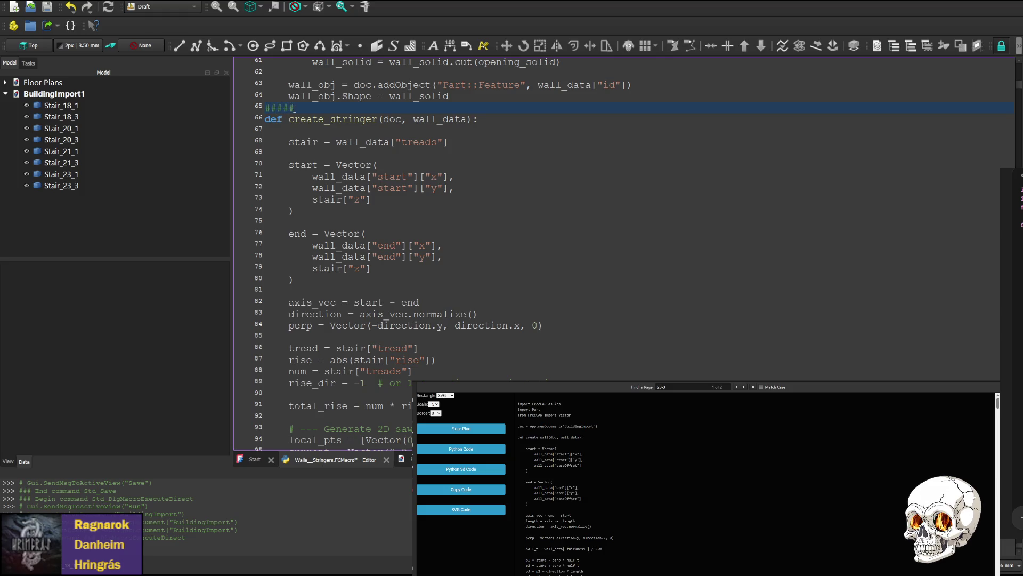
pyautogui.press('BackSpace')
pyautogui.press('BackSpace')
pyautogui.scroll(-2, 320, 136)
pyautogui.scroll(-3, 359, 168)
pyautogui.scroll(-2, 400, 199)
pyautogui.scroll(-1, 431, 225)
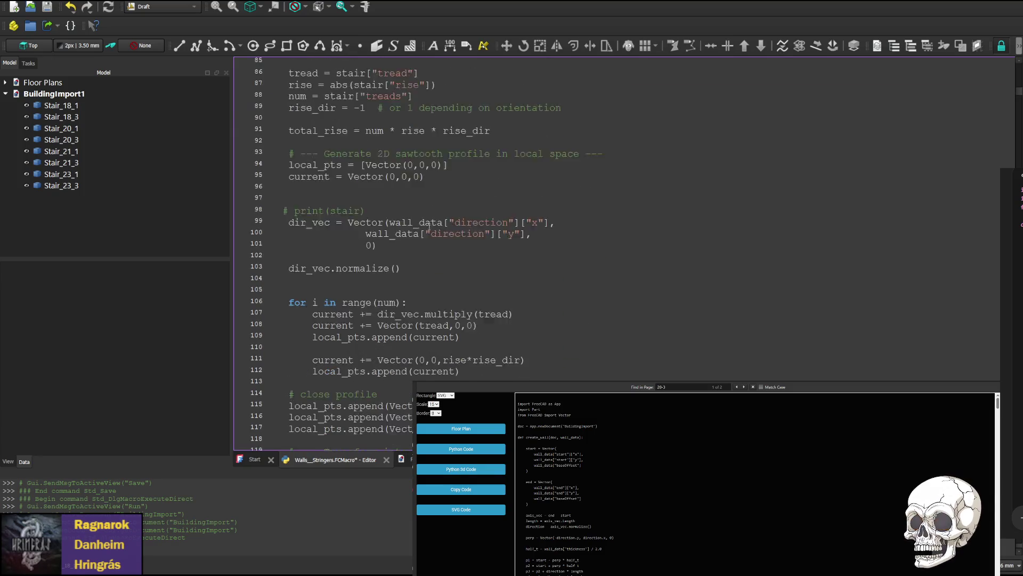
pyautogui.scroll(-2, 440, 240)
pyautogui.scroll(-2, 456, 264)
pyautogui.scroll(3, 473, 292)
pyautogui.scroll(3, 456, 288)
pyautogui.scroll(3, 423, 282)
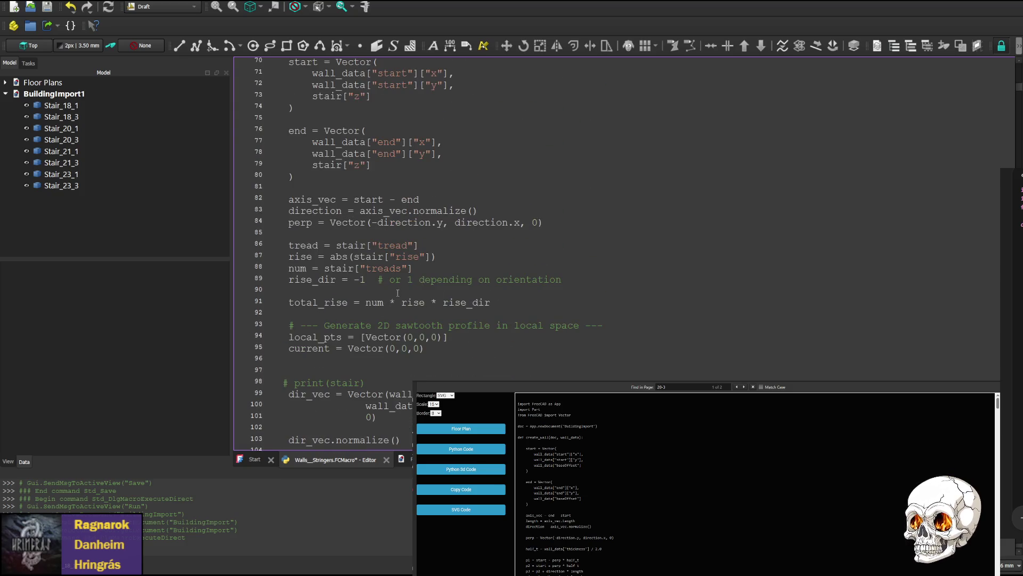
pyautogui.scroll(3, 393, 264)
pyautogui.scroll(1, 359, 244)
pyautogui.scroll(-1, 326, 224)
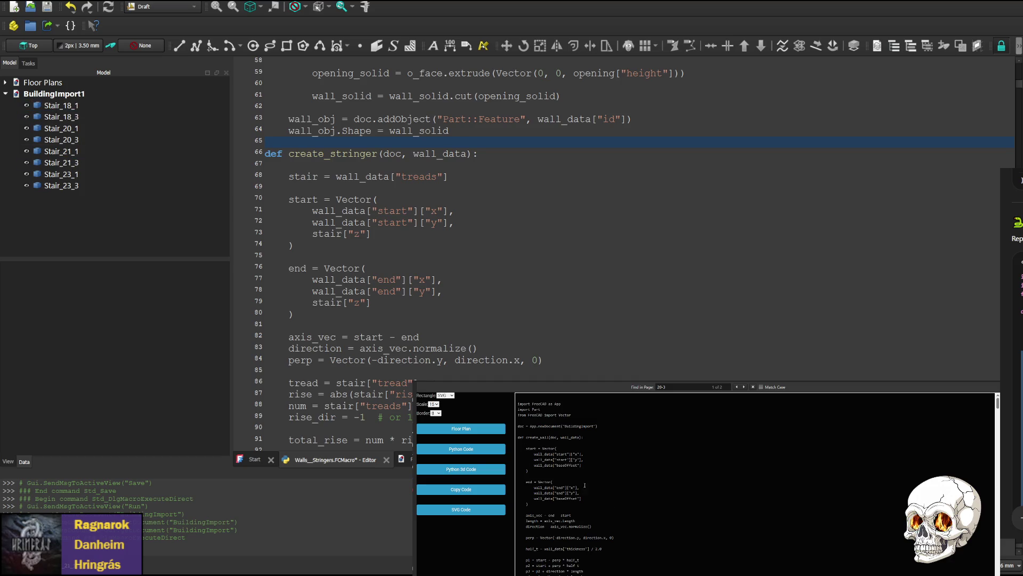
pyautogui.moveTo(288, 176)
pyautogui.mouseDown()
pyautogui.moveTo(388, 245)
pyautogui.moveTo(382, 238)
pyautogui.moveTo(427, 328)
pyautogui.mouseUp()
pyautogui.scroll(-12, 385, 240)
pyautogui.scroll(-2, 381, 241)
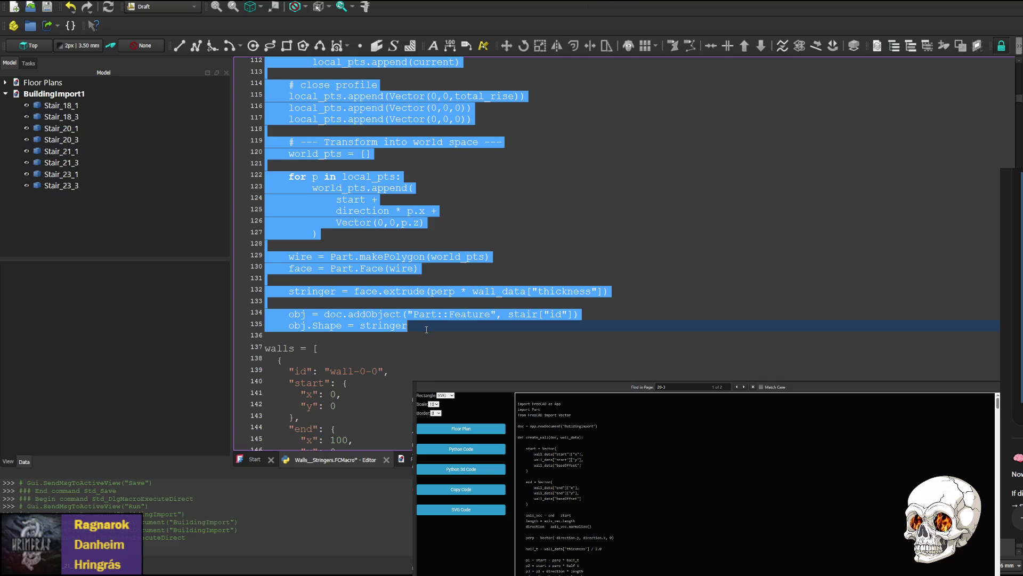
# - Delete the selected old create_stringer body so the origin-built, thickness-extruded version replaces it
pyautogui.press('Delete')
pyautogui.scroll(5, 430, 302)
pyautogui.scroll(5, 430, 303)
pyautogui.scroll(-3, 431, 302)
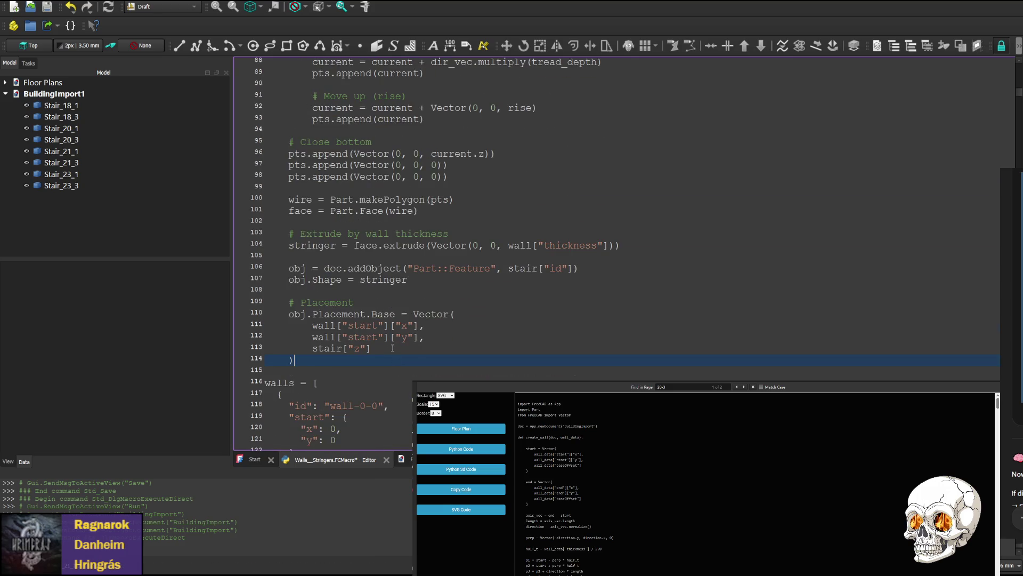
pyautogui.scroll(3, 392, 347)
pyautogui.scroll(5, 369, 319)
pyautogui.scroll(4, 336, 288)
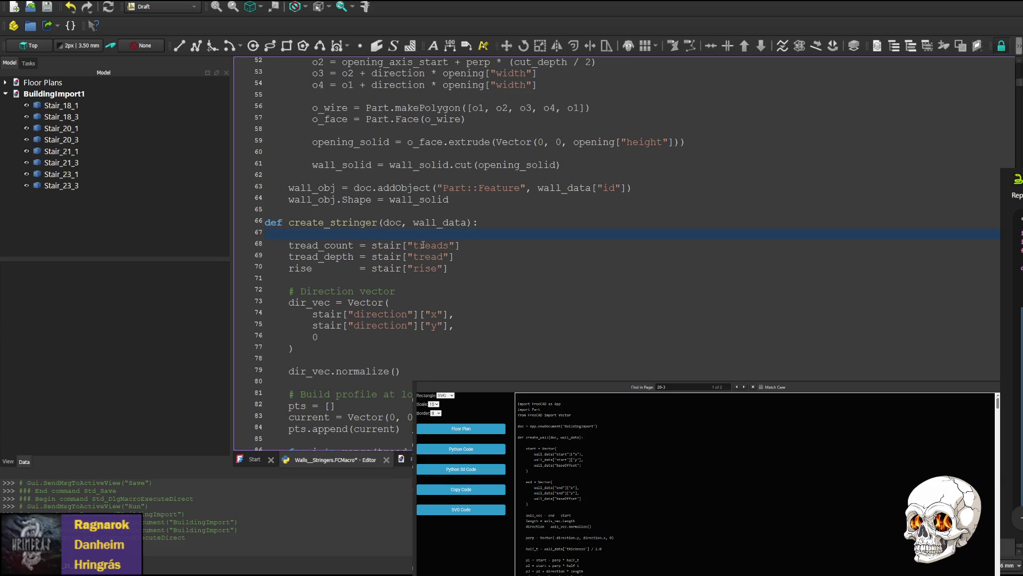
pyautogui.press('Return')
pyautogui.press('Return')
pyautogui.press('Up')
pyautogui.write('stair = wall_data["treads"]')
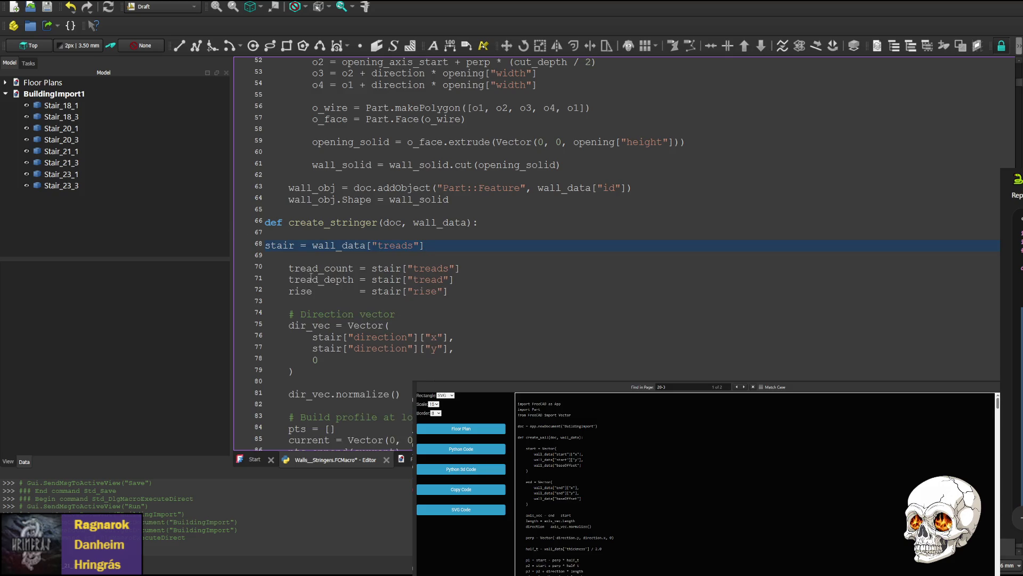
pyautogui.moveTo(289, 269); pyautogui.dragTo(265, 269)
pyautogui.click(267, 245)
pyautogui.press('Tab')
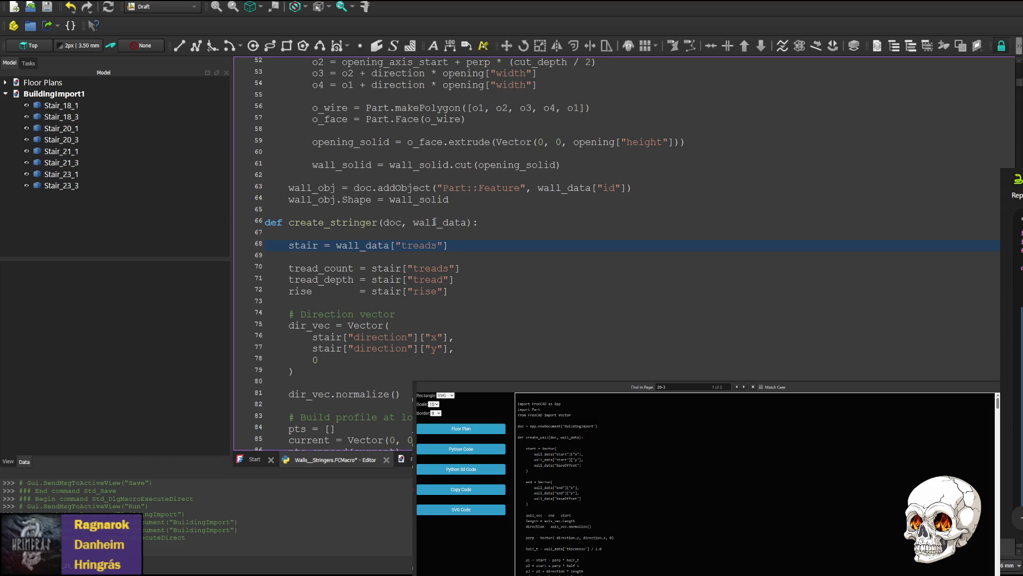
pyautogui.moveTo(438, 222); pyautogui.dragTo(469, 223)
pyautogui.press('BackSpace')
pyautogui.moveTo(360, 245); pyautogui.dragTo(392, 245)
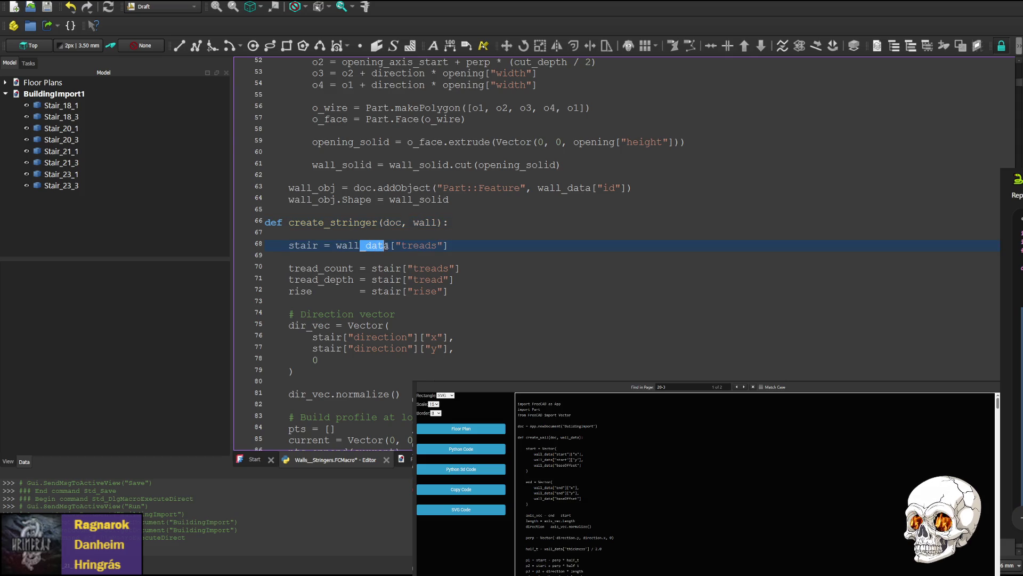
pyautogui.press('BackSpace')
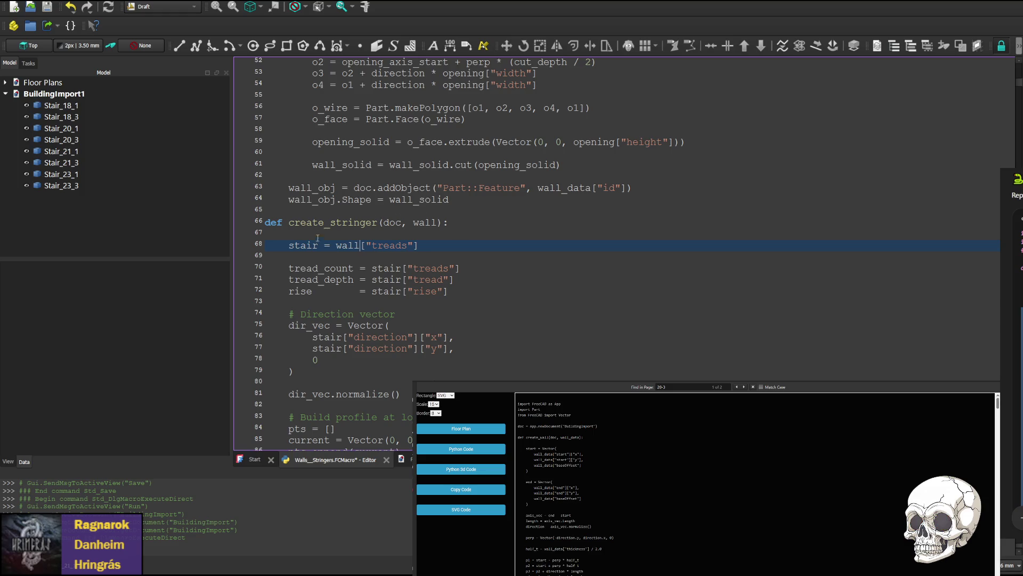
pyautogui.scroll(-2, 439, 212)
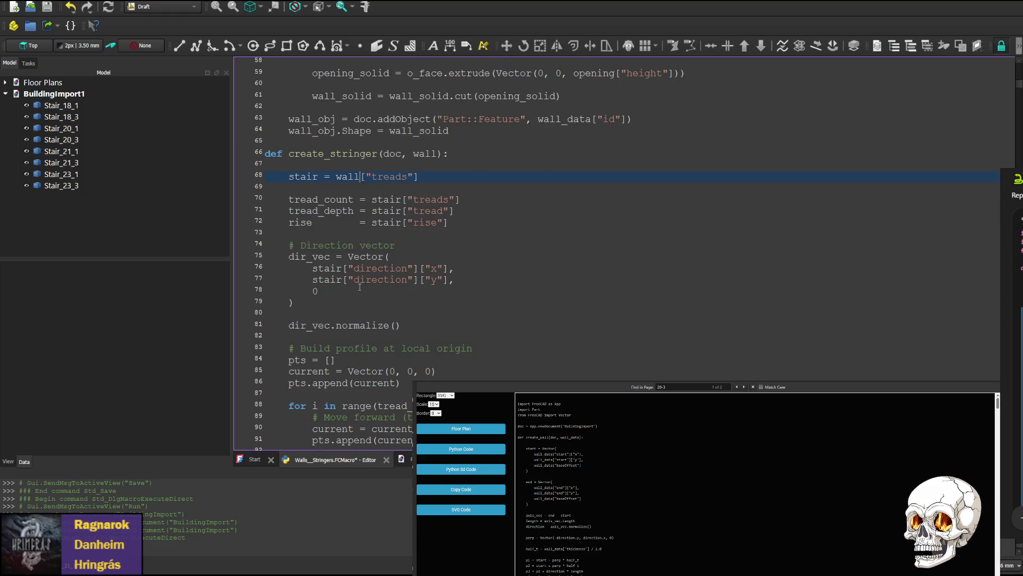
pyautogui.scroll(-2, 452, 234)
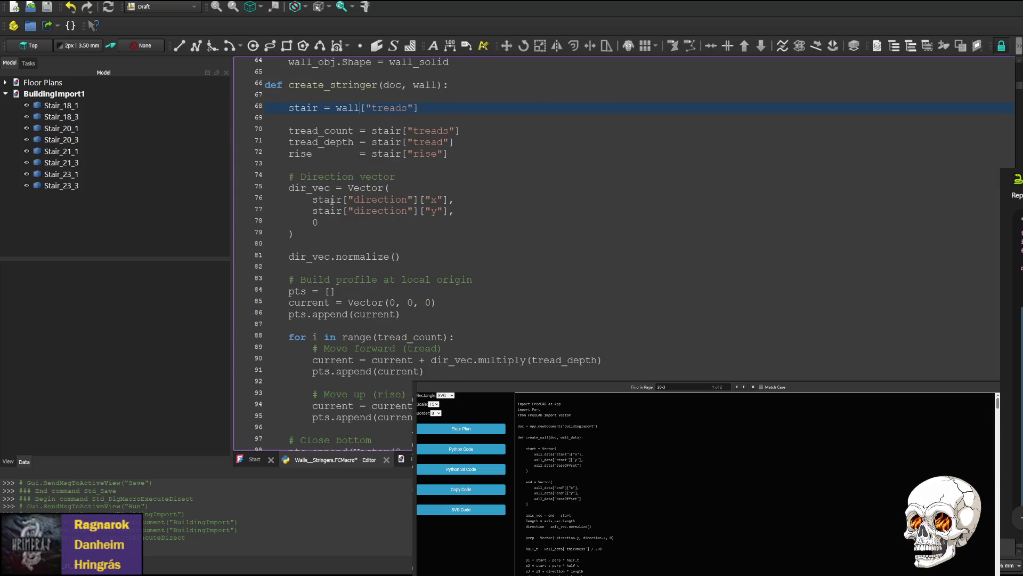
pyautogui.scroll(1, 344, 218)
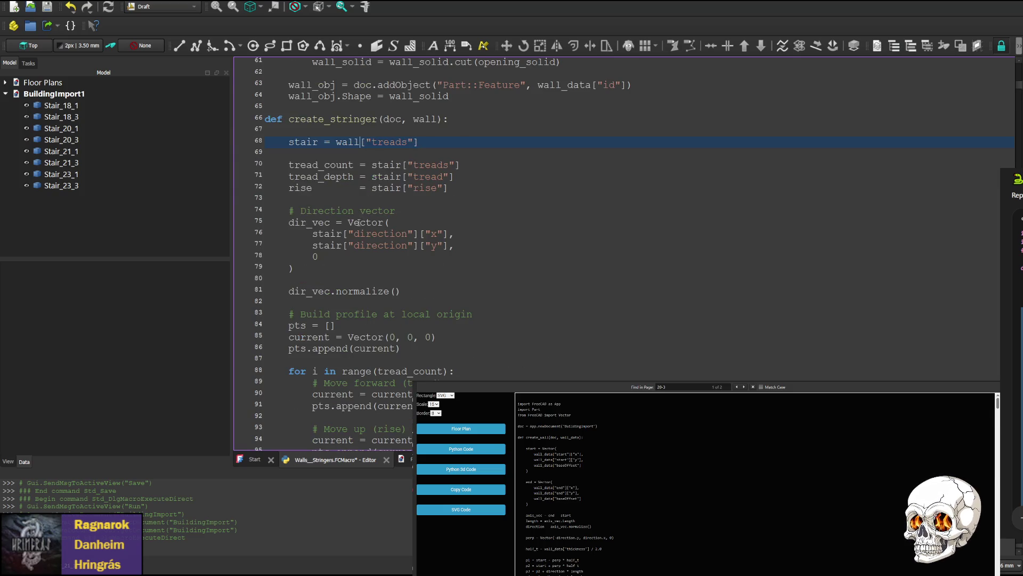
pyautogui.doubleClick(348, 141)
pyautogui.hotkey('ctrl', 'c')
pyautogui.doubleClick(323, 234)
pyautogui.hotkey('ctrl', 'v')
pyautogui.doubleClick(324, 244)
pyautogui.hotkey('ctrl', 'v')
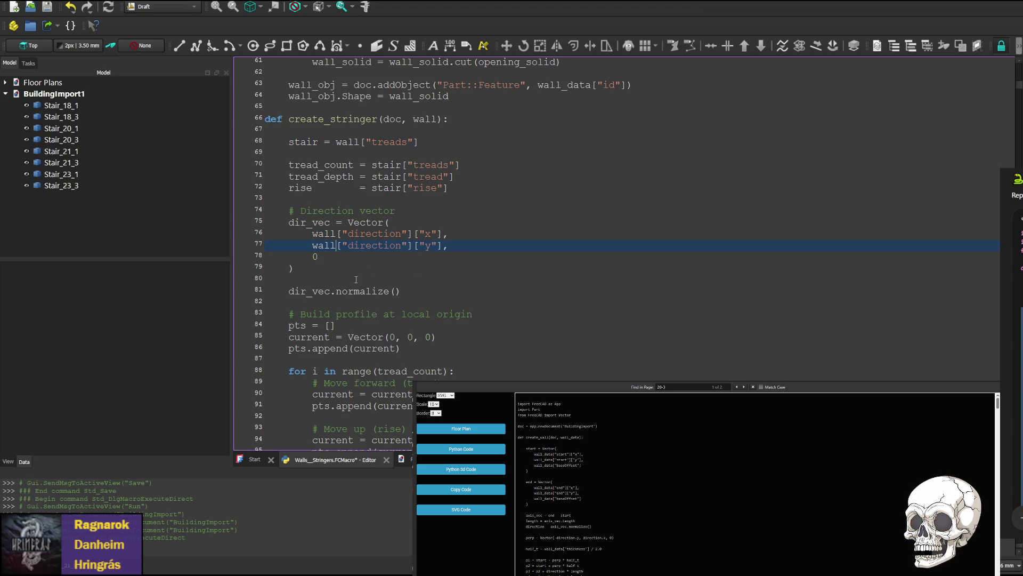
pyautogui.scroll(-1, 345, 323)
pyautogui.scroll(-1, 346, 156)
pyautogui.scroll(-1, 344, 200)
pyautogui.scroll(-1, 342, 264)
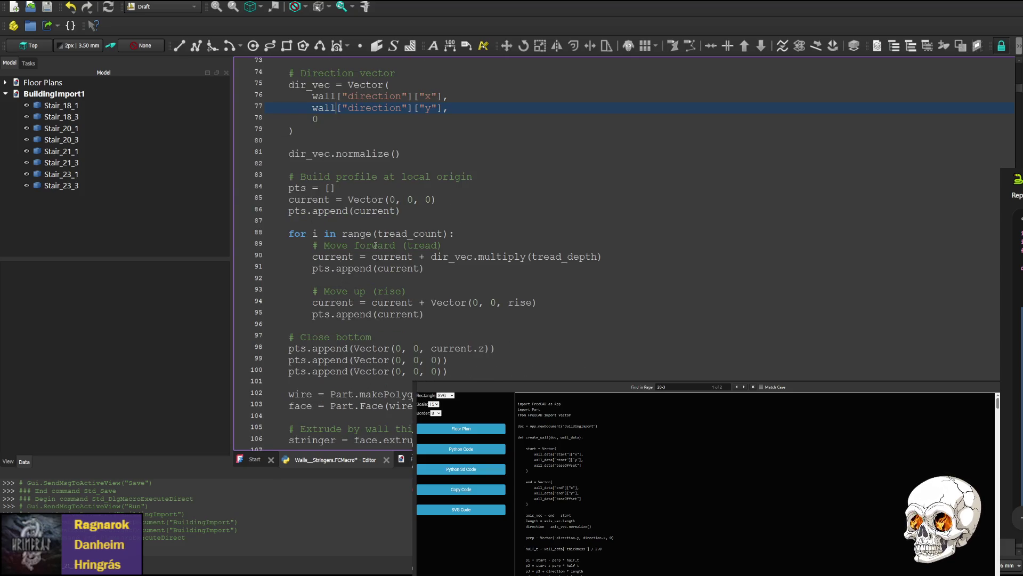
pyautogui.scroll(-2, 475, 265)
pyautogui.scroll(-1, 467, 255)
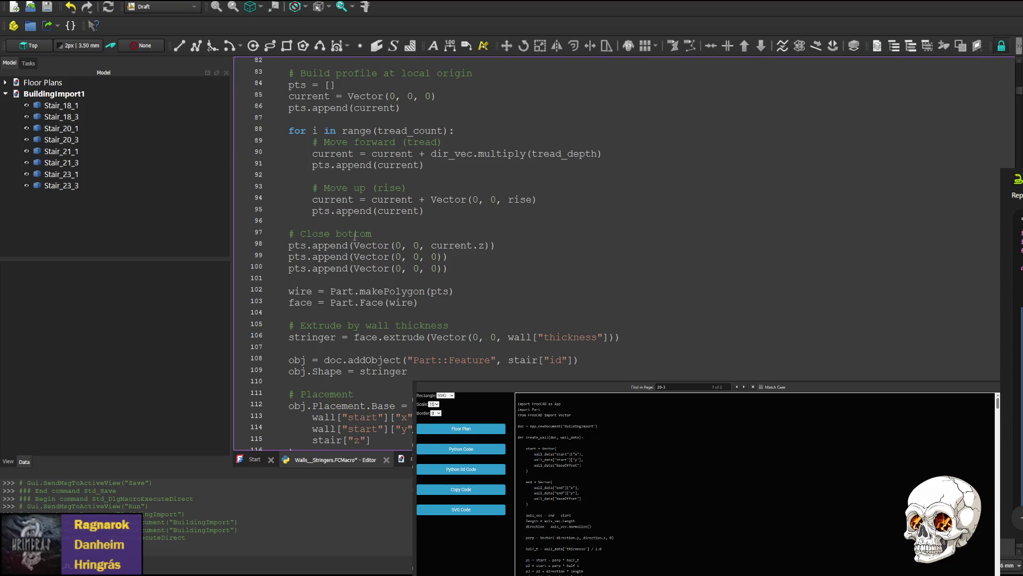
pyautogui.scroll(-1, 456, 242)
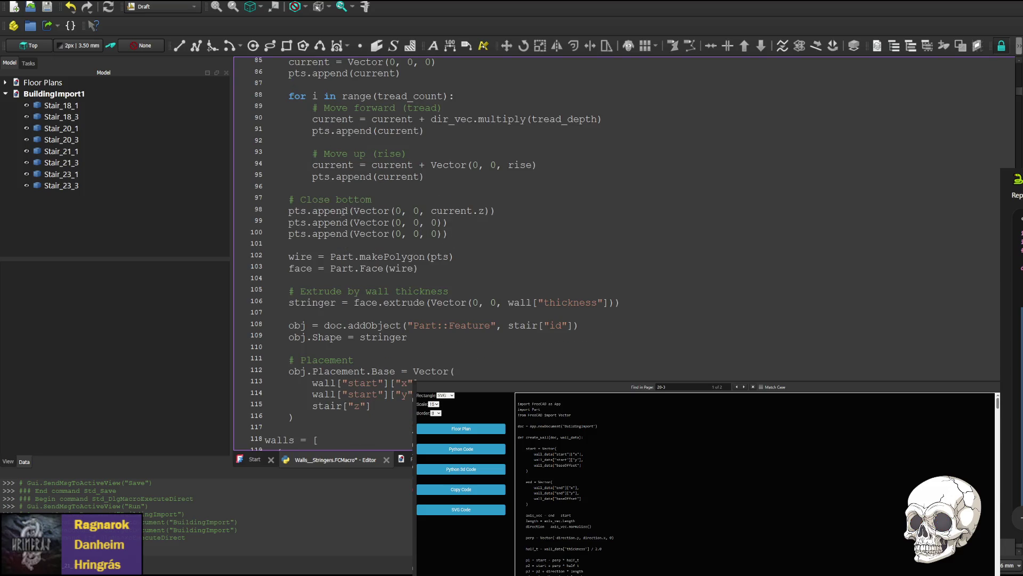
pyautogui.scroll(-2, 346, 210)
pyautogui.scroll(-1, 343, 234)
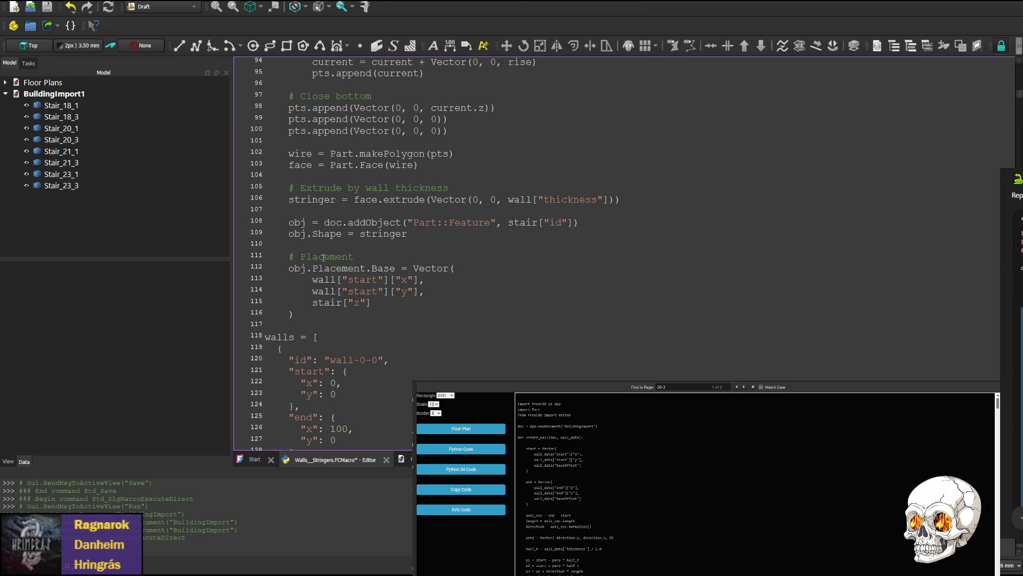
# - Run the stringer macro to generate the stair stringer solids in a new BuildingImport2 document
pyautogui.click(599, 269)
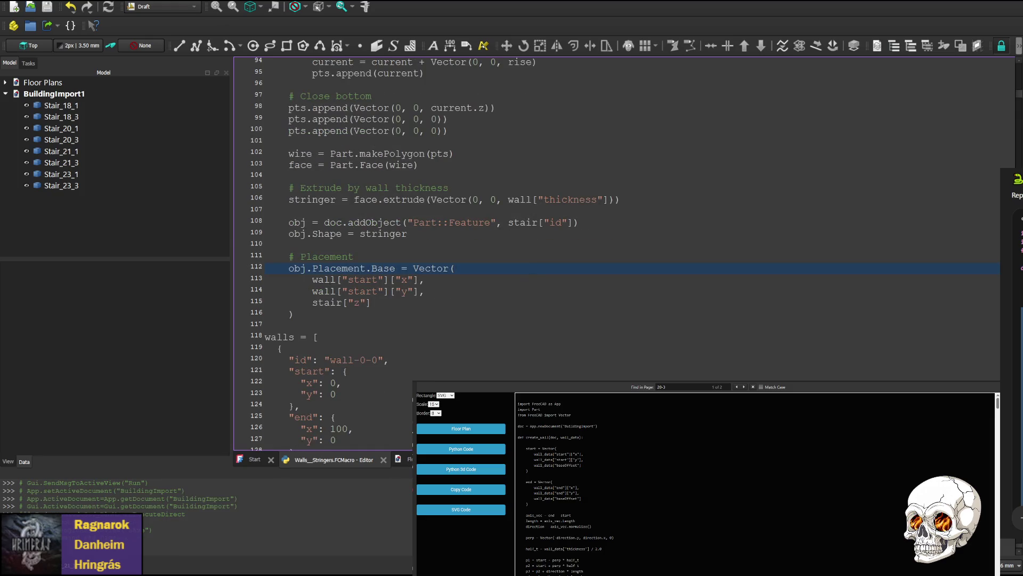
pyautogui.click(94, 24)
pyautogui.moveTo(448, 146)
pyautogui.mouseDown(button='middle')
pyautogui.moveTo(824, 194)
pyautogui.moveTo(620, 184)
pyautogui.mouseUp(button='middle')
pyautogui.scroll(-3, 802, 190)
pyautogui.scroll(5, 565, 294)
pyautogui.scroll(2, 601, 233)
pyautogui.scroll(2, 496, 314)
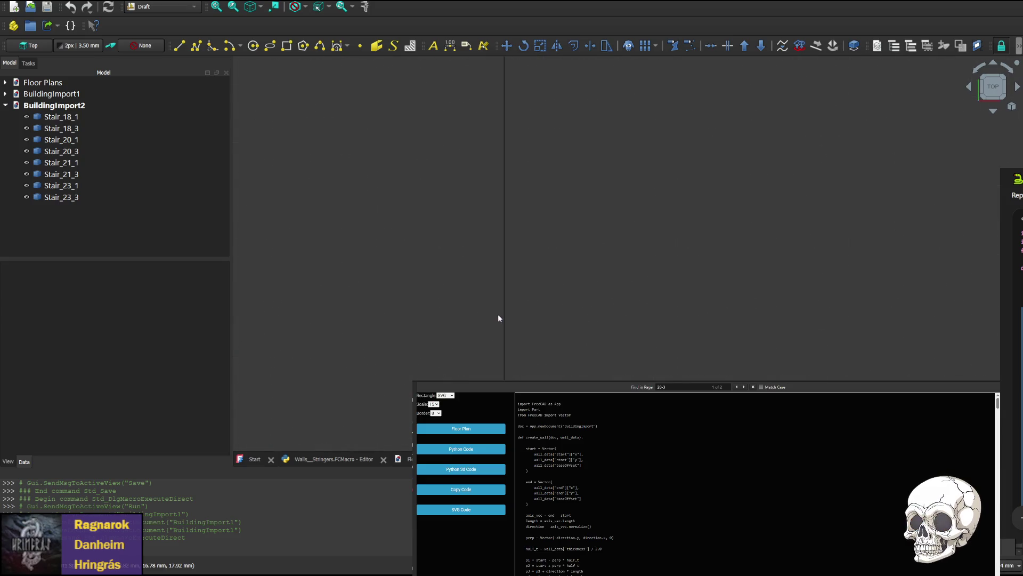
pyautogui.scroll(-3, 551, 264)
pyautogui.scroll(-3, 578, 230)
pyautogui.moveTo(743, 167); pyautogui.dragTo(503, 270, button='middle')
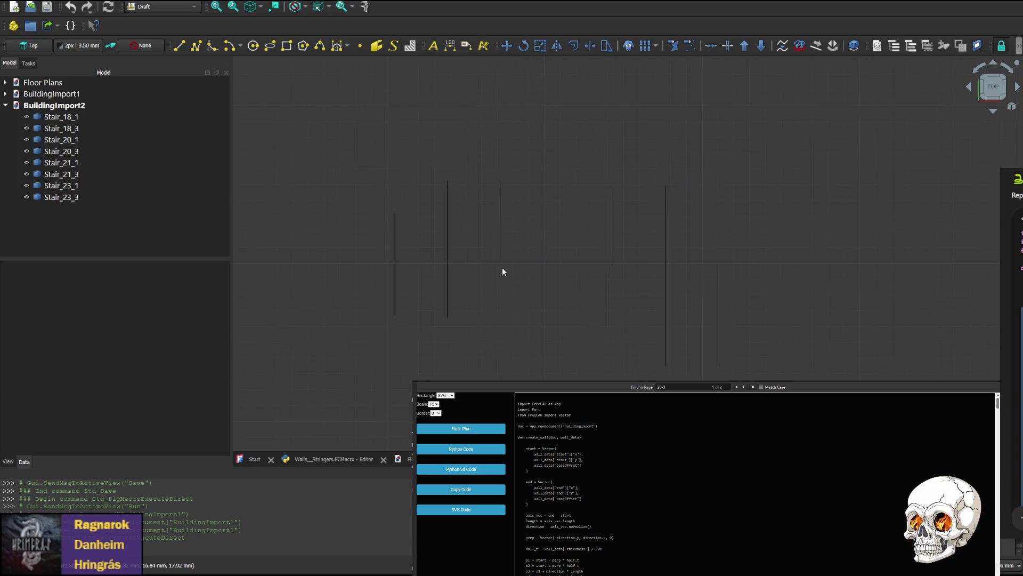
# - View the generated stringers from the side, an angle and top-down with the navigation cube
pyautogui.click(970, 88)
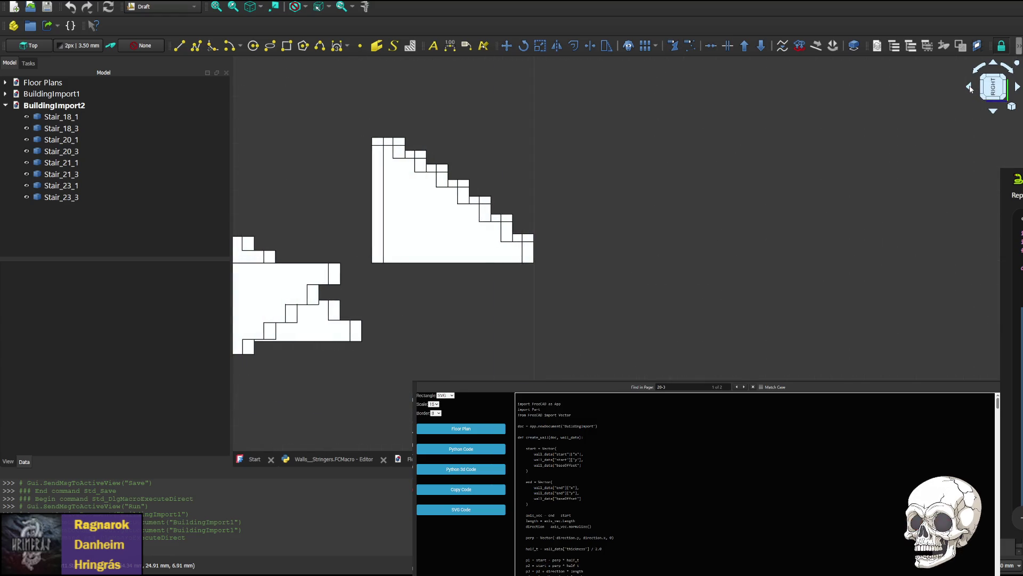
pyautogui.moveTo(427, 291); pyautogui.dragTo(705, 260, button='middle')
pyautogui.scroll(-1, 705, 260)
pyautogui.scroll(-1, 768, 263)
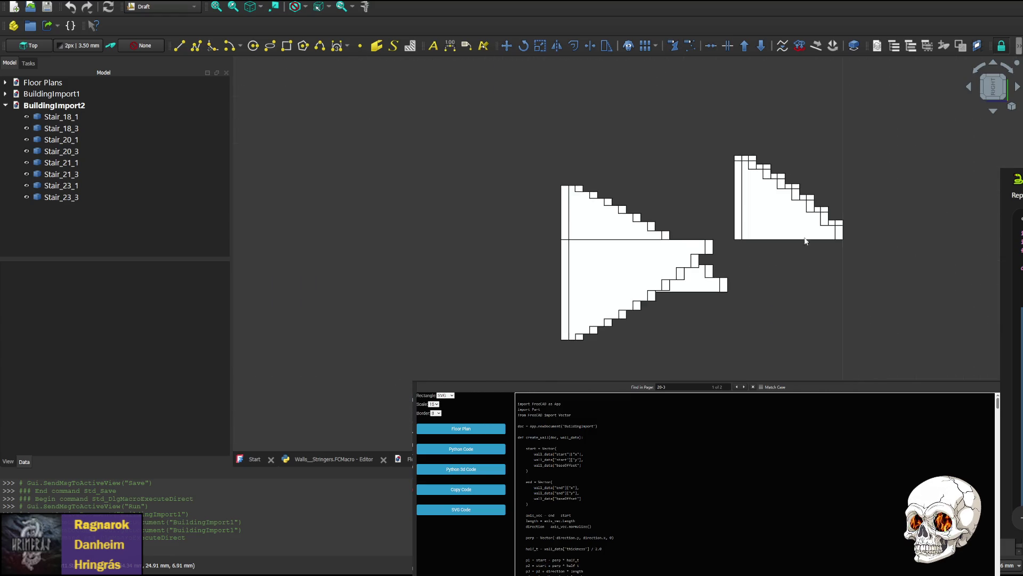
pyautogui.click(1018, 88)
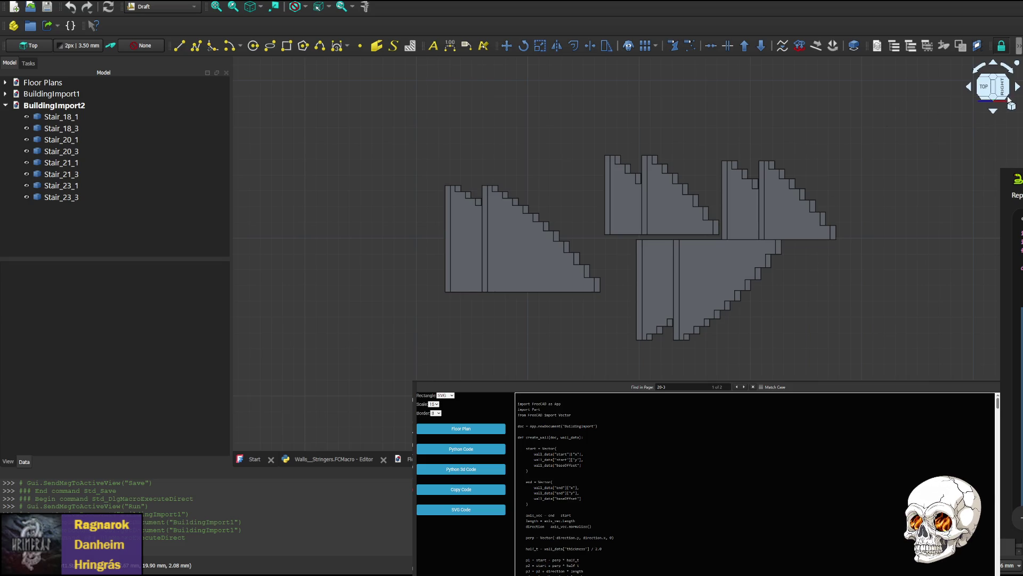
pyautogui.click(969, 90)
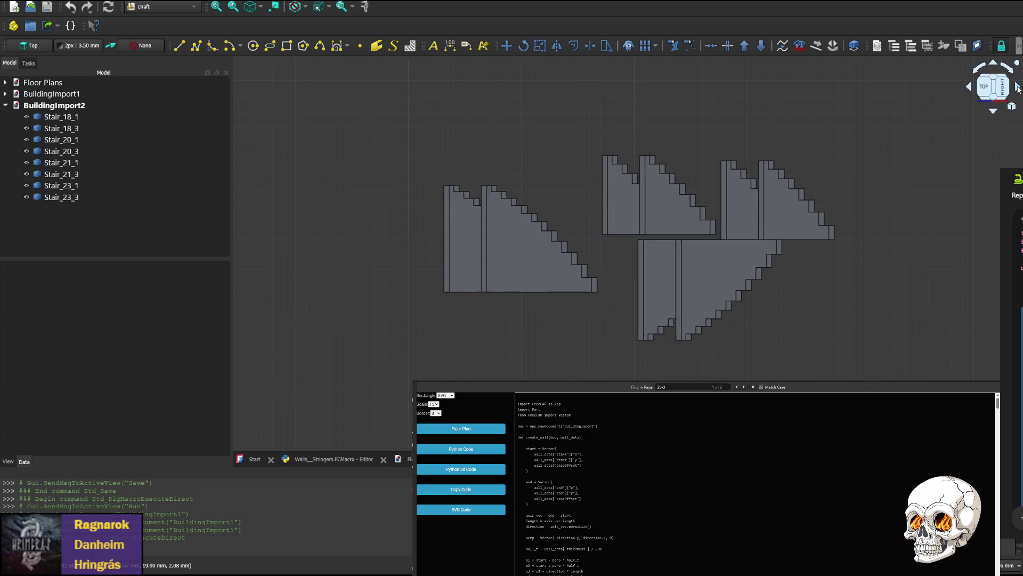
pyautogui.click(970, 89)
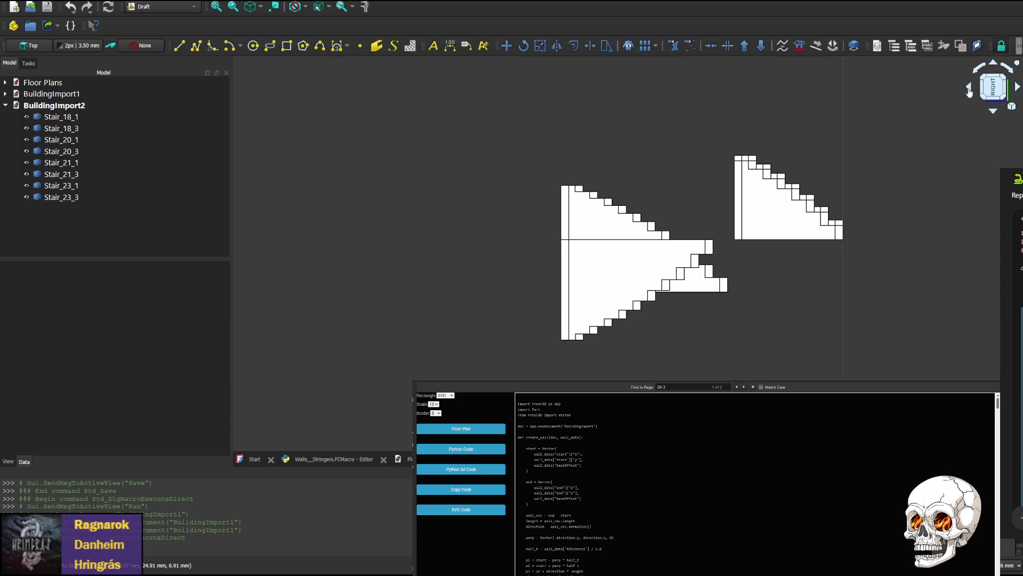
pyautogui.click(1018, 86)
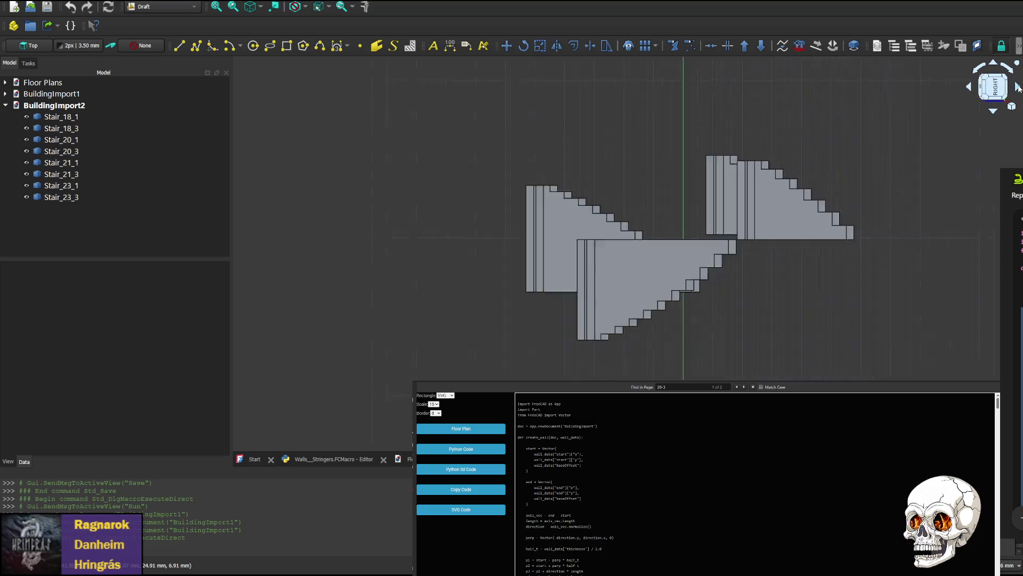
pyautogui.click(971, 89)
pyautogui.click(971, 90)
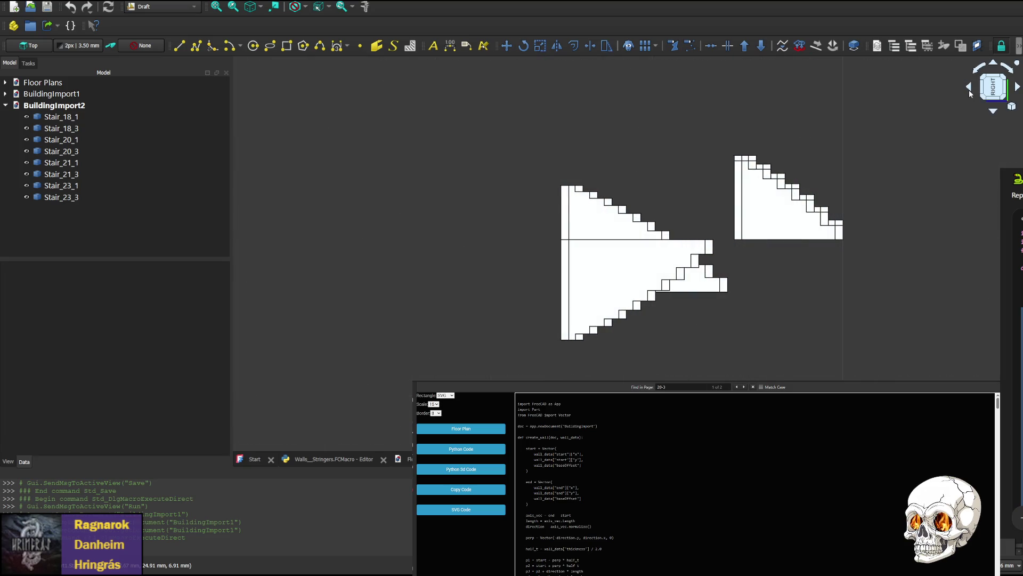
pyautogui.click(1017, 87)
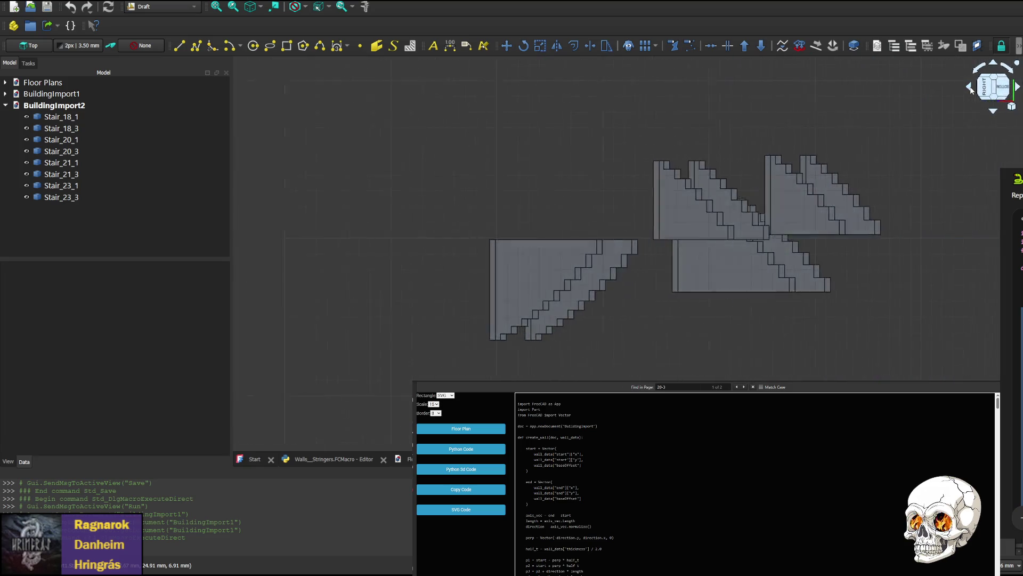
pyautogui.click(1017, 86)
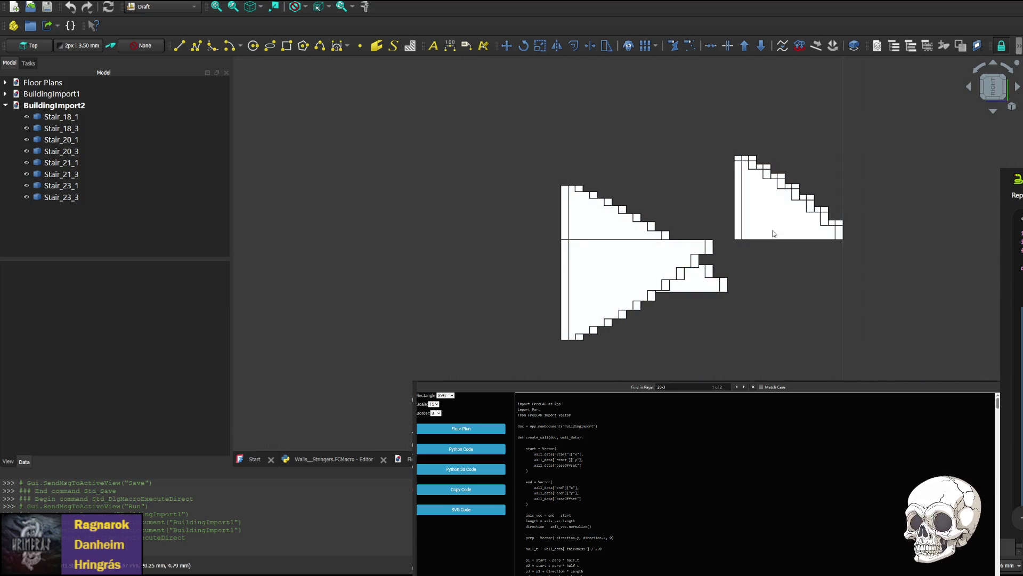
pyautogui.click(1018, 88)
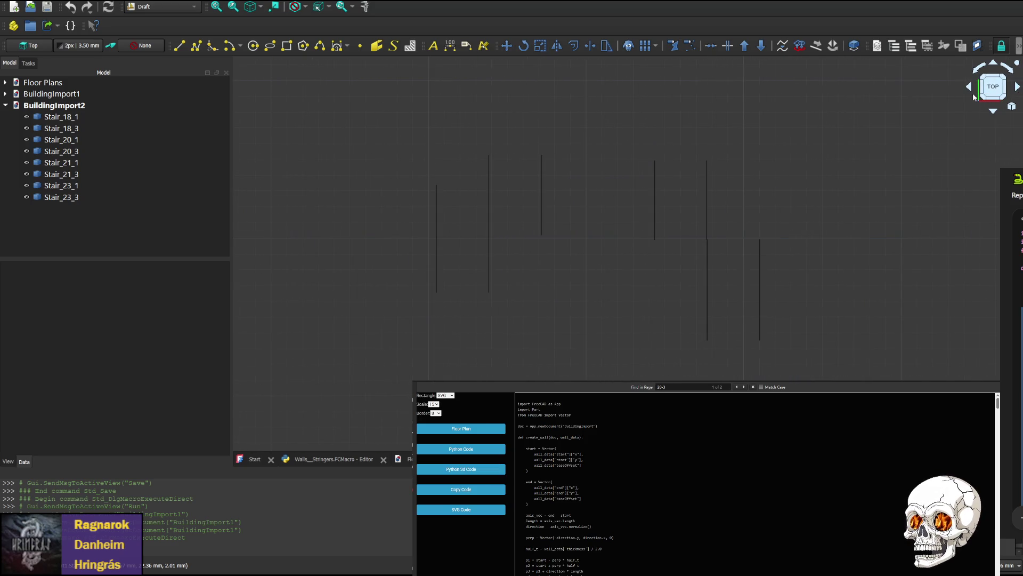
pyautogui.click(970, 89)
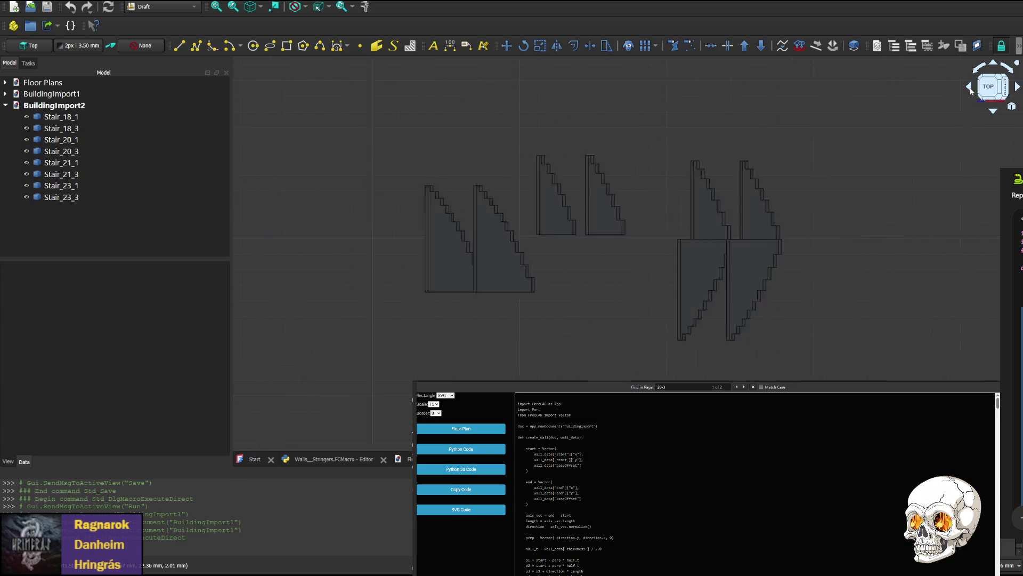
pyautogui.click(971, 89)
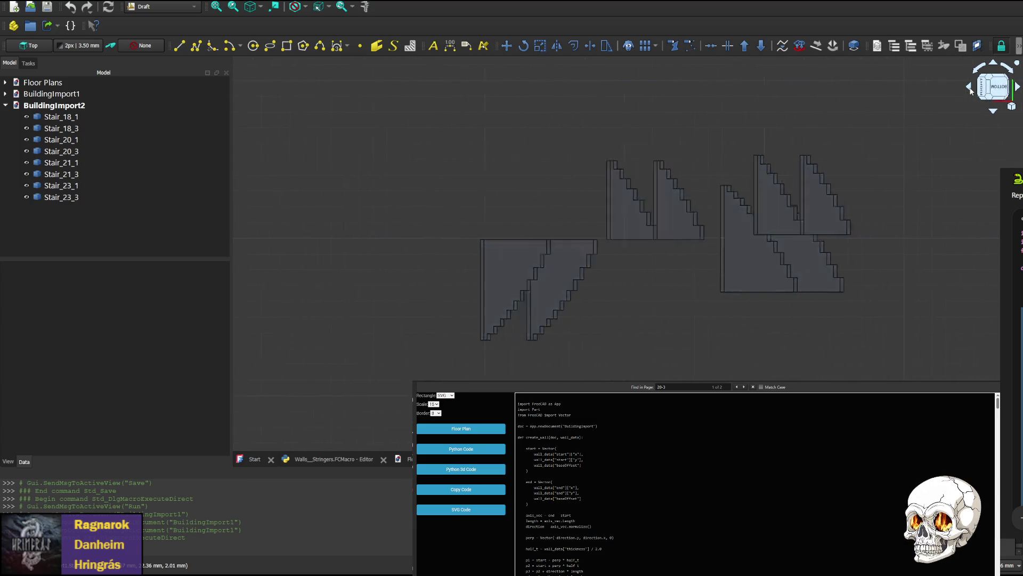
pyautogui.click(972, 90)
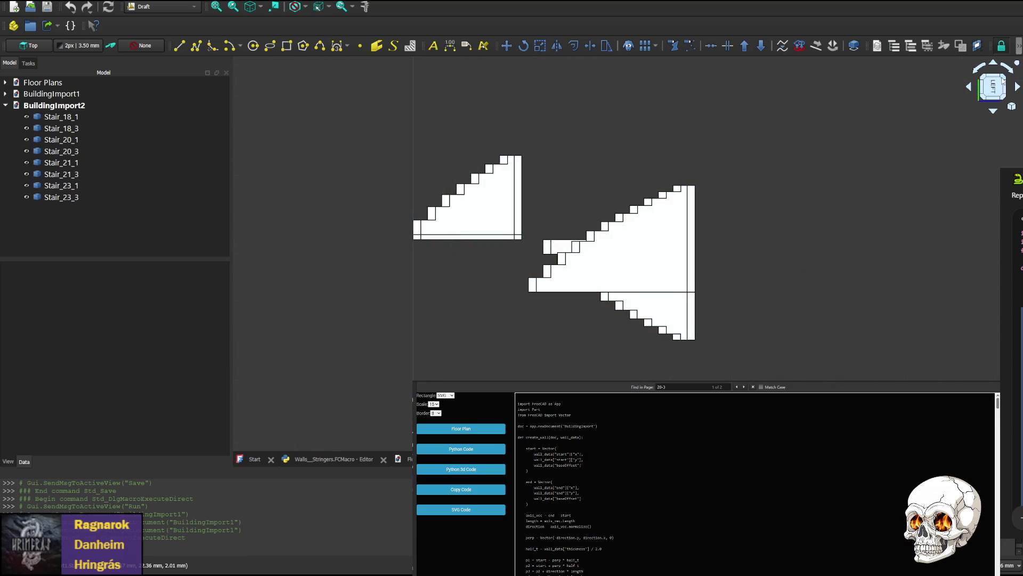
pyautogui.click(1018, 87)
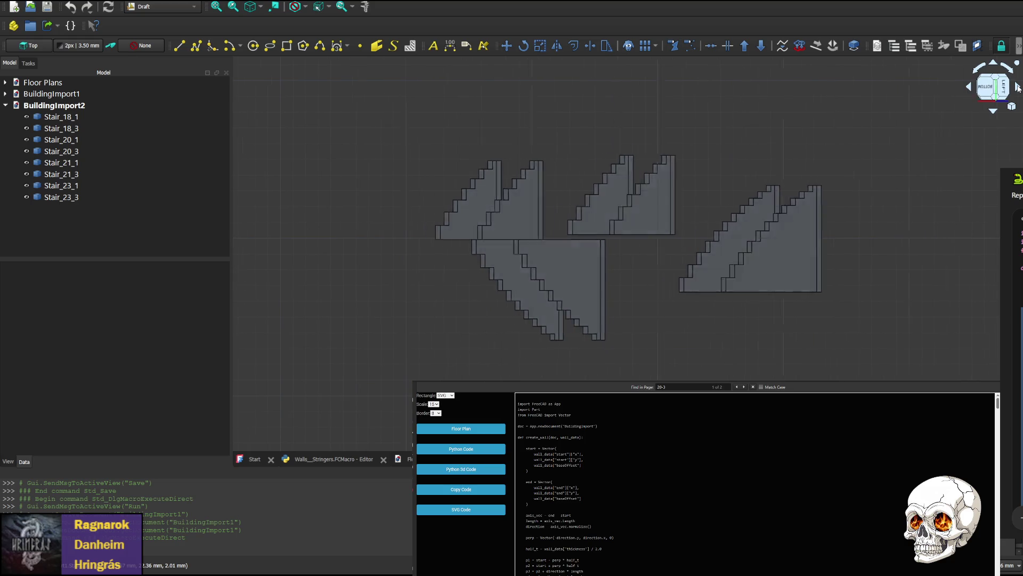
pyautogui.click(1017, 87)
pyautogui.click(1018, 86)
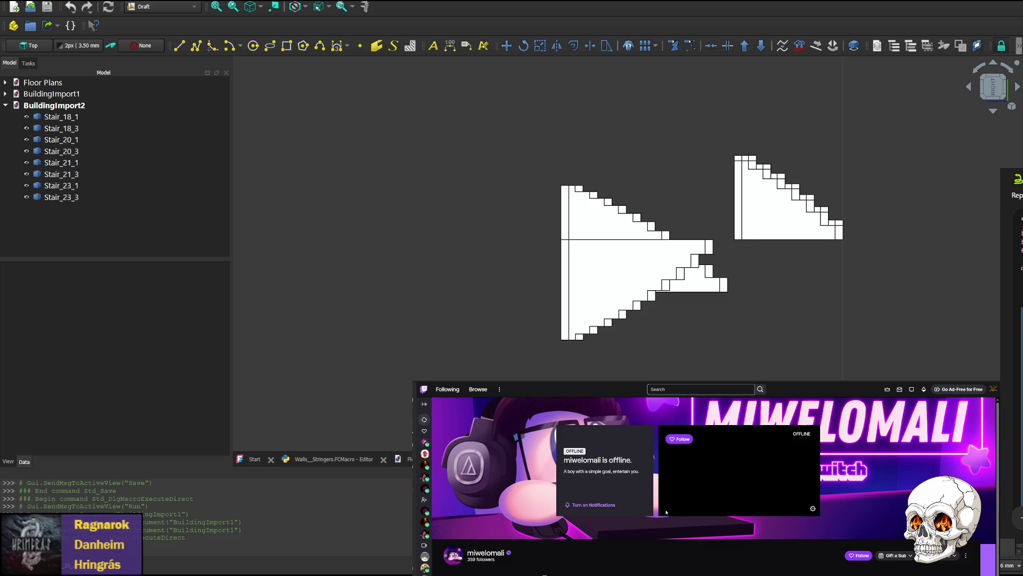
pyautogui.scroll(-2, 665, 523)
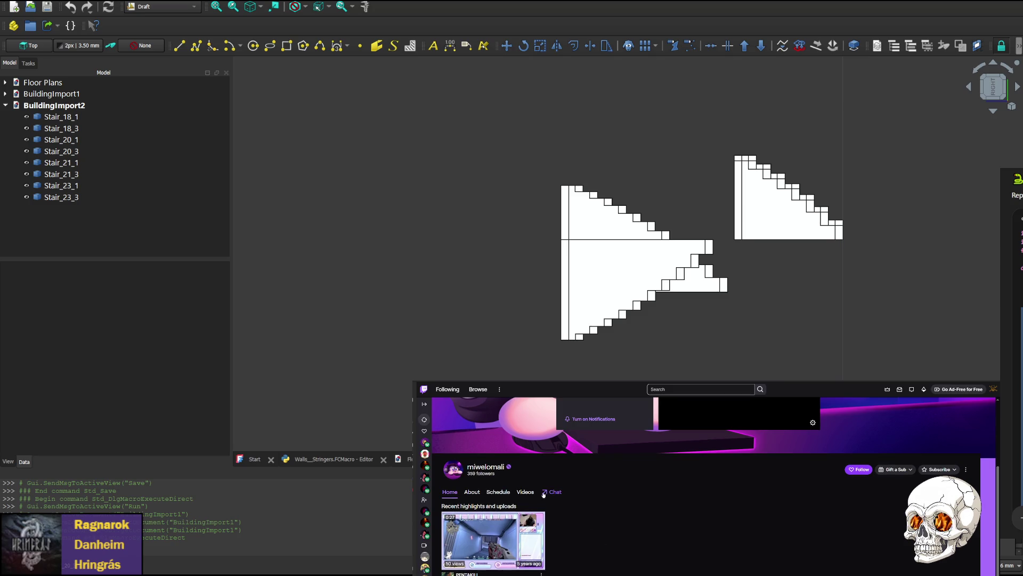
# - Show the Twitch channel's Videos section with its recent highlights and uploads
pyautogui.click(526, 493)
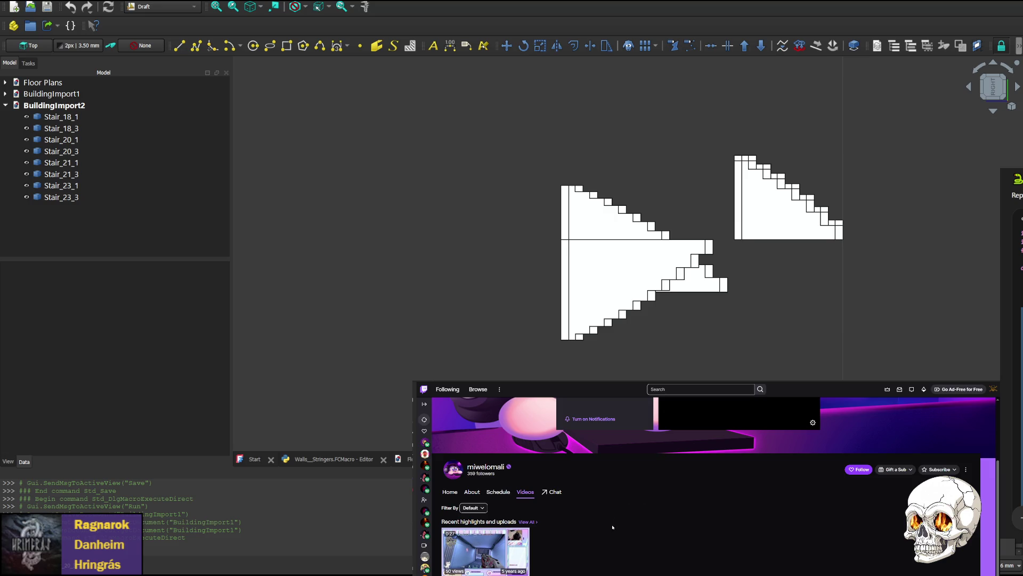
pyautogui.scroll(-1, 704, 488)
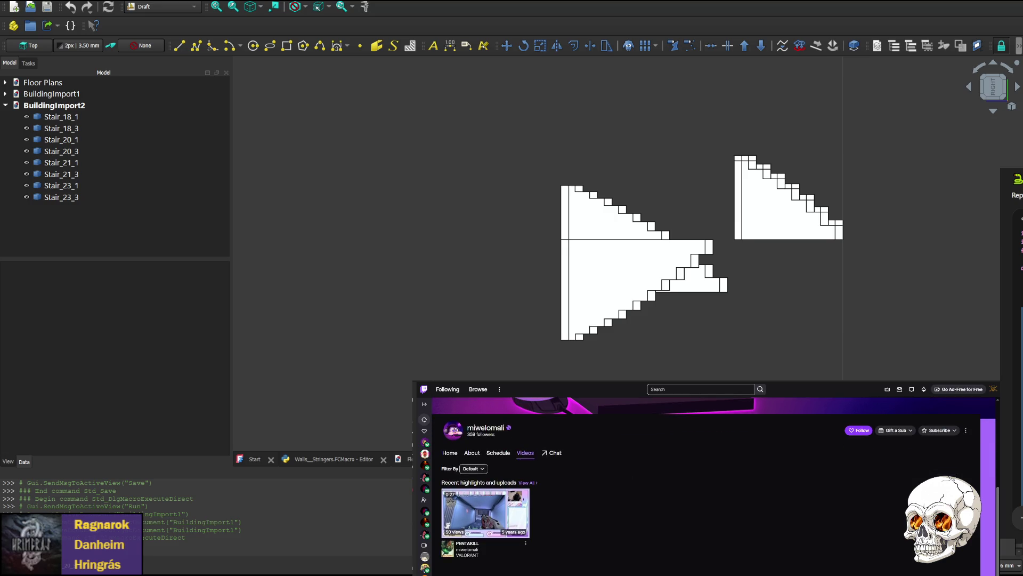
pyautogui.scroll(2, 589, 573)
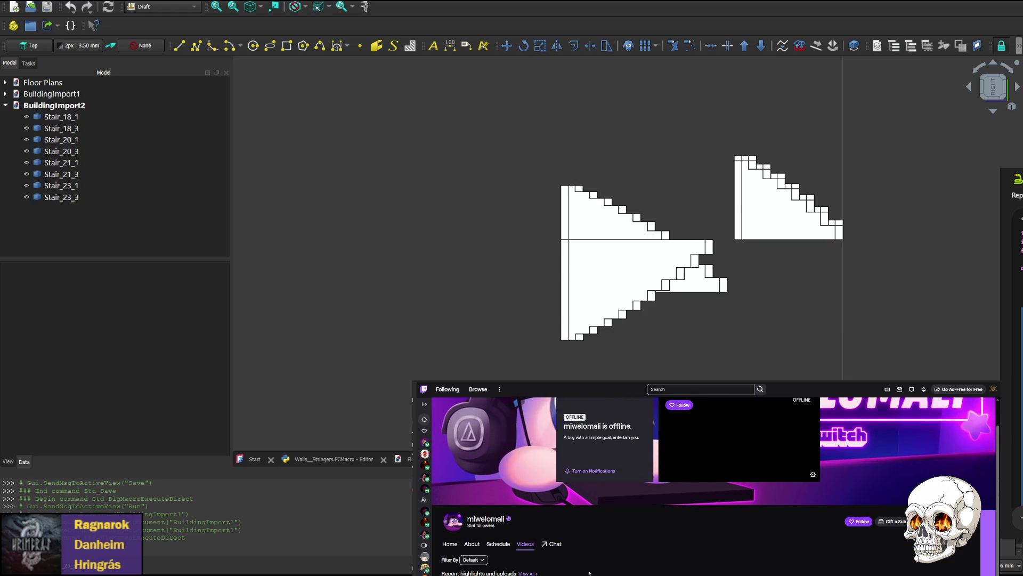
pyautogui.scroll(-2, 591, 552)
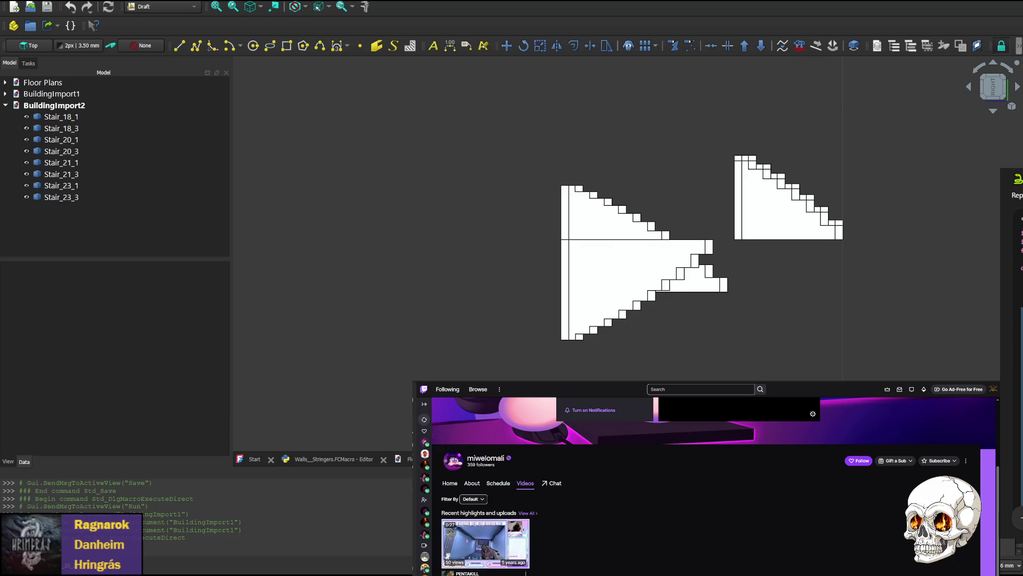
pyautogui.scroll(-1, 704, 479)
pyautogui.scroll(2, 704, 480)
pyautogui.moveTo(608, 448)
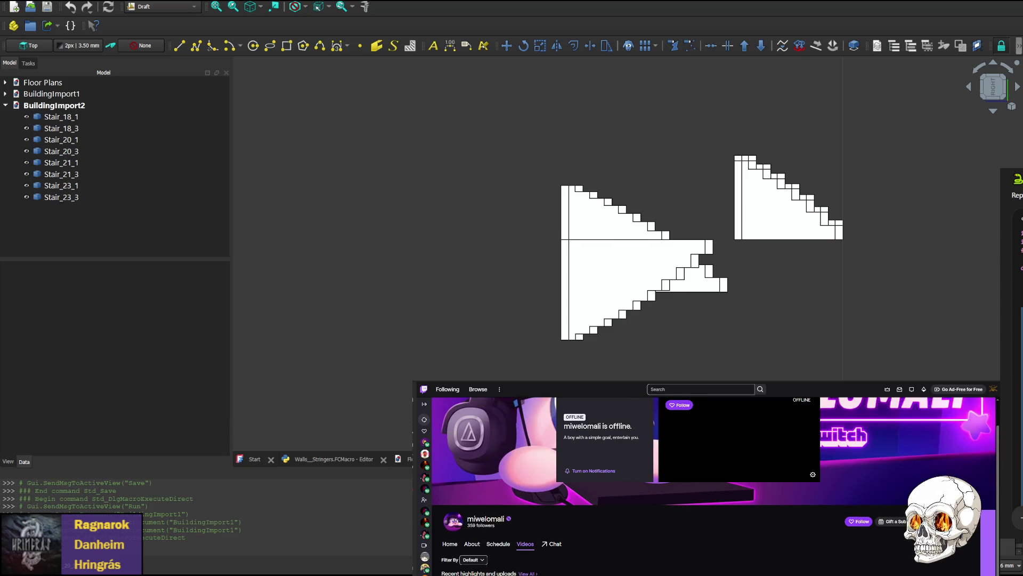
pyautogui.scroll(1, 705, 479)
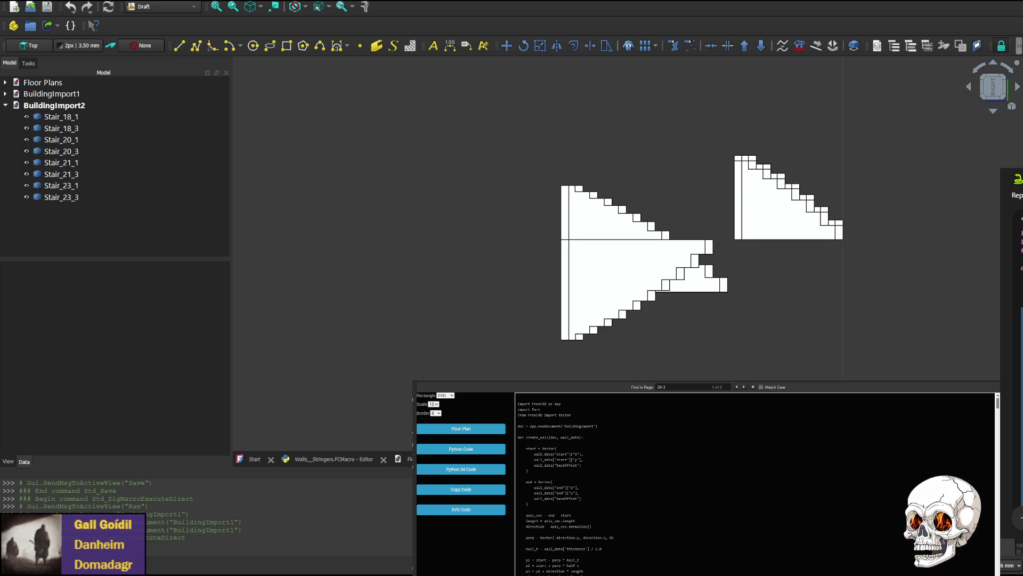
# - In WebStorm, check the Stringer addRoom entries in floors.js against the python.js generator code
pyautogui.hotkey('alt', 'Tab')
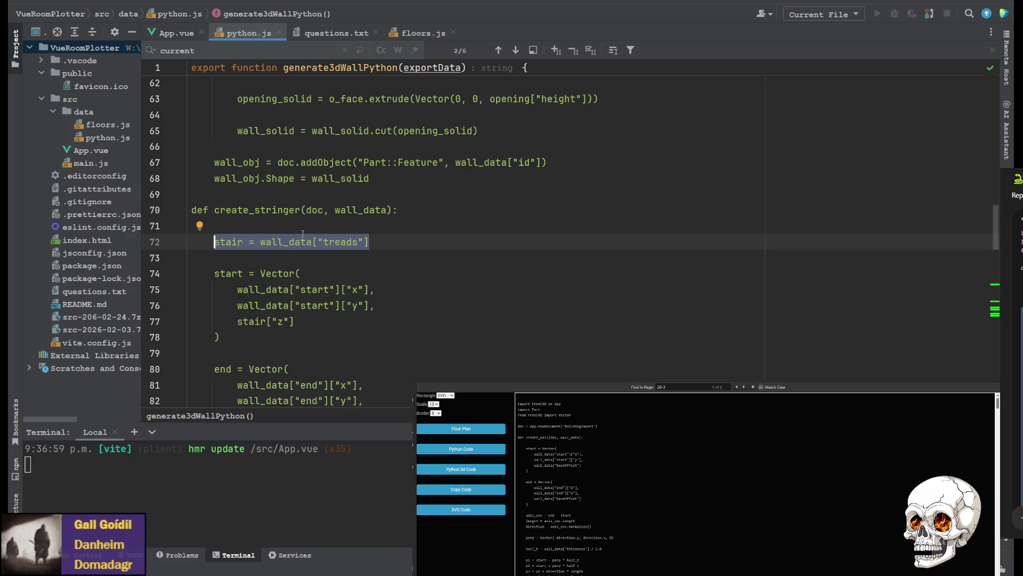
pyautogui.scroll(1, 307, 234)
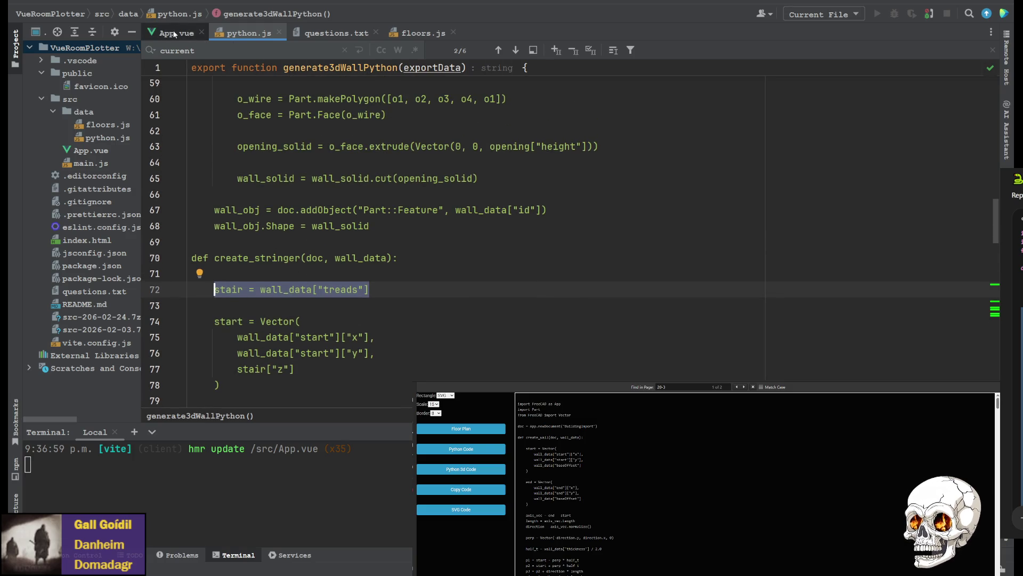
pyautogui.click(461, 428)
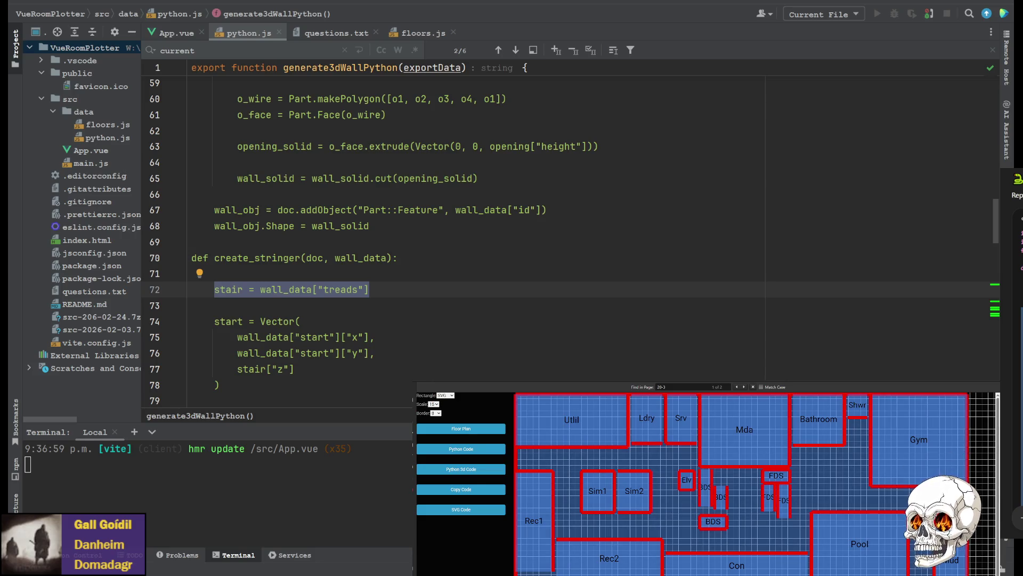
pyautogui.click(423, 33)
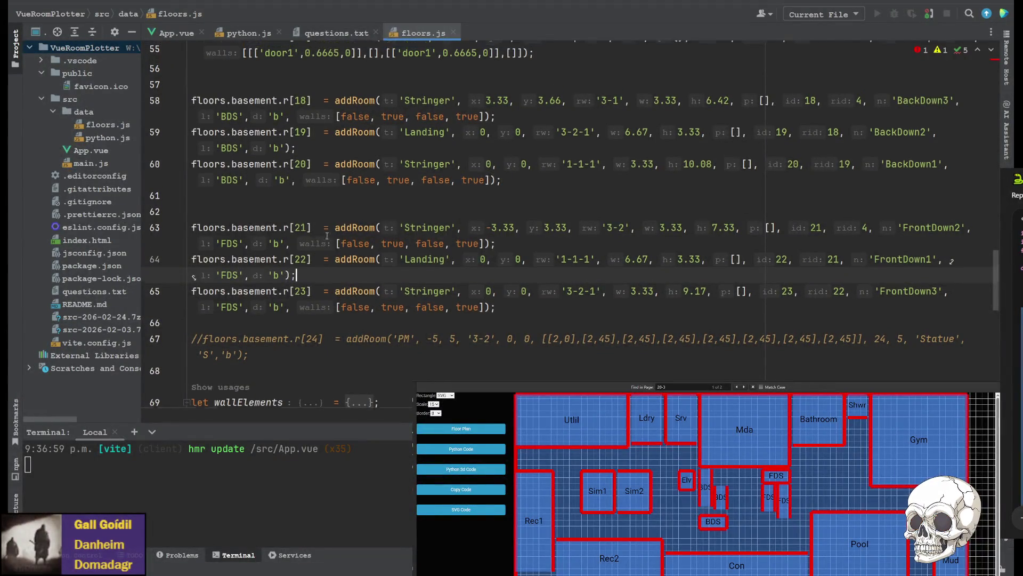
pyautogui.scroll(2, 482, 251)
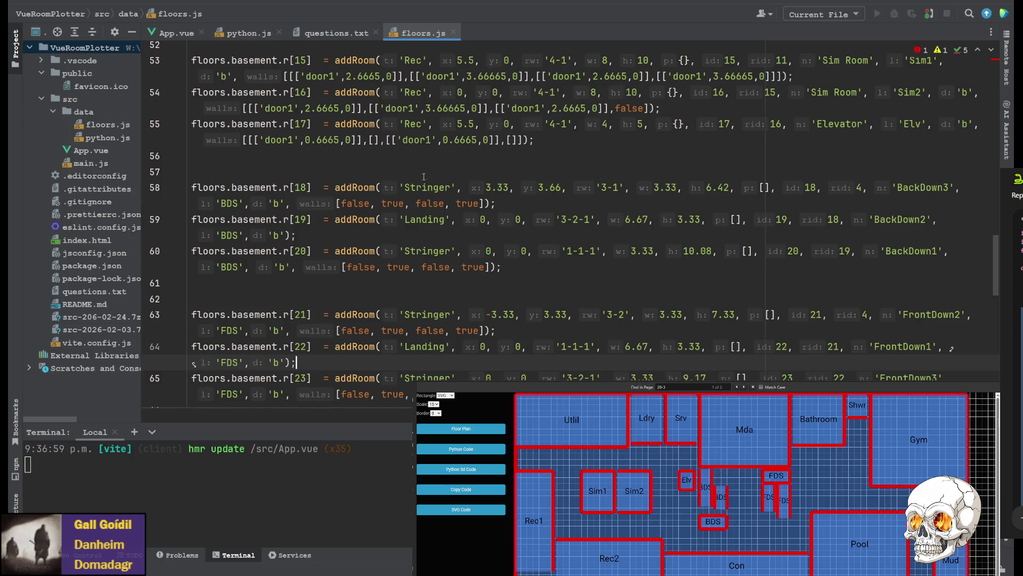
pyautogui.scroll(4, 193, 364)
pyautogui.scroll(4, 192, 364)
pyautogui.scroll(-3, 514, 71)
pyautogui.scroll(-3, 515, 71)
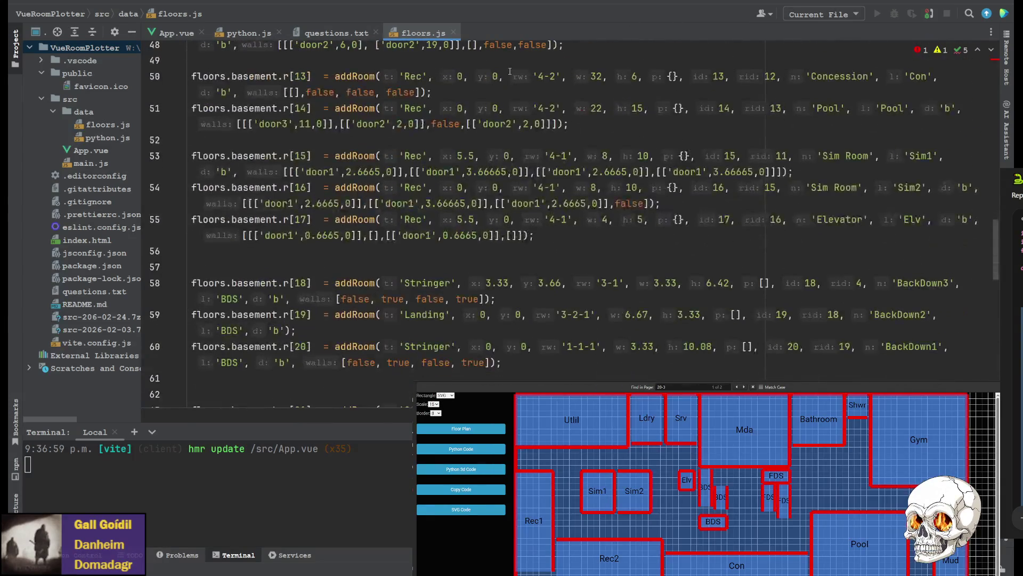
pyautogui.scroll(-3, 353, 195)
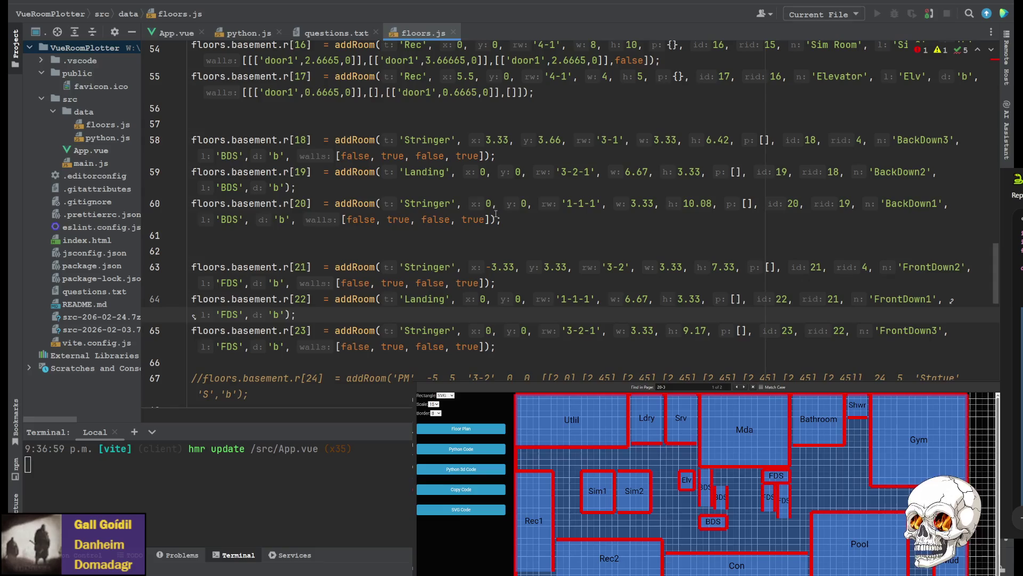
pyautogui.click(241, 33)
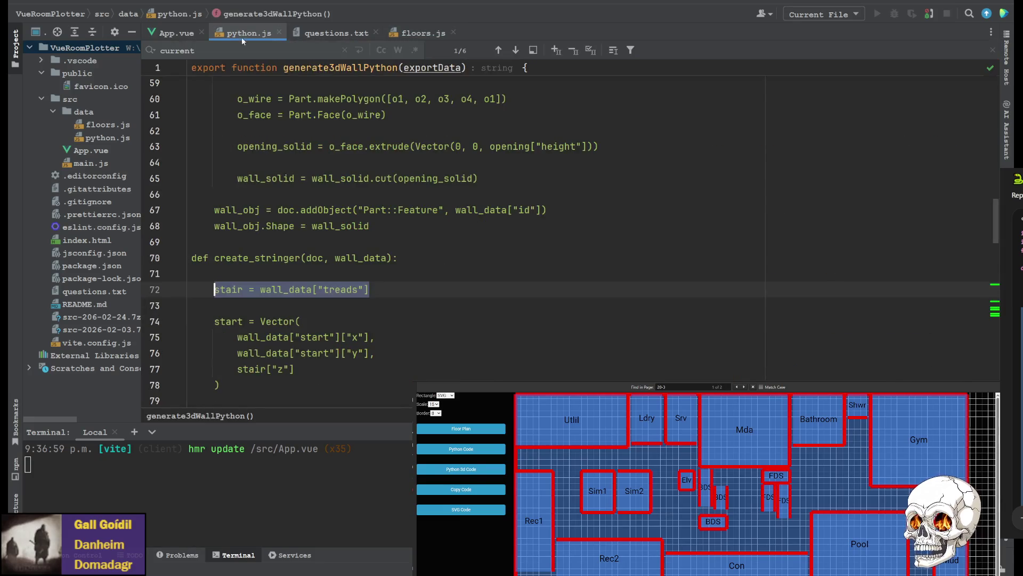
pyautogui.scroll(6, 328, 244)
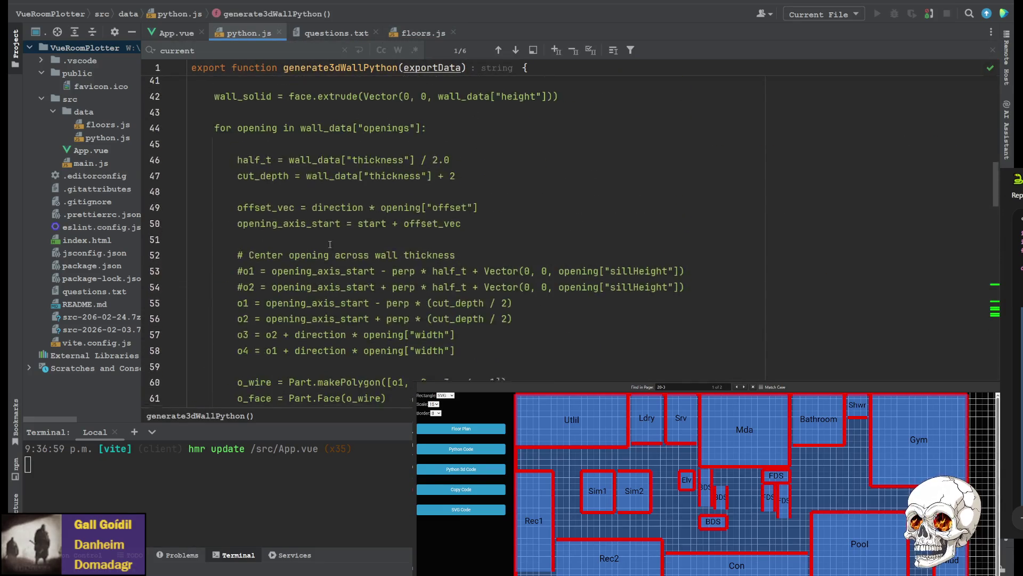
pyautogui.scroll(-5, 880, 115)
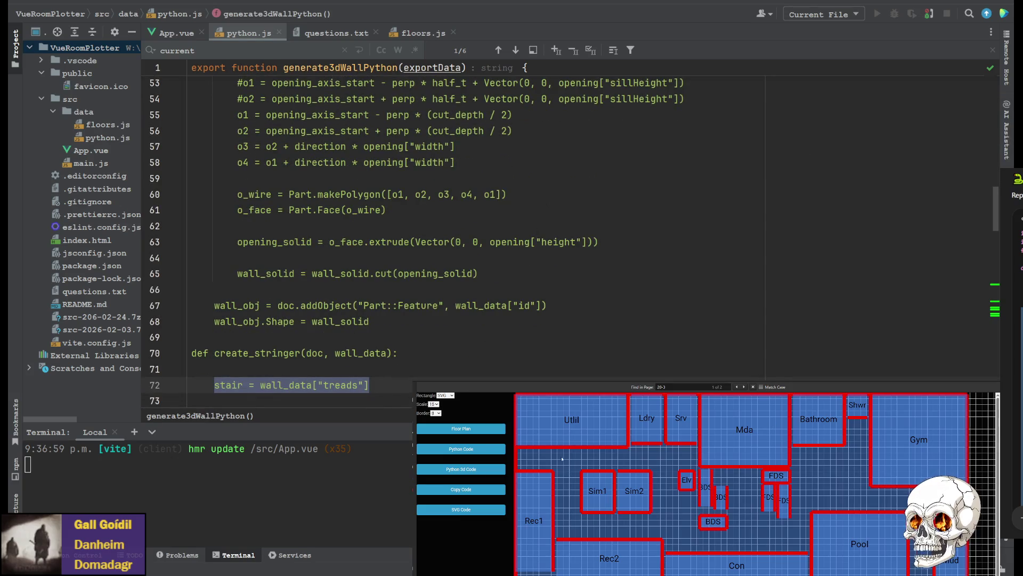
# - Generate the FreeCAD Python 3d code from the plotter page and return to FreeCAD
pyautogui.click(474, 470)
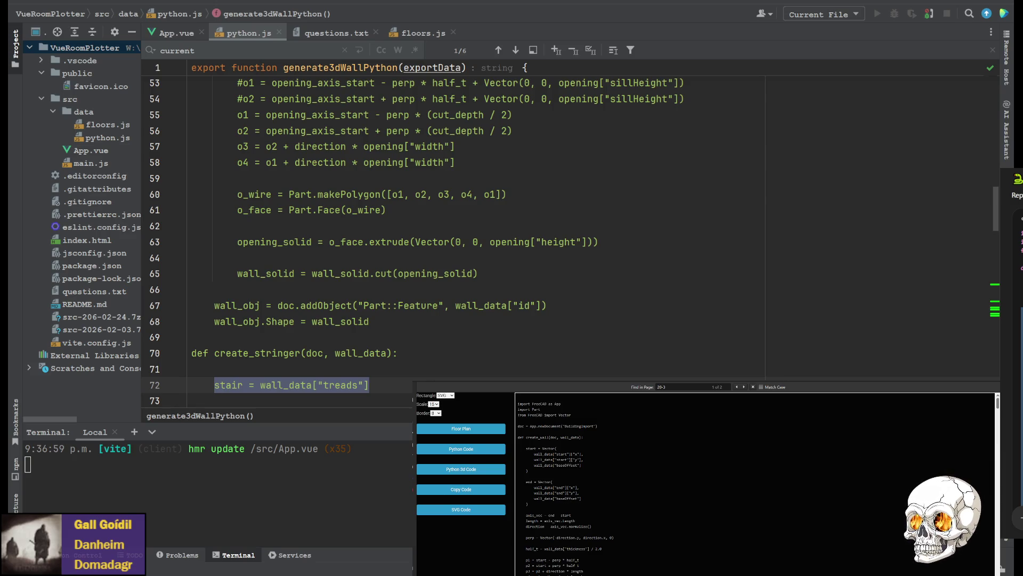
pyautogui.hotkey('alt', 'Tab')
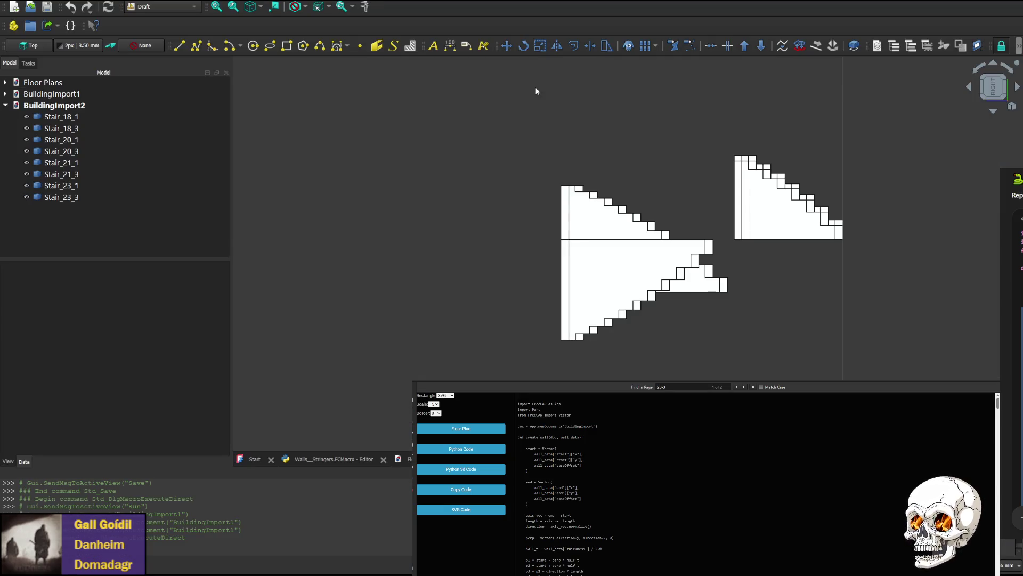
# - Glance at the stringer macro, then inspect the stairs edge-on, in profile and from the side
pyautogui.click(331, 458)
pyautogui.scroll(-2, 368, 395)
pyautogui.scroll(-6, 368, 383)
pyautogui.scroll(6, 372, 336)
pyautogui.scroll(3, 380, 297)
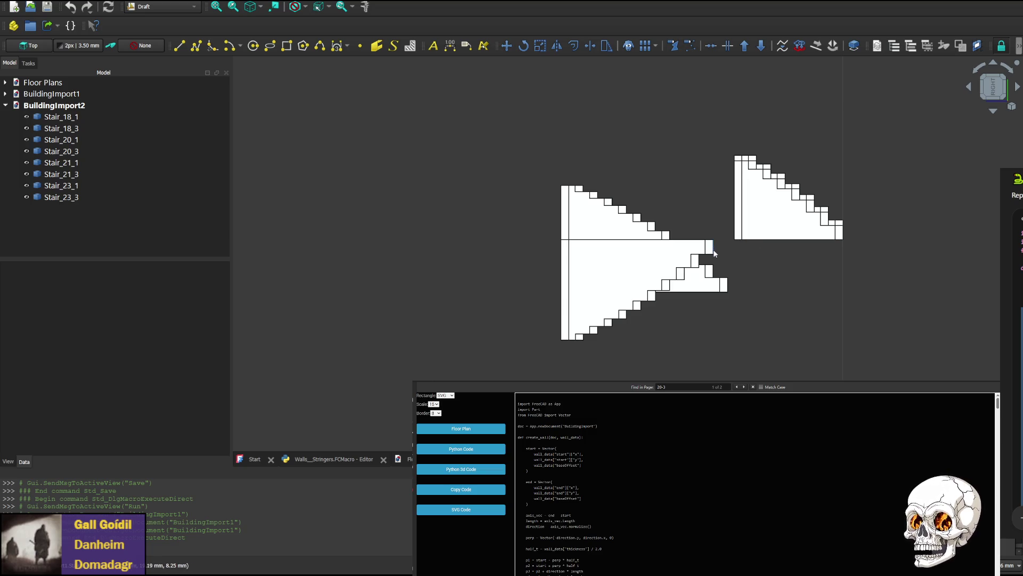
pyautogui.moveTo(993, 87)
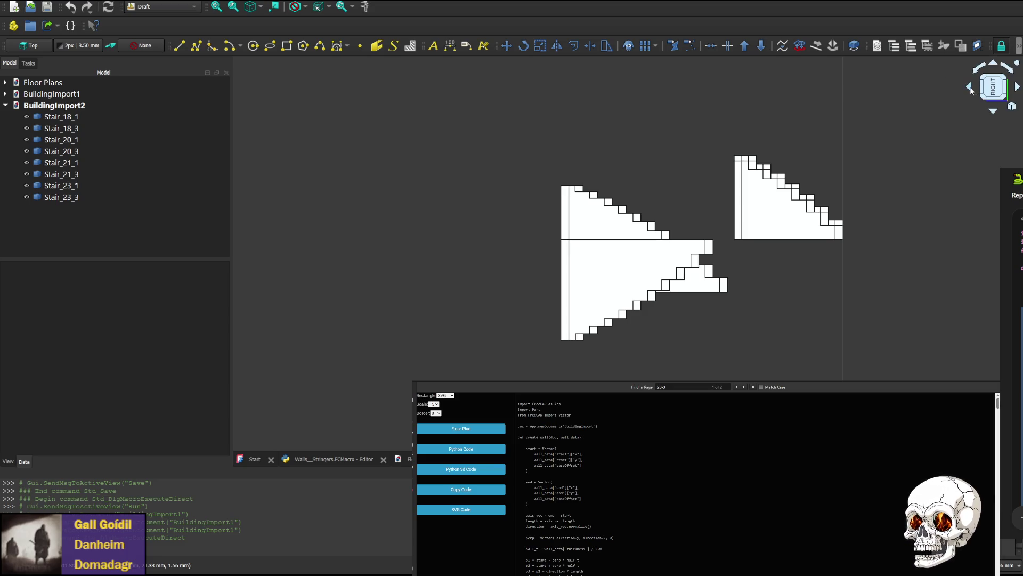
pyautogui.click(972, 90)
pyautogui.click(971, 90)
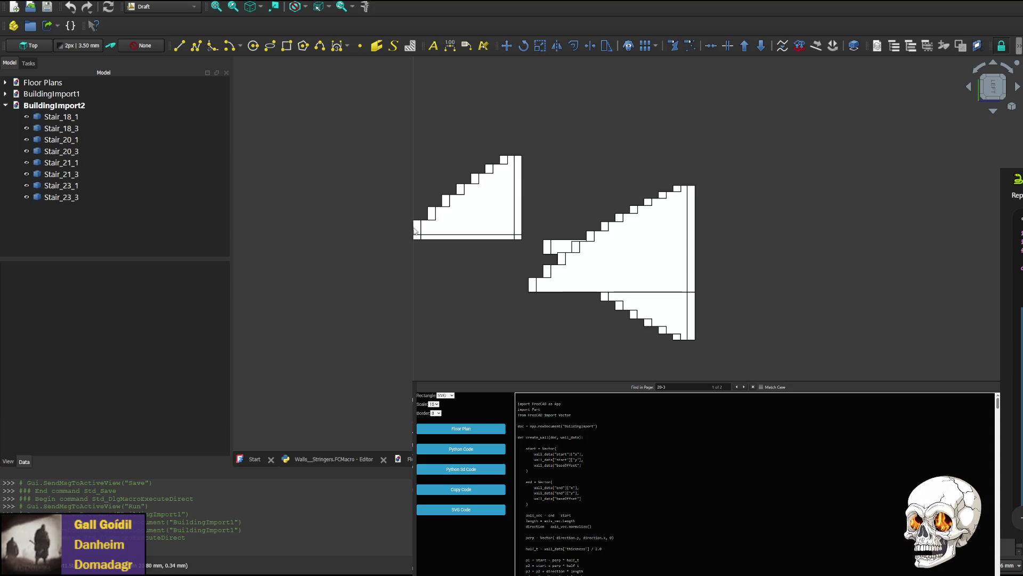
pyautogui.click(971, 89)
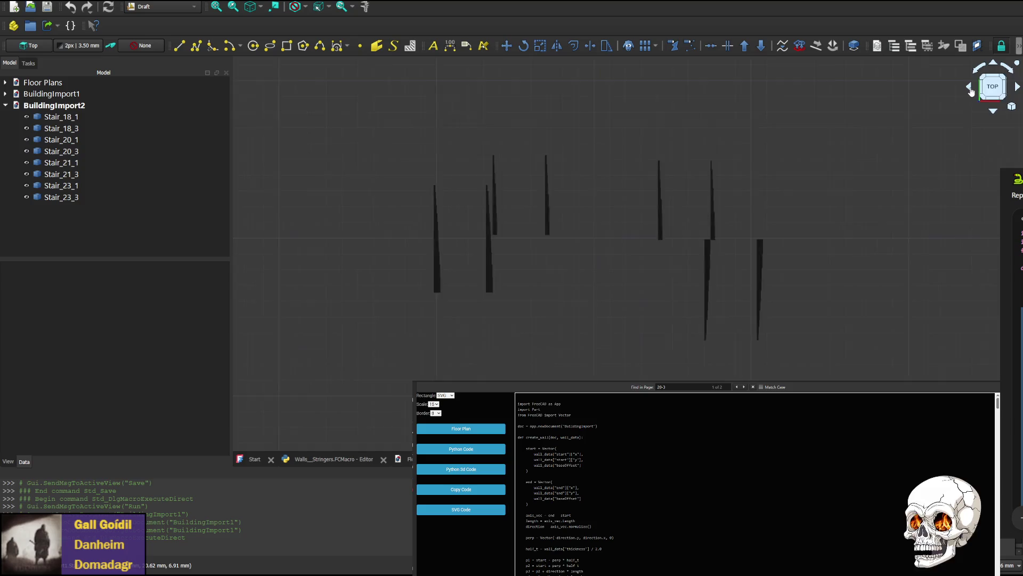
pyautogui.click(972, 90)
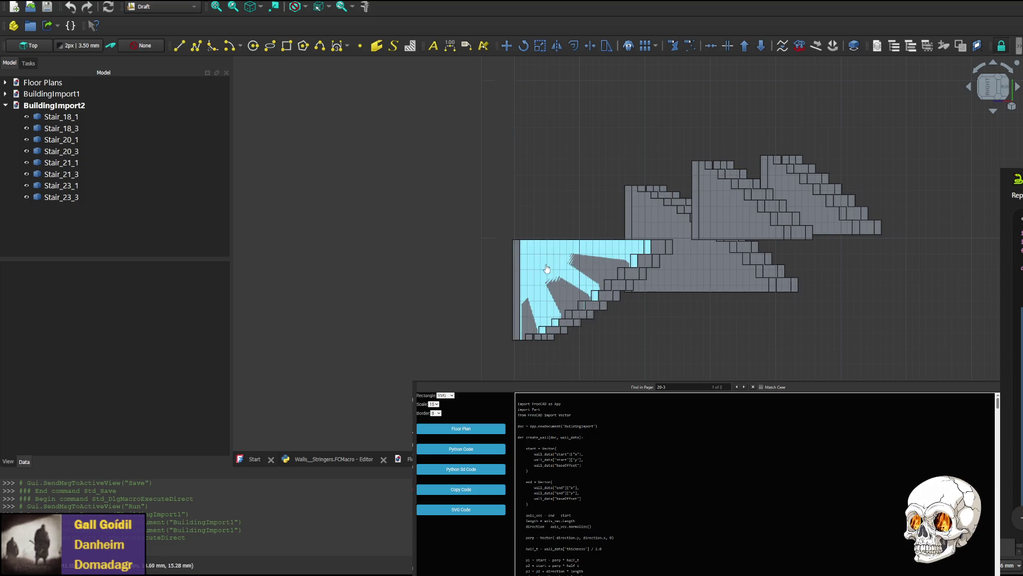
pyautogui.click(1019, 89)
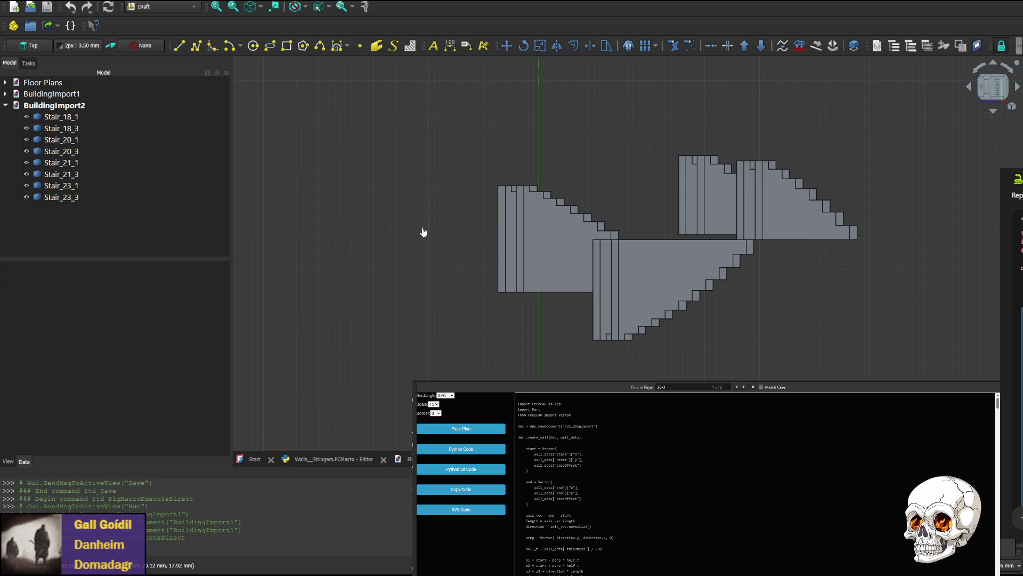
# - Switch to the Floor Plans document and fit the whole first-floor layout in view
pyautogui.hotkey('ctrl', 'Tab')
pyautogui.scroll(-3, 704, 194)
pyautogui.scroll(2, 704, 193)
pyautogui.press('v')
pyautogui.press('f')
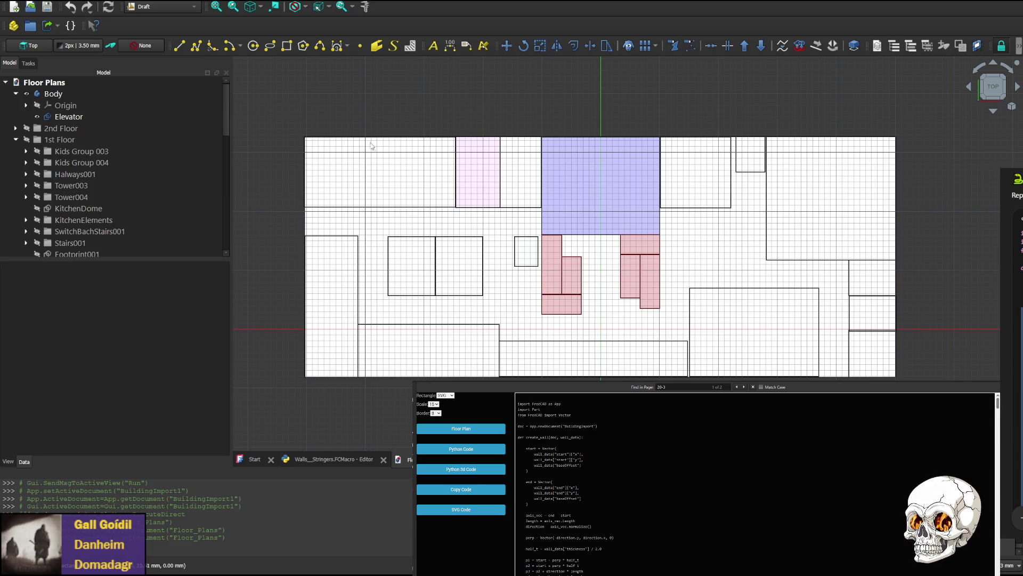
pyautogui.scroll(3, 439, 212)
pyautogui.scroll(5, 547, 211)
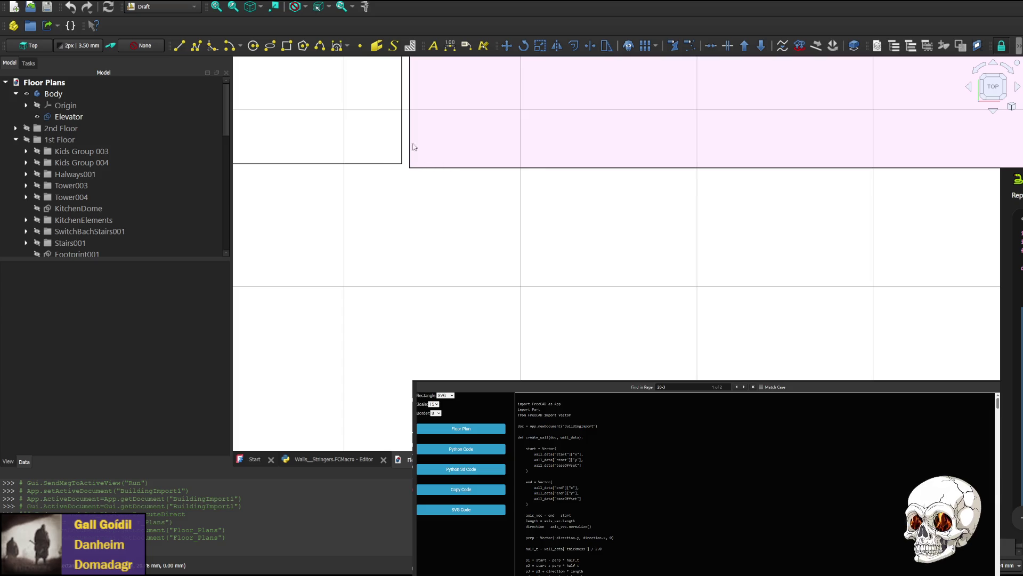
pyautogui.scroll(-3, 409, 200)
pyautogui.scroll(-3, 421, 219)
pyautogui.scroll(-2, 419, 219)
pyautogui.scroll(-1, 424, 222)
pyautogui.scroll(1, 434, 225)
pyautogui.scroll(1, 448, 234)
pyautogui.scroll(-1, 453, 238)
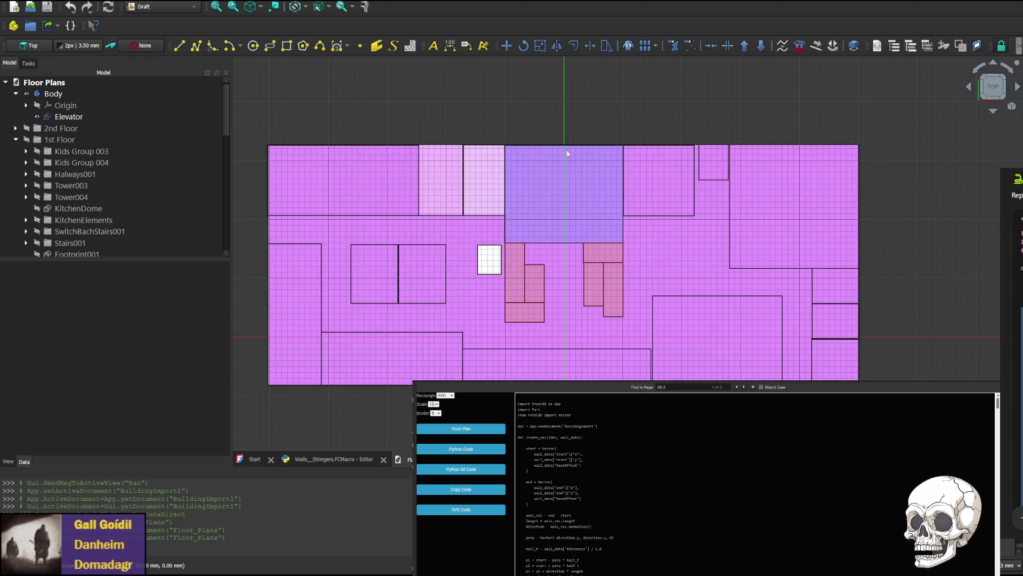
pyautogui.click(325, 155)
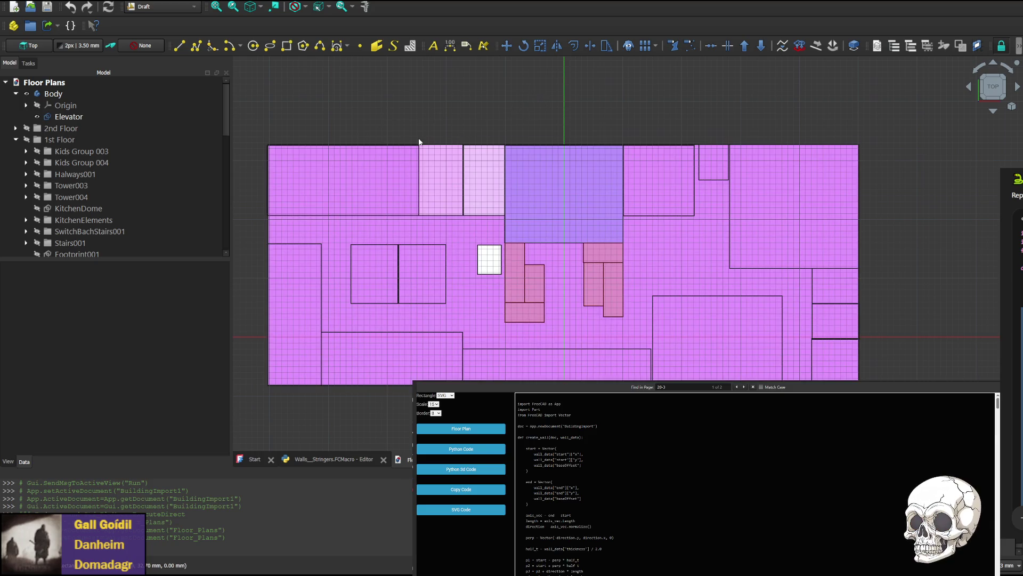
pyautogui.click(430, 111)
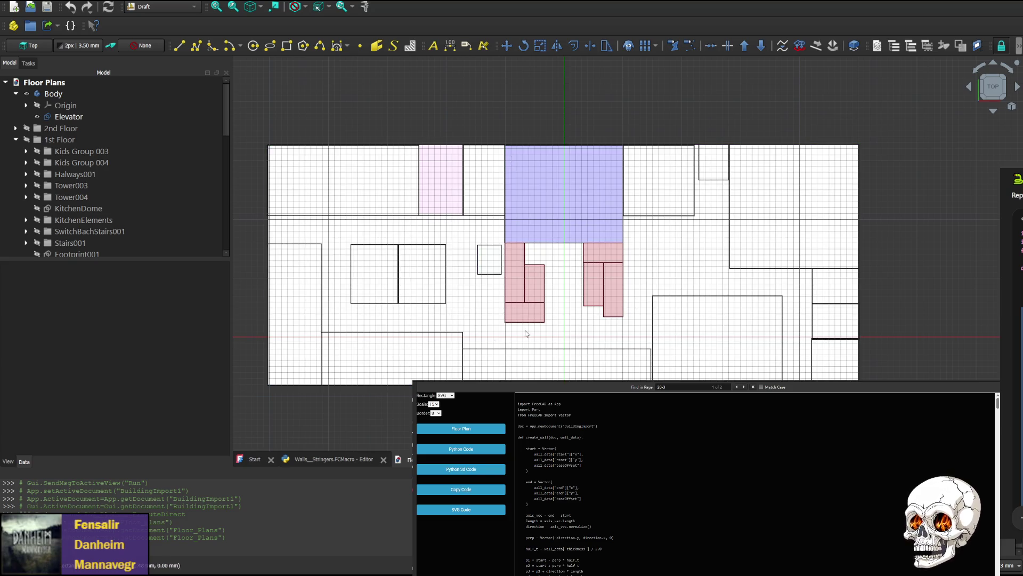
# - Uncomment the else/create_wall branch in the macro, save it and rerun to build BuildingImport3 with walls
pyautogui.hotkey('ctrl', 'Tab')
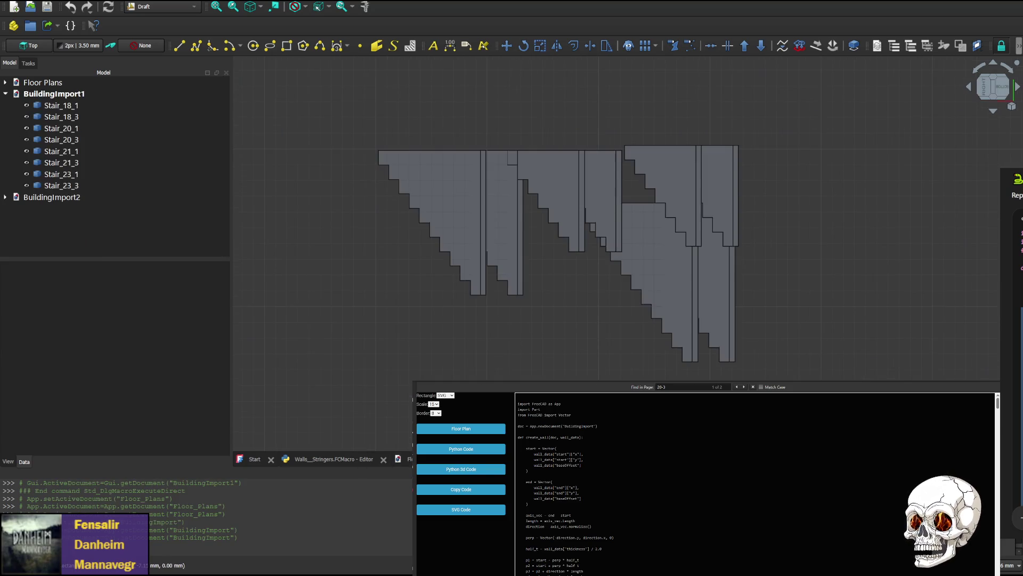
pyautogui.click(342, 460)
pyautogui.scroll(-10, 951, 162)
pyautogui.scroll(-10, 950, 162)
pyautogui.scroll(-10, 950, 162)
pyautogui.scroll(-15, 1011, 142)
pyautogui.scroll(-15, 1012, 142)
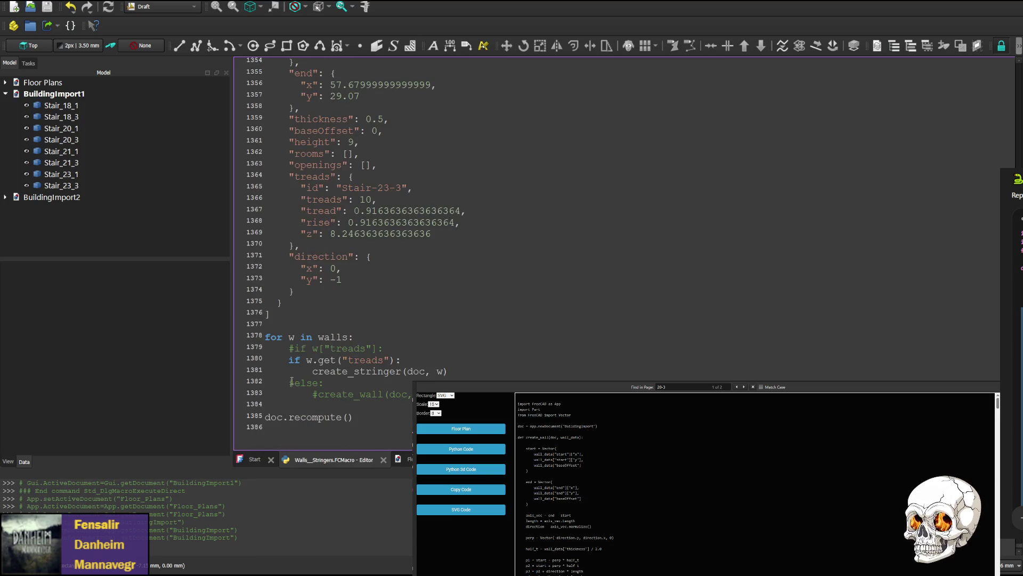
pyautogui.press('BackSpace')
pyautogui.press('BackSpace')
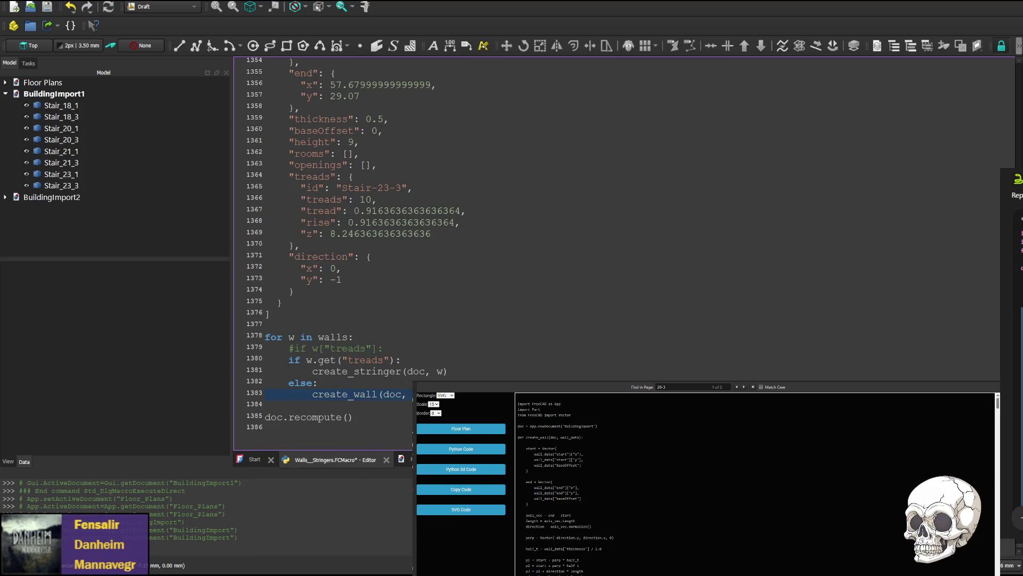
pyautogui.hotkey('ctrl', 's')
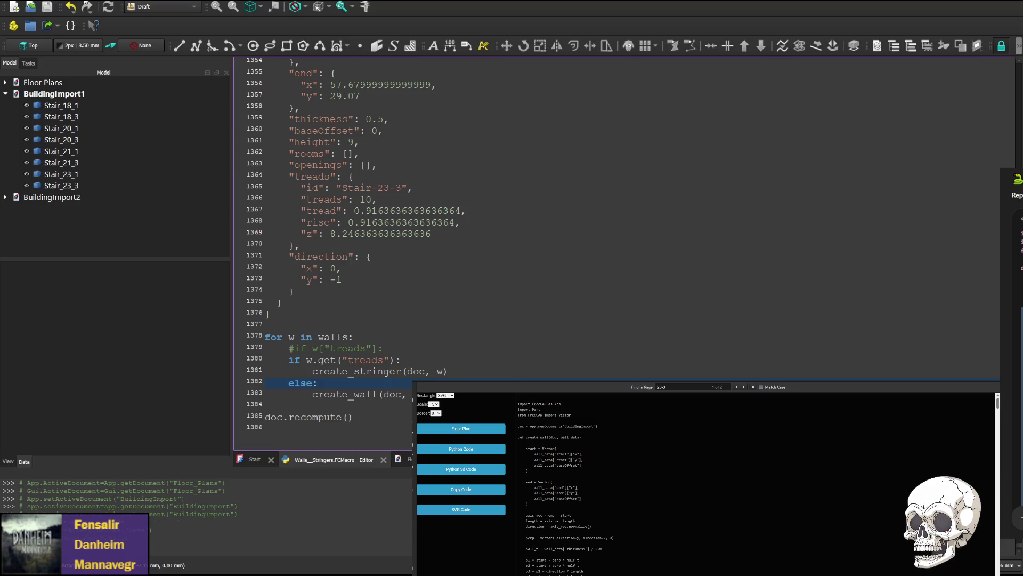
pyautogui.hotkey('ctrl', 'F6')
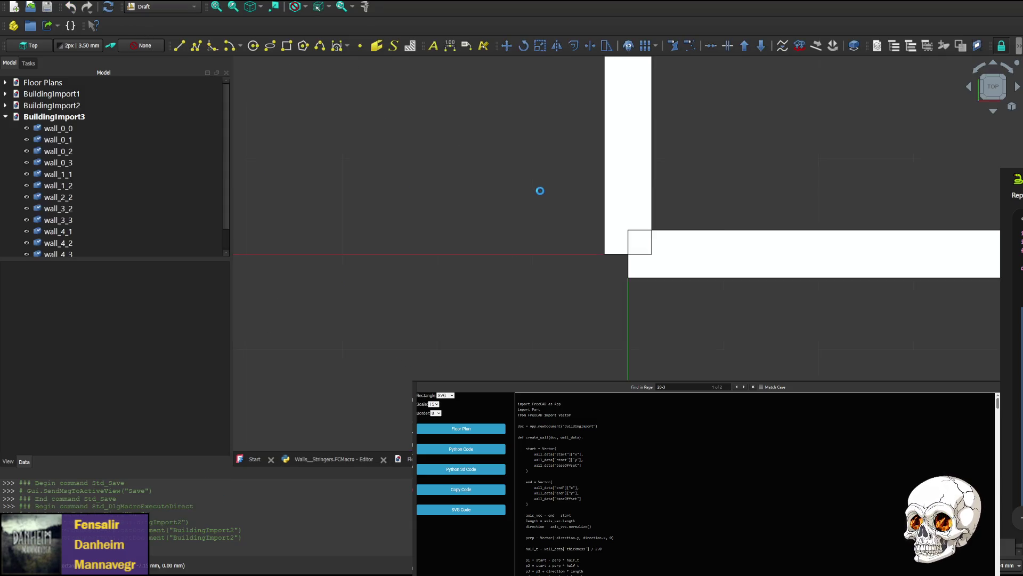
pyautogui.scroll(-2, 865, 165)
pyautogui.scroll(-3, 730, 155)
pyautogui.scroll(-2, 706, 209)
pyautogui.scroll(1, 845, 159)
pyautogui.scroll(1, 632, 193)
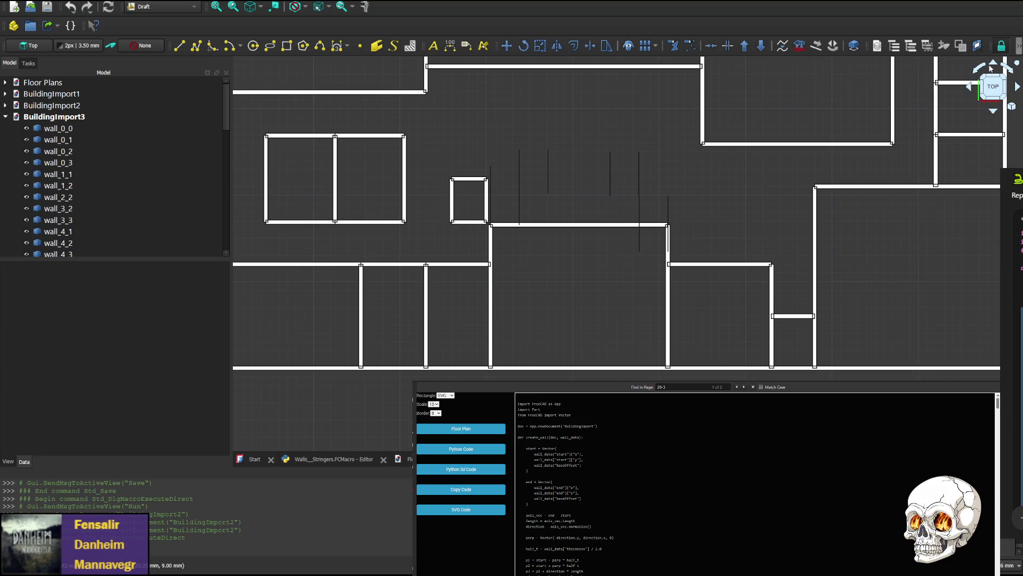
pyautogui.click(996, 102)
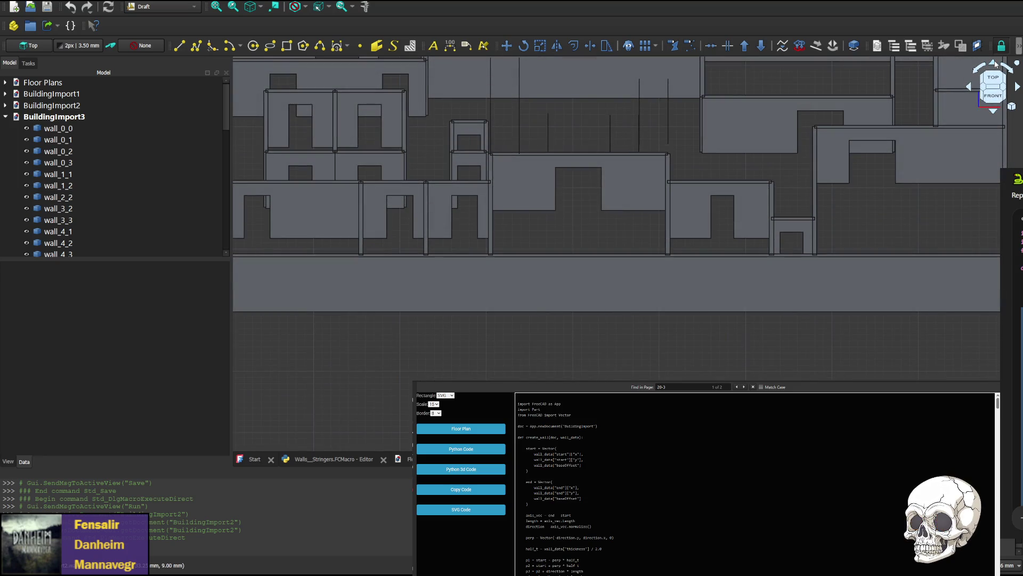
pyautogui.moveTo(996, 102)
pyautogui.mouseDown(button='middle')
pyautogui.moveTo(665, 262)
pyautogui.moveTo(625, 309)
pyautogui.mouseUp(button='middle')
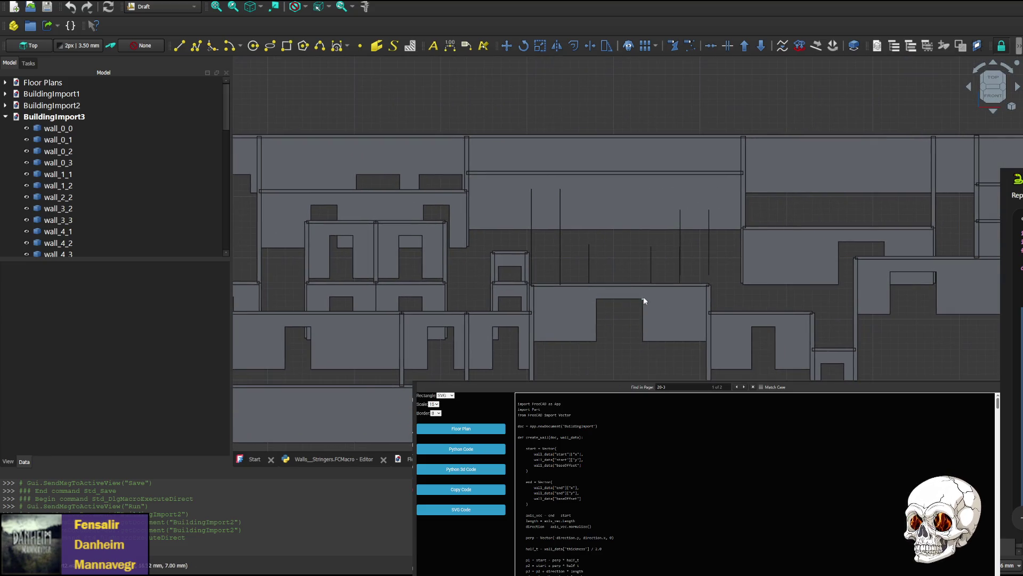
pyautogui.click(1016, 91)
pyautogui.click(1017, 89)
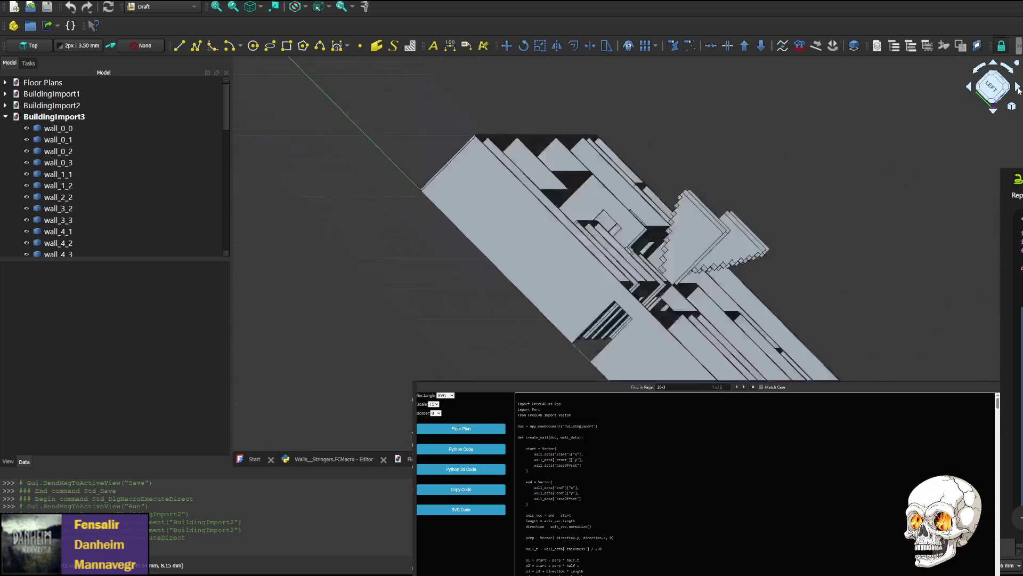
pyautogui.click(970, 88)
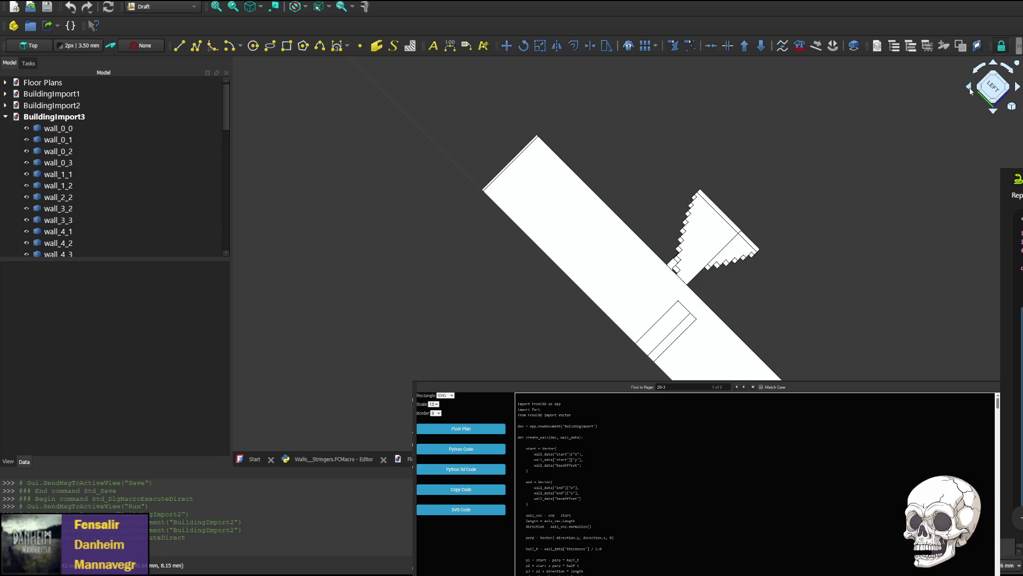
pyautogui.click(969, 90)
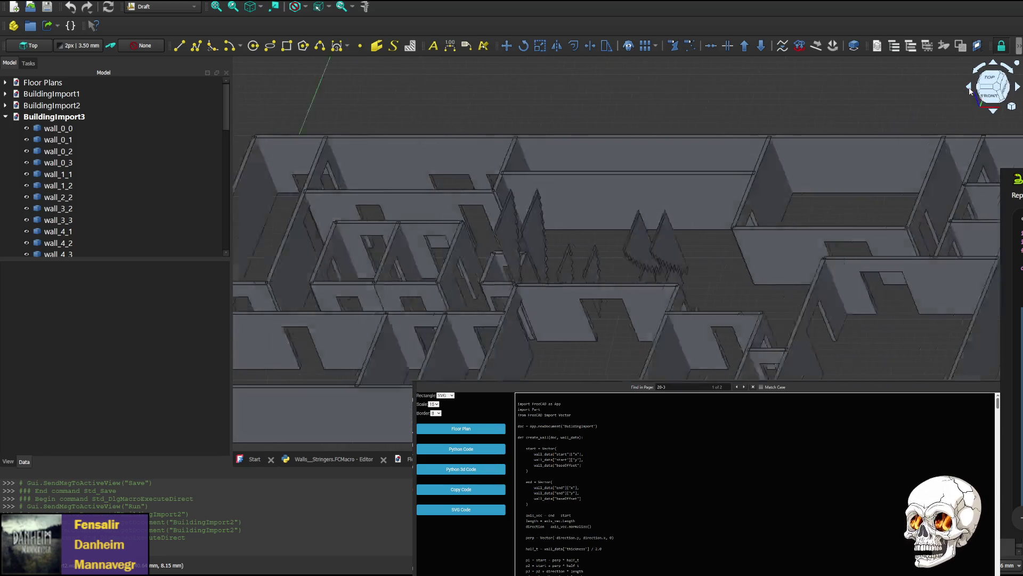
pyautogui.scroll(5, 504, 252)
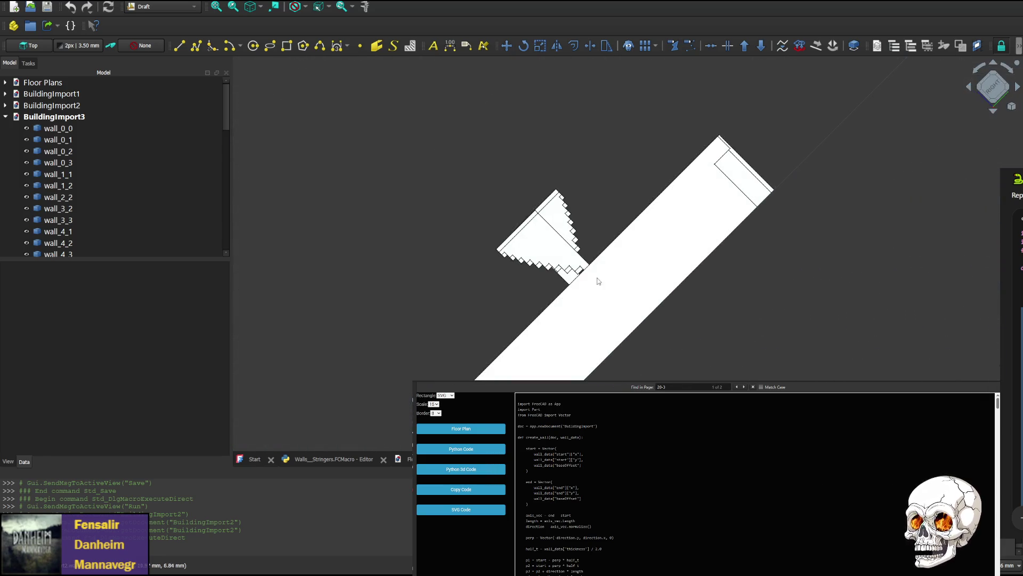
pyautogui.click(969, 90)
pyautogui.click(970, 90)
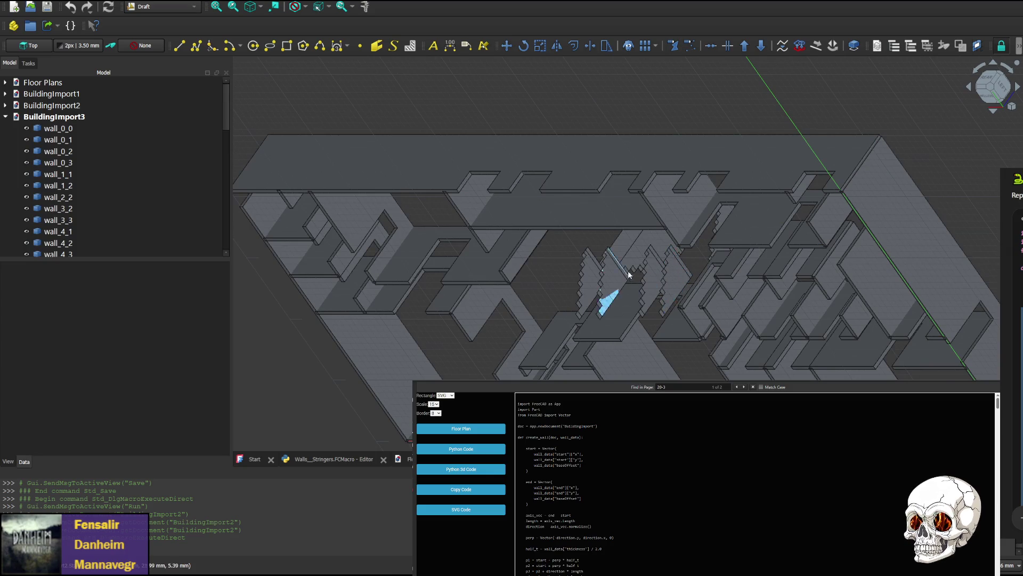
pyautogui.click(971, 90)
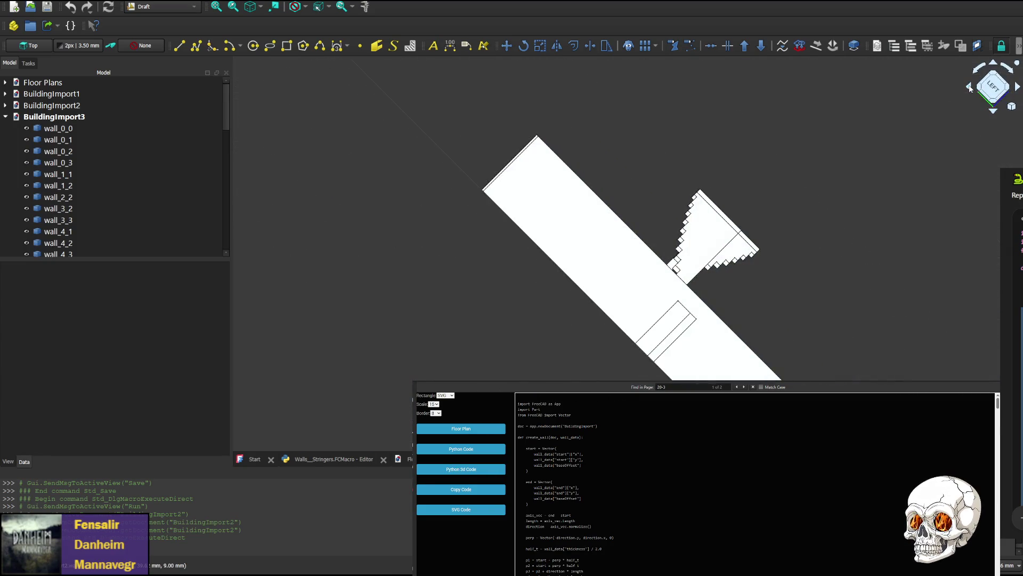
pyautogui.click(1018, 89)
pyautogui.click(977, 92)
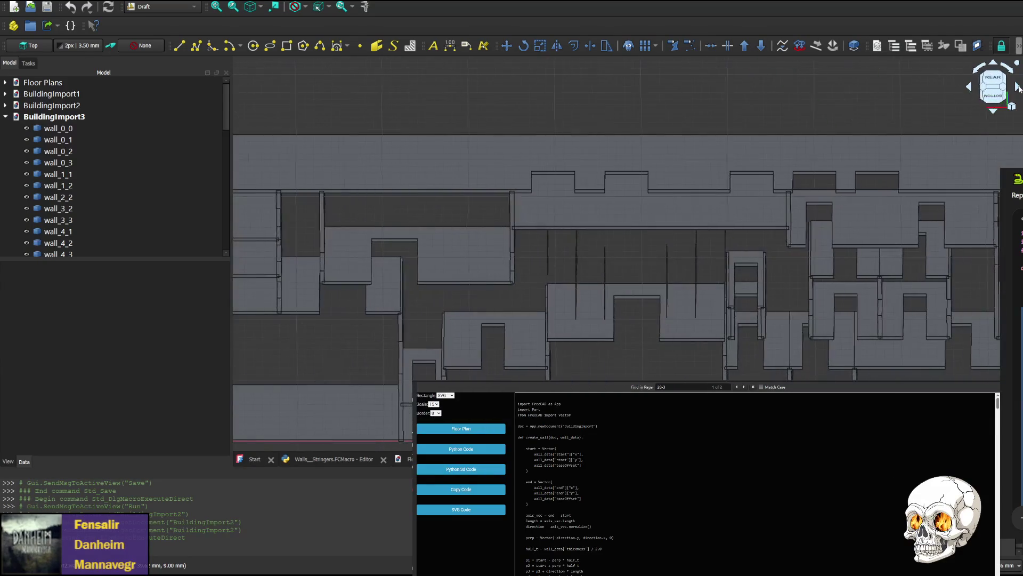
pyautogui.click(971, 89)
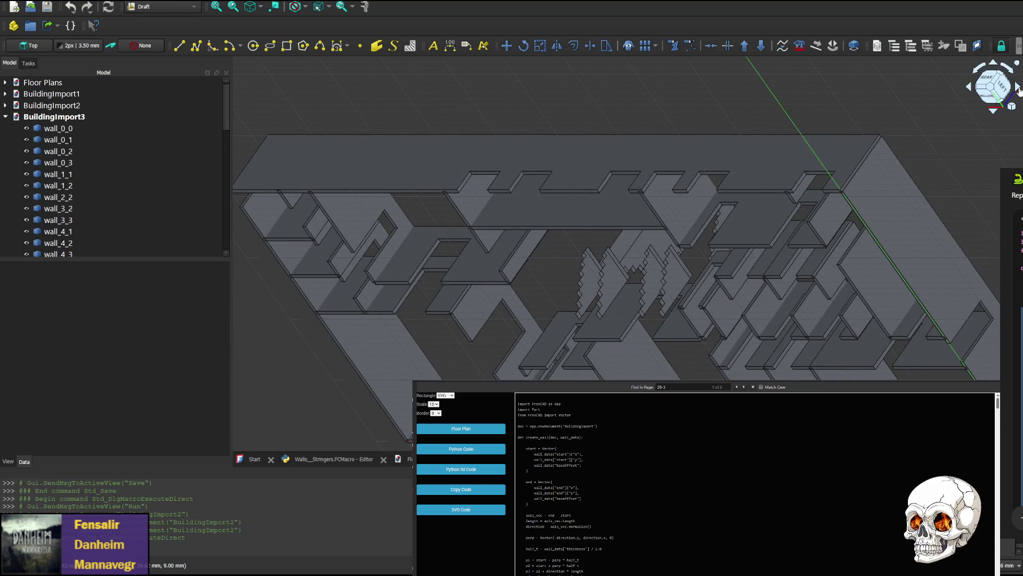
pyautogui.click(1018, 89)
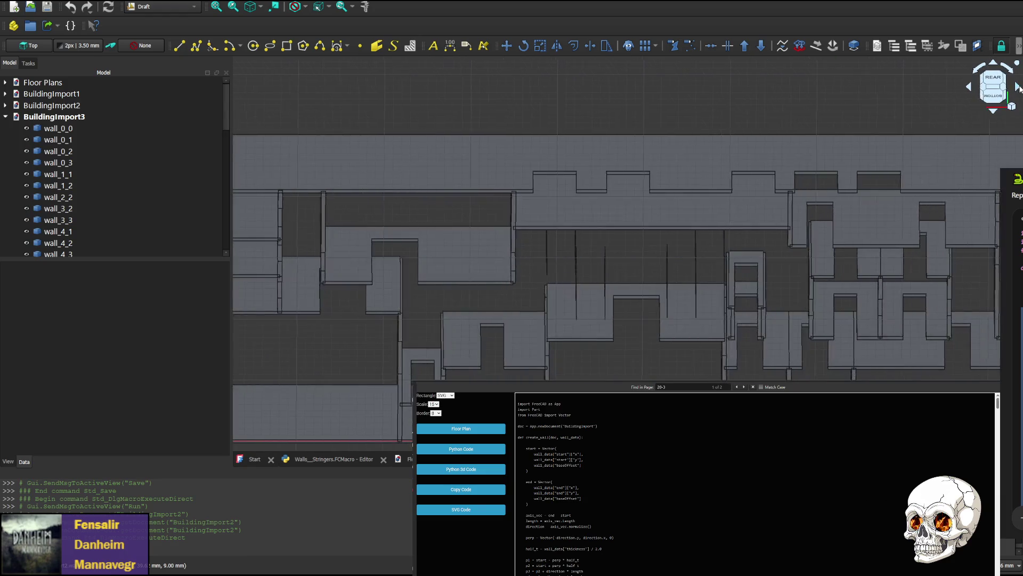
pyautogui.click(1019, 90)
pyautogui.click(1019, 90)
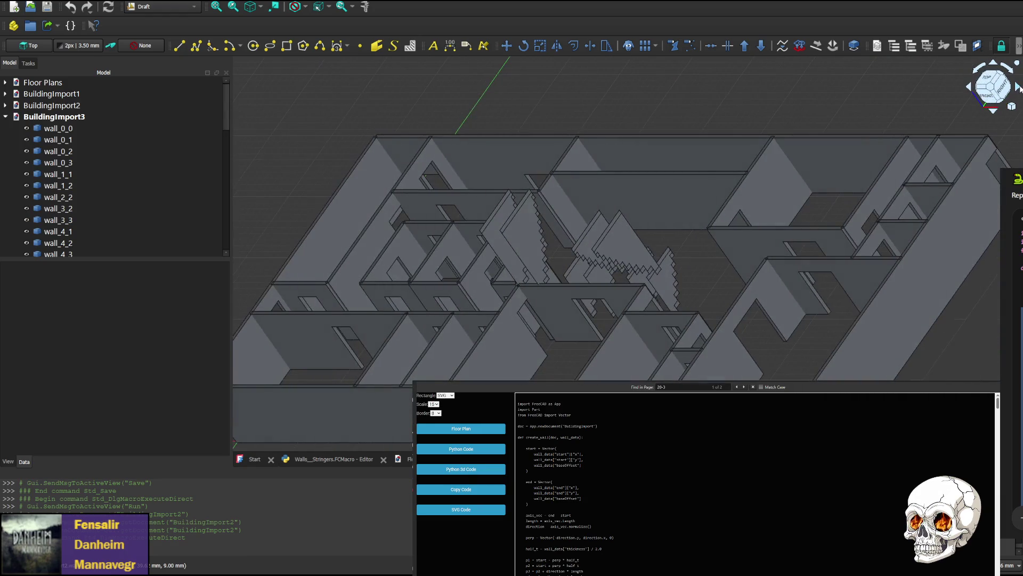
pyautogui.click(1018, 90)
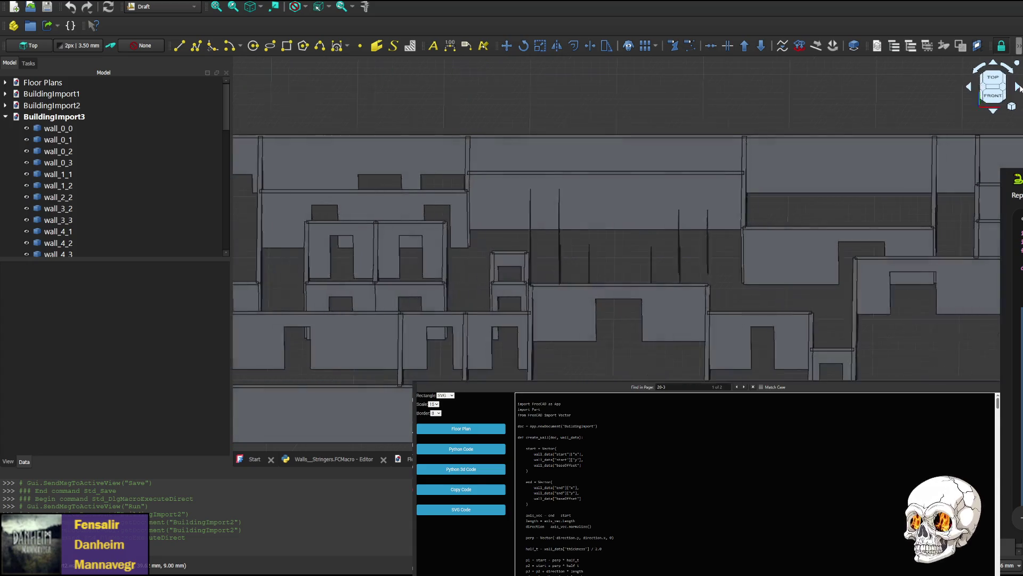
pyautogui.click(971, 88)
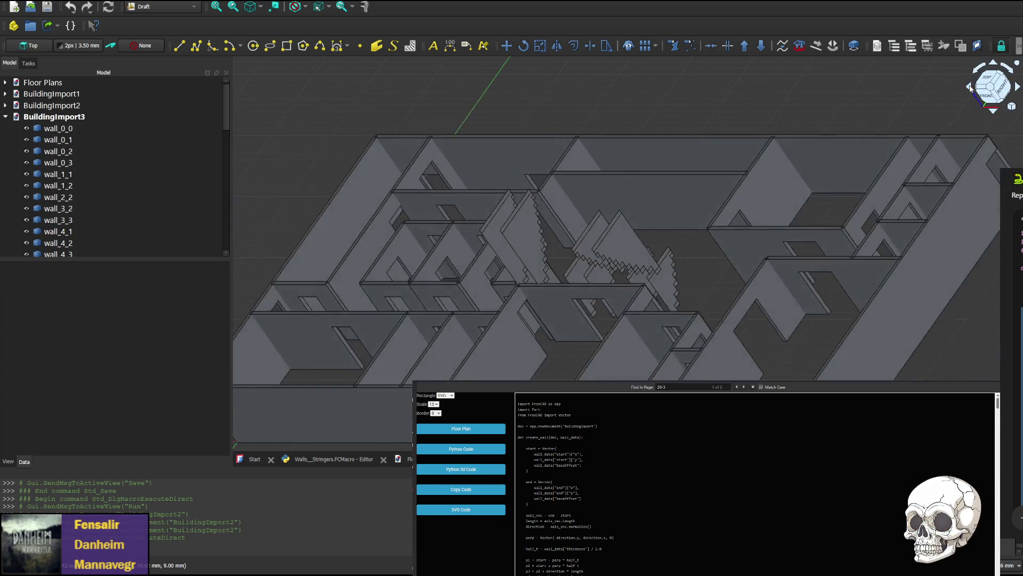
pyautogui.click(971, 88)
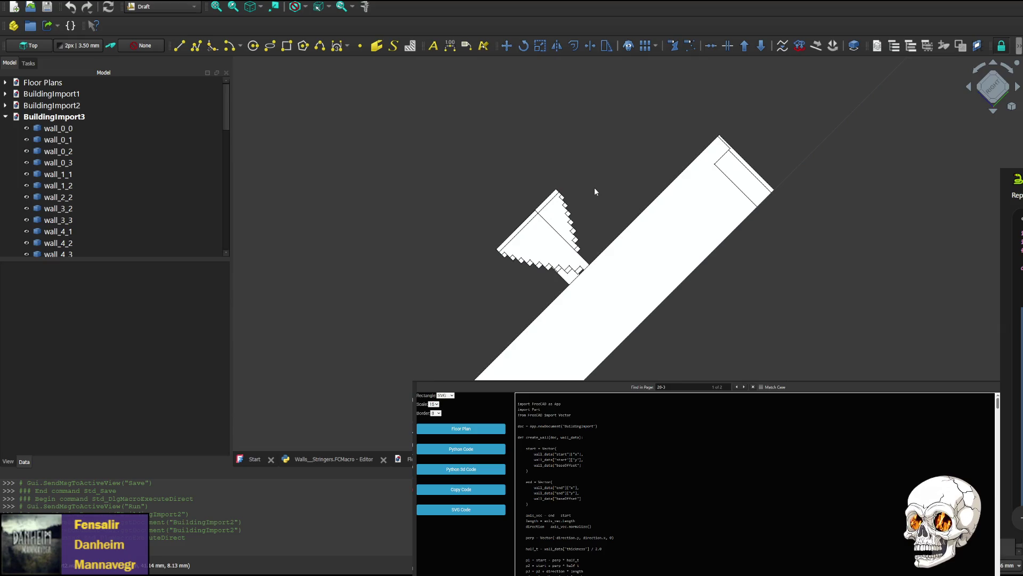
pyautogui.moveTo(671, 265); pyautogui.dragTo(748, 237, button='middle')
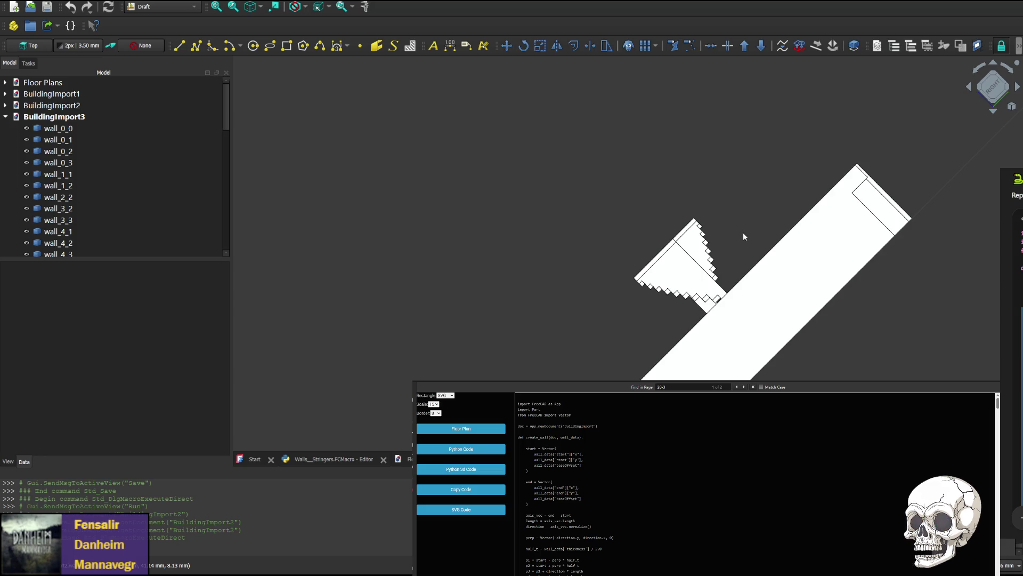
pyautogui.scroll(1, 724, 247)
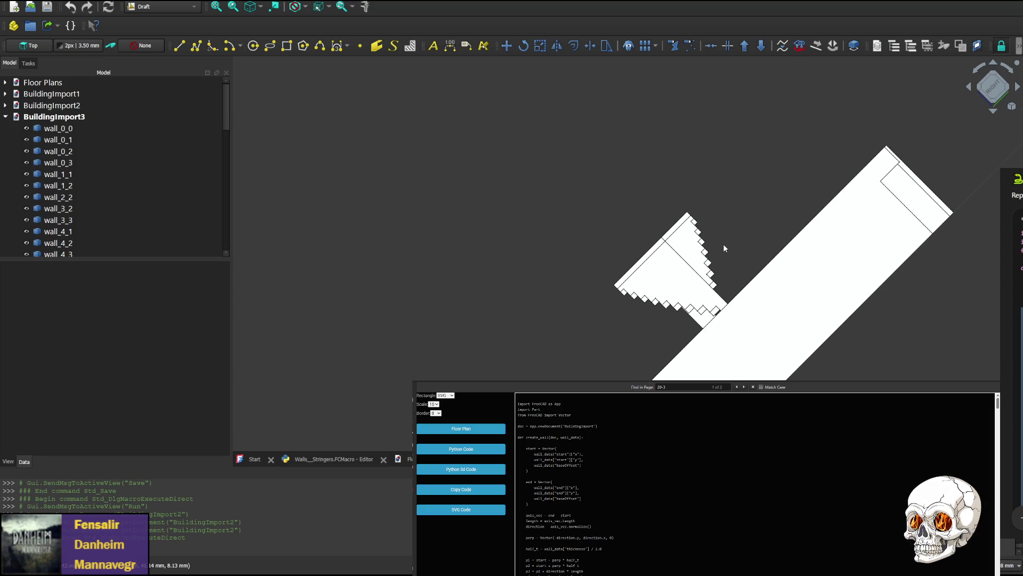
pyautogui.scroll(1, 736, 248)
pyautogui.scroll(2, 760, 233)
pyautogui.scroll(-1, 775, 208)
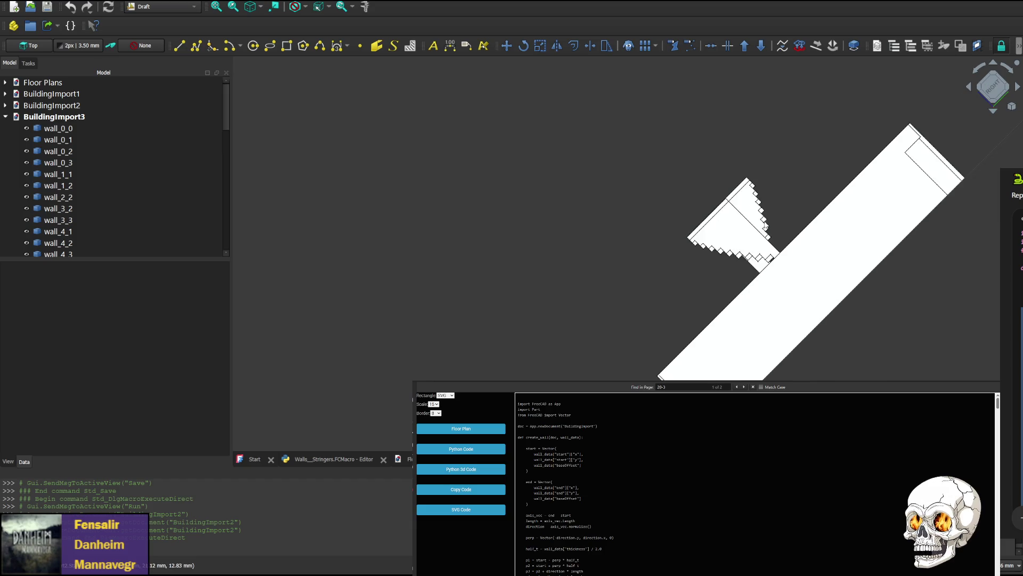
pyautogui.scroll(1, 676, 279)
pyautogui.scroll(1, 752, 159)
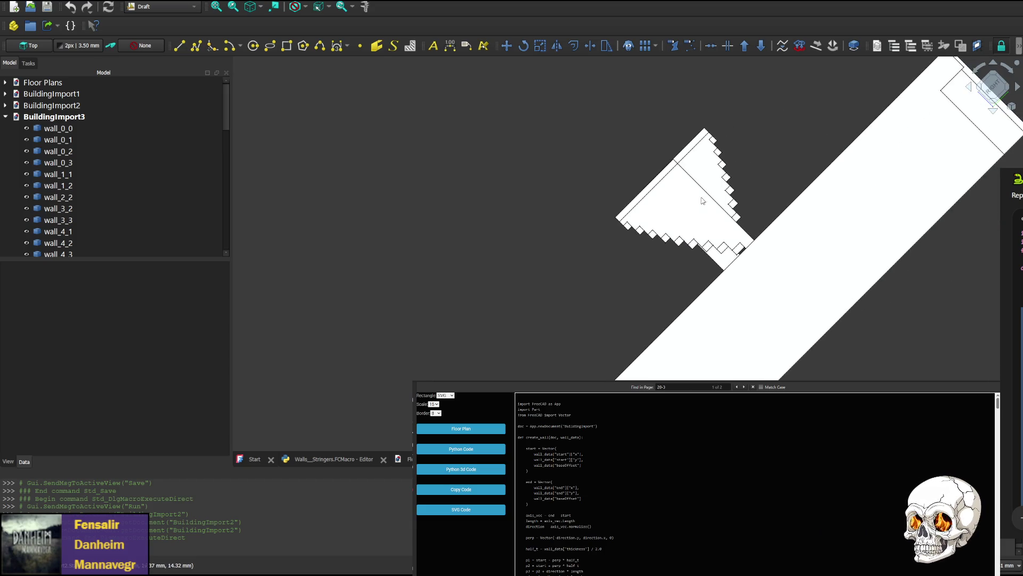
pyautogui.click(972, 88)
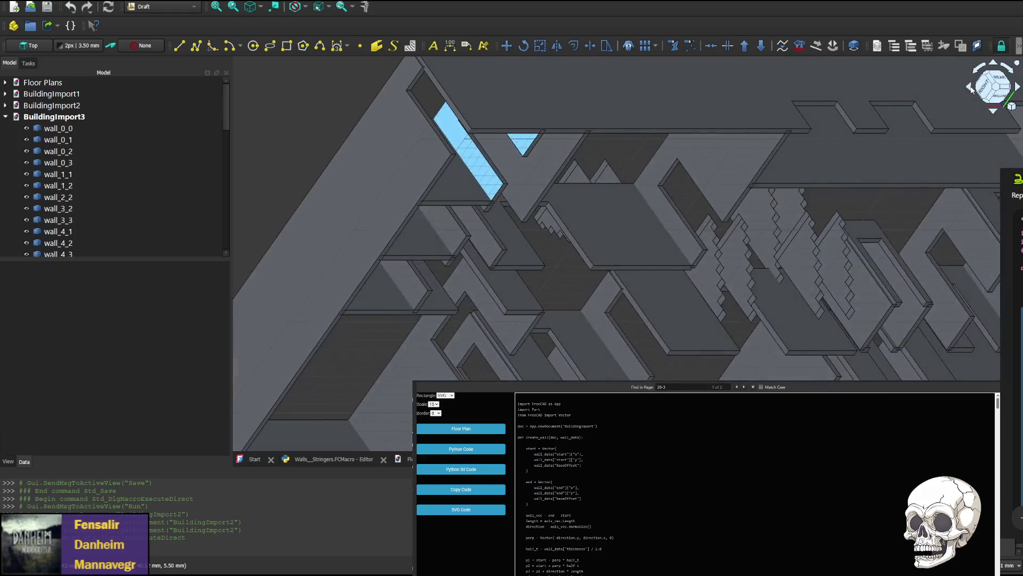
pyautogui.click(970, 88)
pyautogui.click(970, 88)
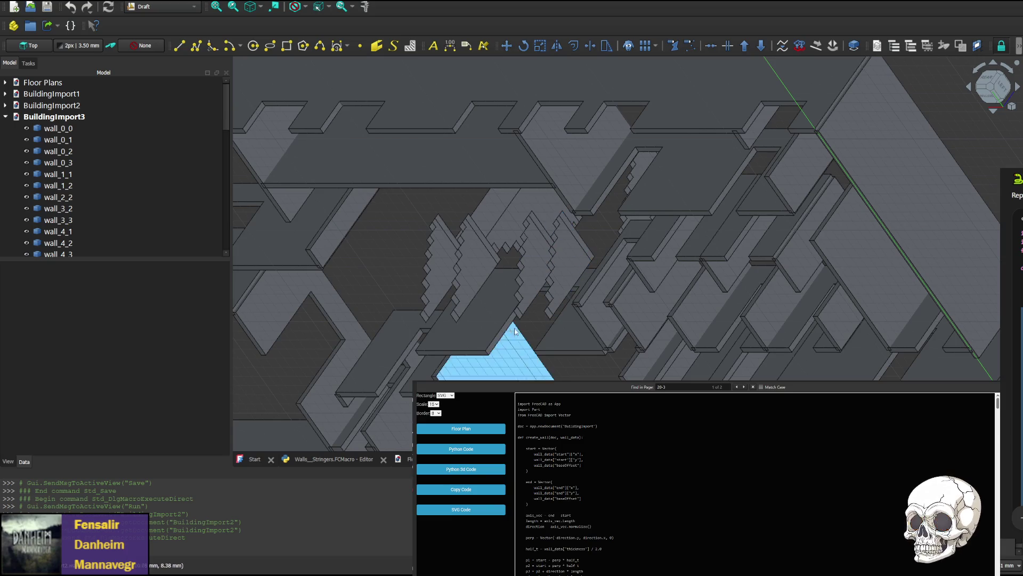
pyautogui.click(347, 461)
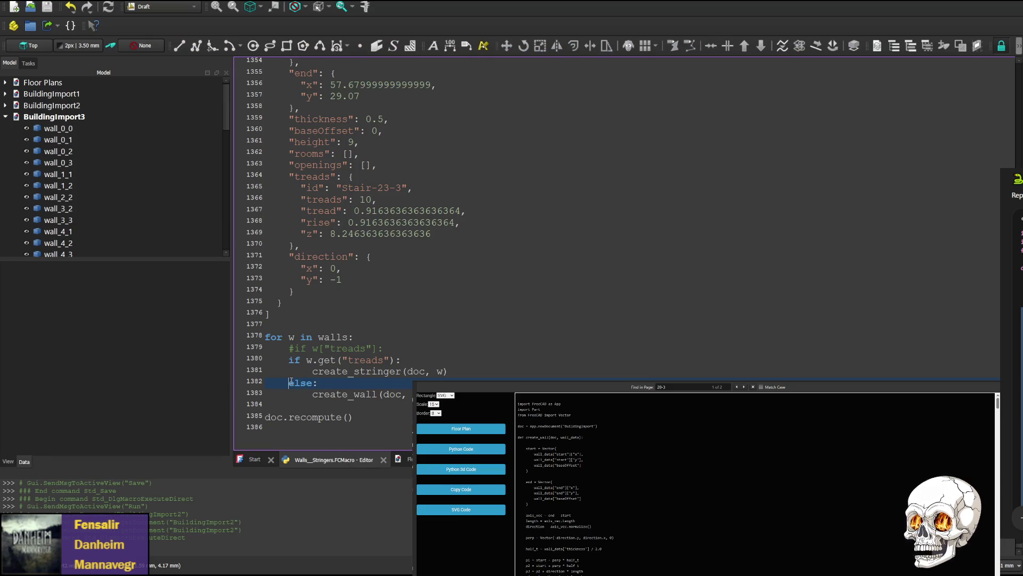
pyautogui.write('#')
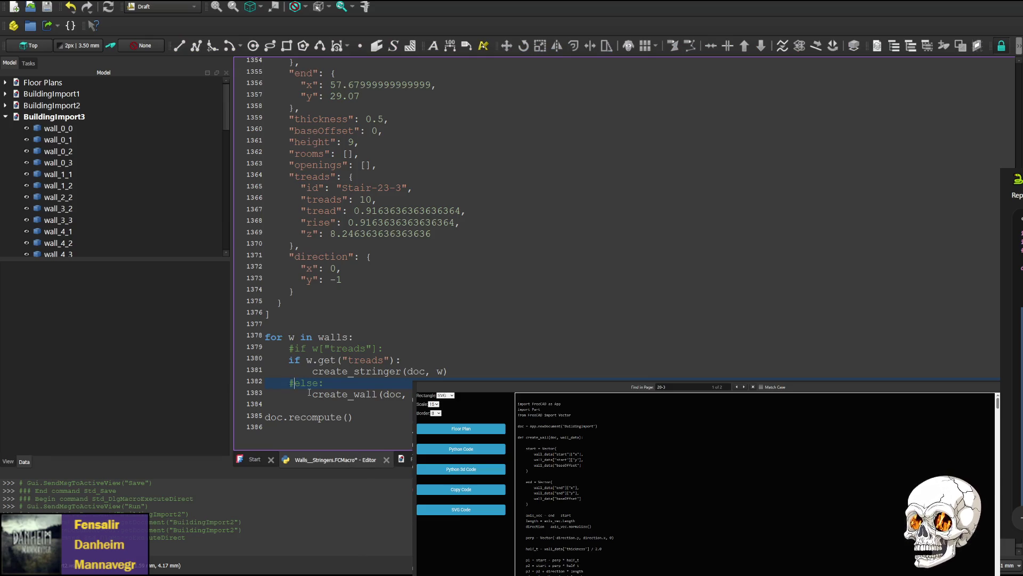
pyautogui.write('#')
pyautogui.scroll(3, 336, 273)
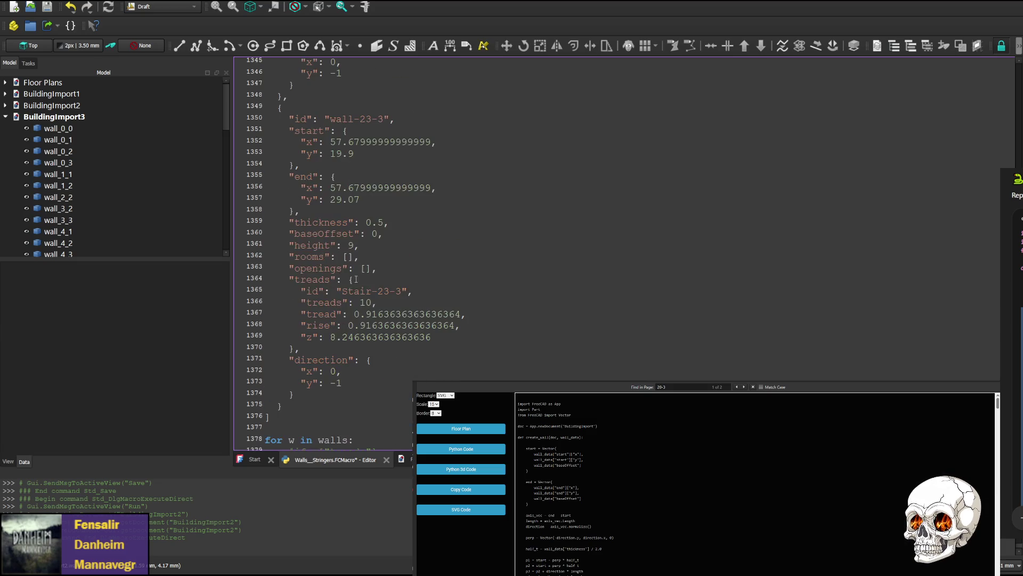
pyautogui.scroll(-1, 289, 349)
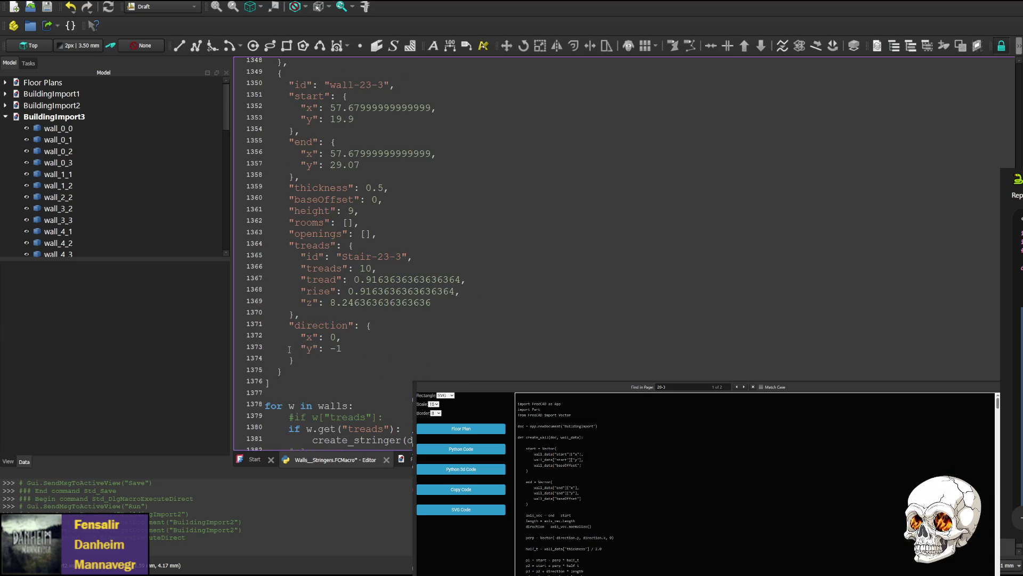
# - Edit the wall-23-3 and Stair-23-1 direction values, setting Stair-23-1's x direction to -1
pyautogui.doubleClick(334, 349)
pyautogui.write('0')
pyautogui.click(335, 336)
pyautogui.doubleClick(333, 337)
pyautogui.write('-1')
pyautogui.click(334, 348)
pyautogui.doubleClick(333, 348)
pyautogui.write('-1')
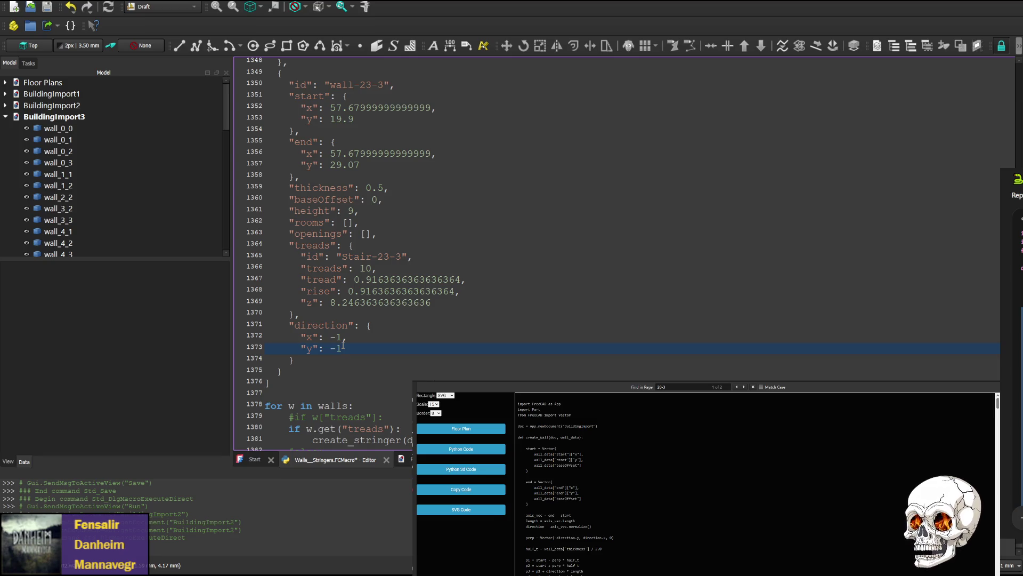
pyautogui.scroll(7, 343, 348)
pyautogui.scroll(4, 341, 335)
pyautogui.scroll(-3, 339, 320)
pyautogui.doubleClick(334, 314)
pyautogui.write('0')
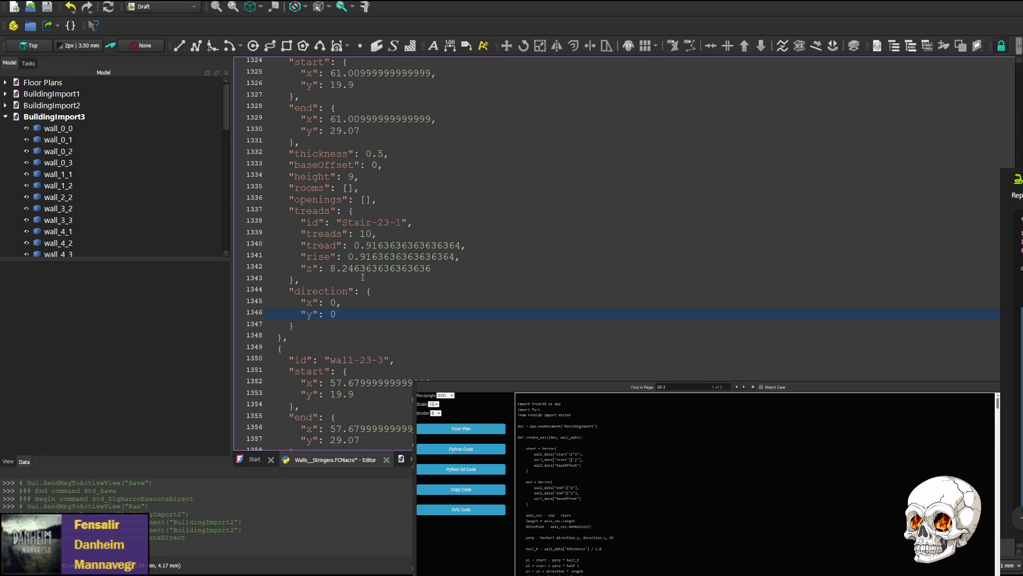
pyautogui.doubleClick(333, 302)
pyautogui.write('-1')
# - Save the macro and rerun it so BuildingImport4 holds only the eight stair objects
pyautogui.hotkey('ctrl', 's')
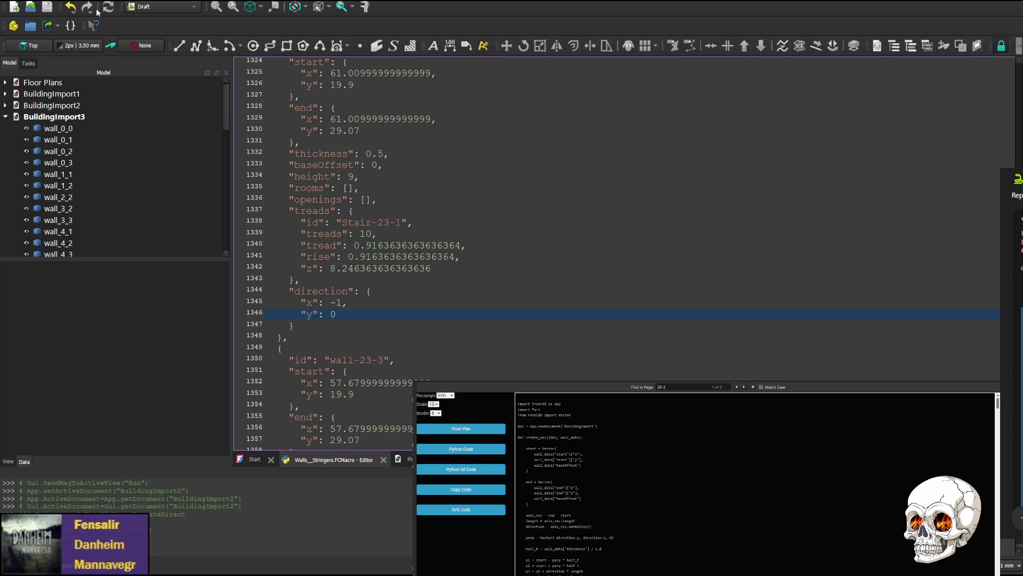
pyautogui.press('F6')
pyautogui.scroll(3, 714, 198)
pyautogui.scroll(3, 654, 155)
pyautogui.scroll(4, 549, 126)
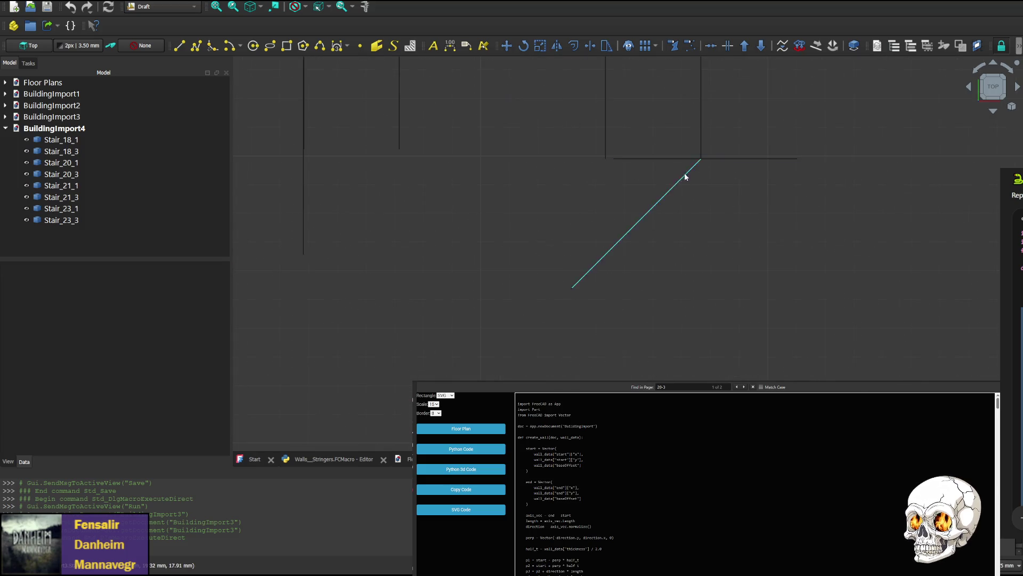
# - Orbit the new stair stringers through edge-on, face-on and side views, then return to the macro code
pyautogui.click(970, 88)
pyautogui.click(970, 89)
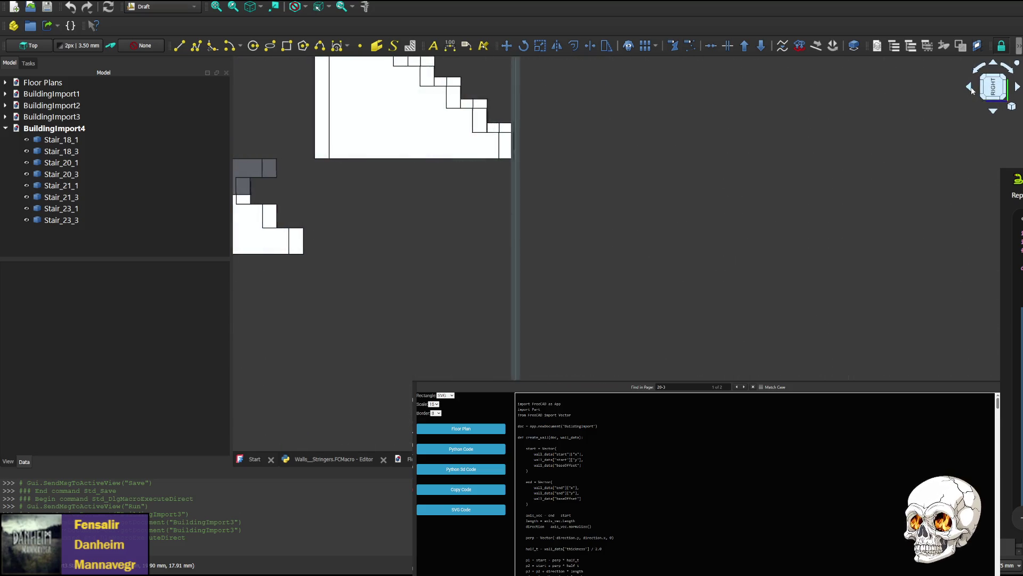
pyautogui.click(972, 89)
pyautogui.click(972, 89)
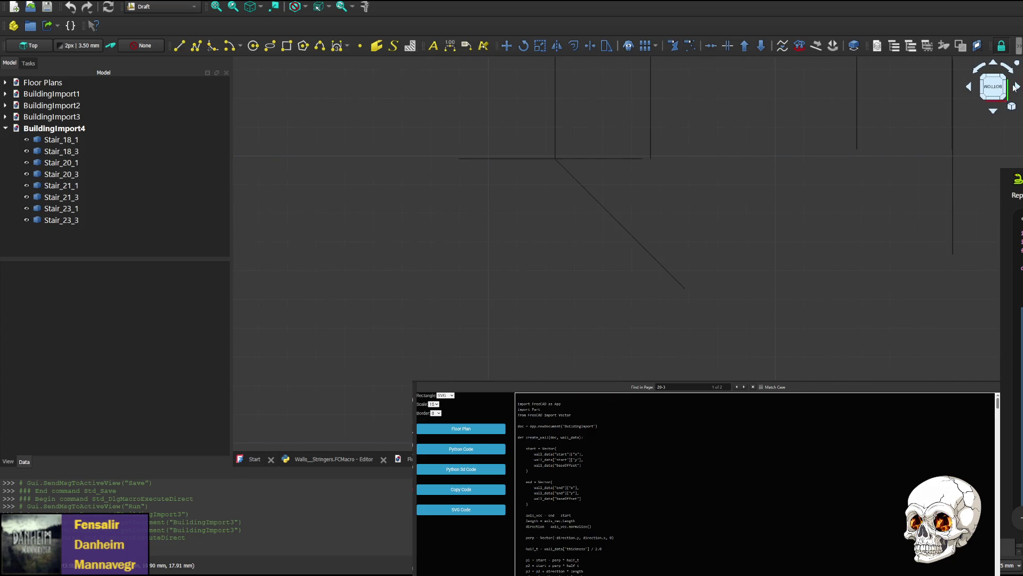
pyautogui.click(1018, 87)
pyautogui.click(1018, 87)
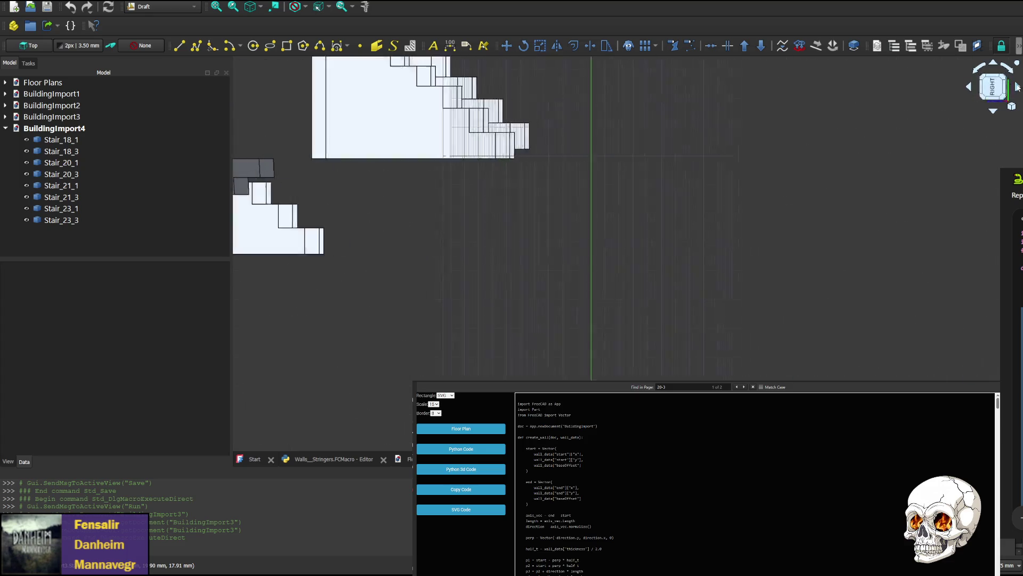
pyautogui.scroll(-3, 568, 204)
pyautogui.scroll(1, 576, 244)
pyautogui.scroll(1, 549, 274)
pyautogui.scroll(1, 549, 274)
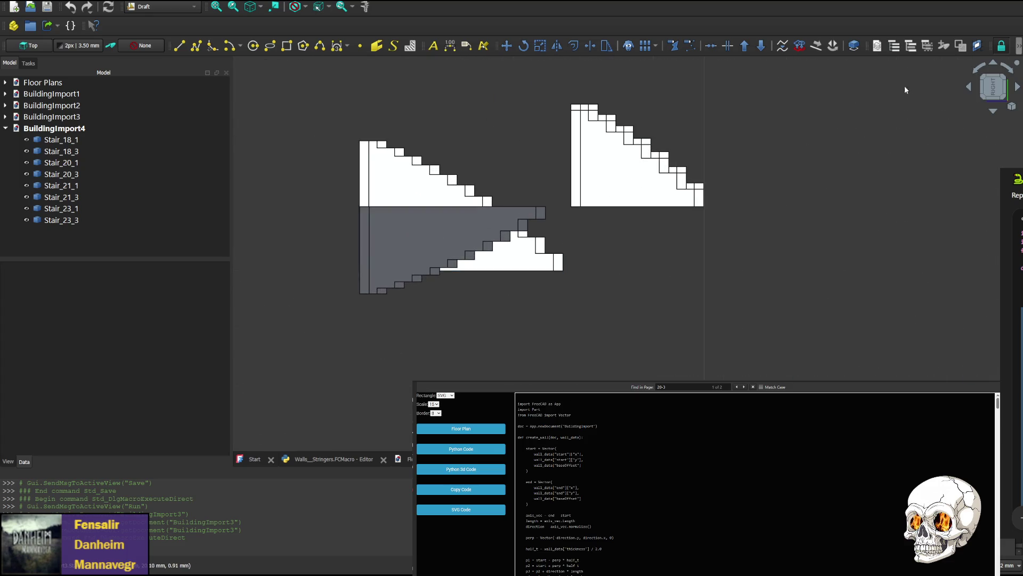
pyautogui.click(969, 88)
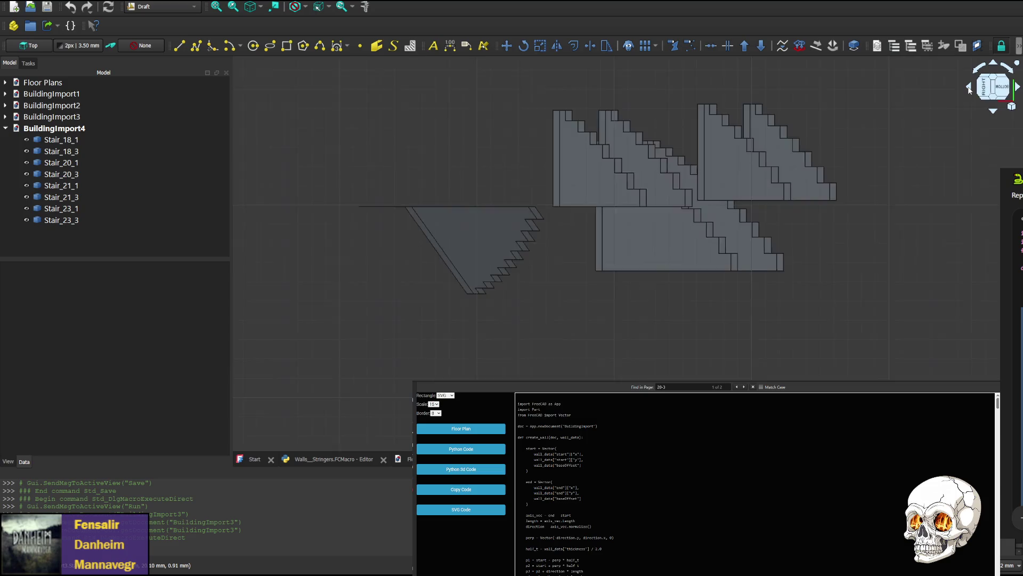
pyautogui.click(969, 89)
pyautogui.click(970, 89)
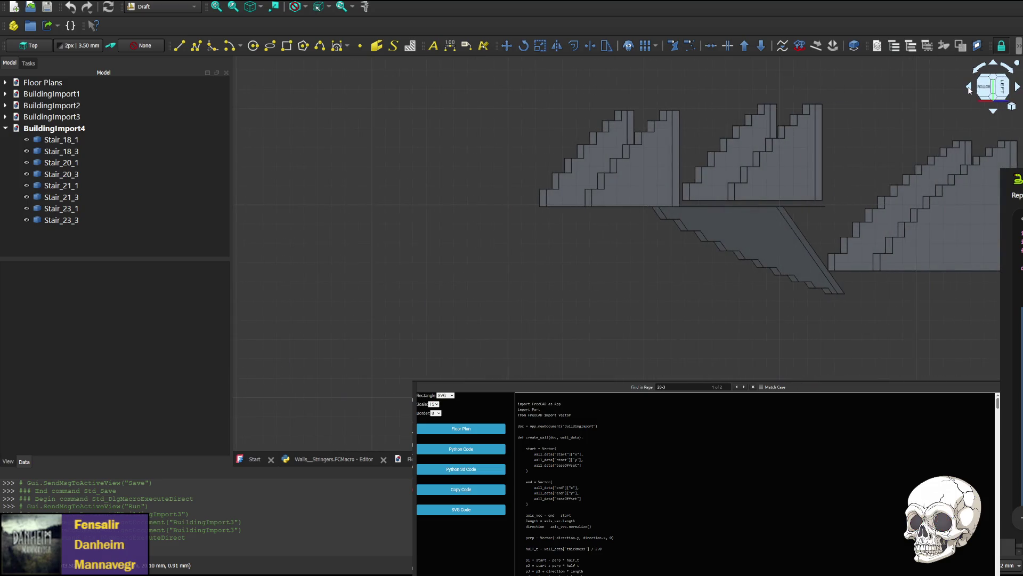
pyautogui.click(969, 88)
pyautogui.click(970, 87)
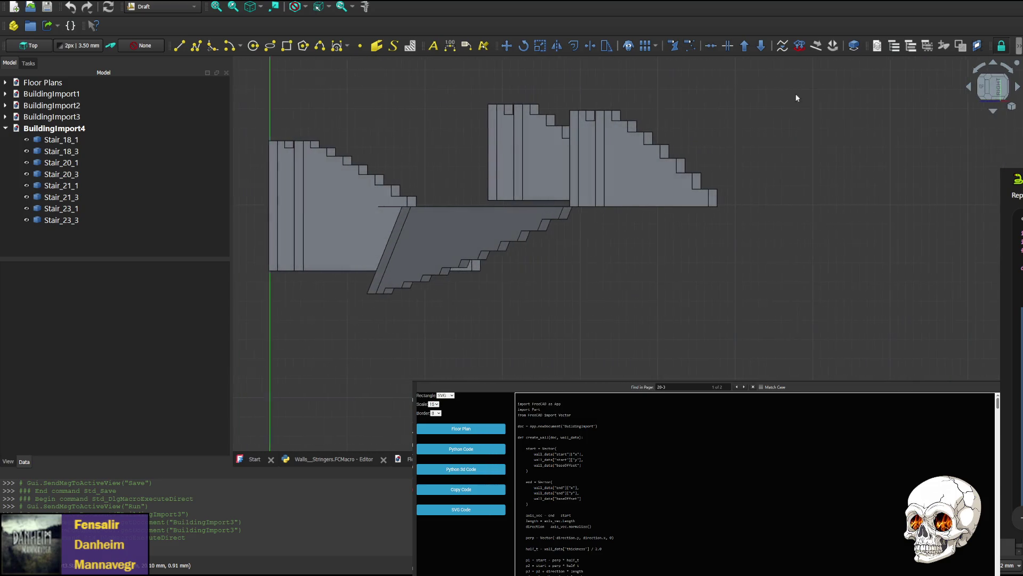
pyautogui.click(329, 459)
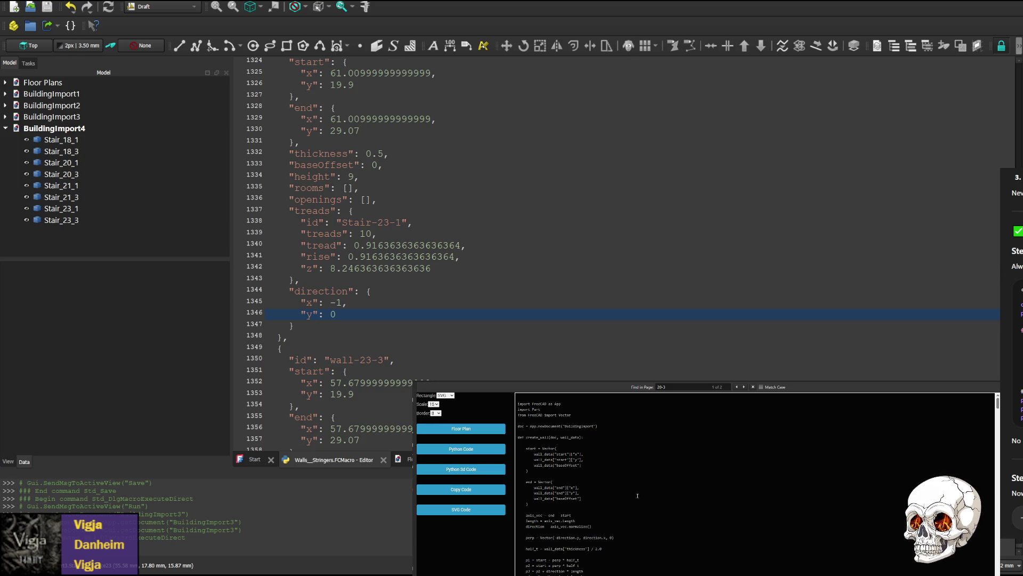
pyautogui.moveTo(1016, 376); pyautogui.dragTo(1016, 45)
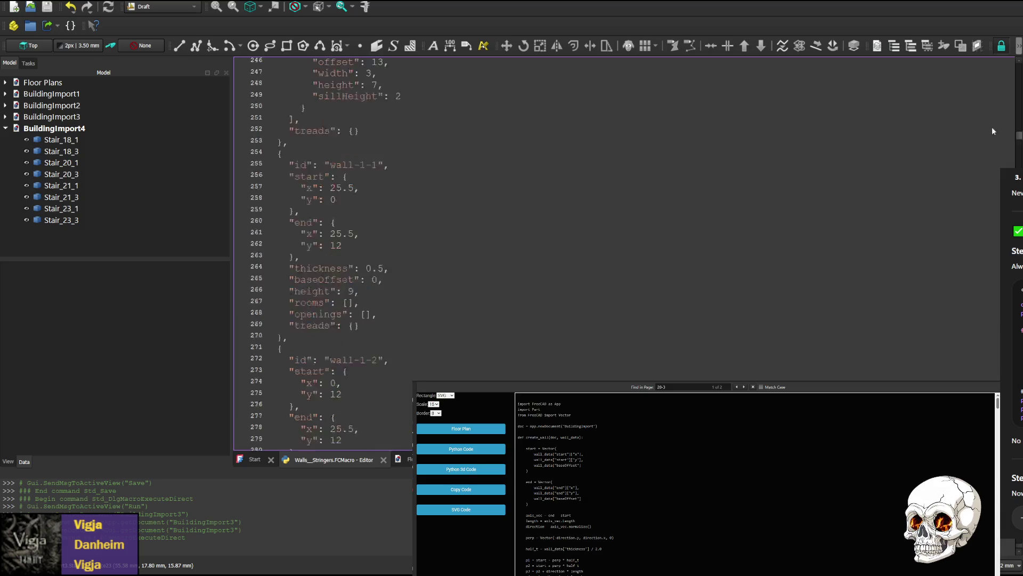
pyautogui.scroll(-3, 366, 233)
pyautogui.scroll(-11, 366, 233)
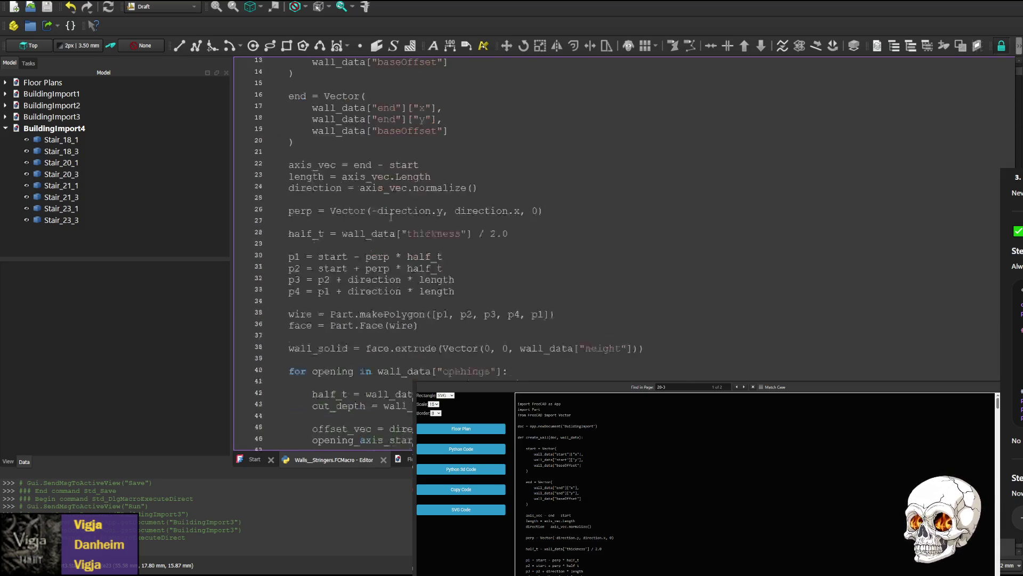
pyautogui.scroll(5, 366, 233)
pyautogui.scroll(1, 367, 233)
pyautogui.scroll(-8, 366, 233)
pyautogui.scroll(-1, 351, 233)
pyautogui.scroll(-3, 341, 234)
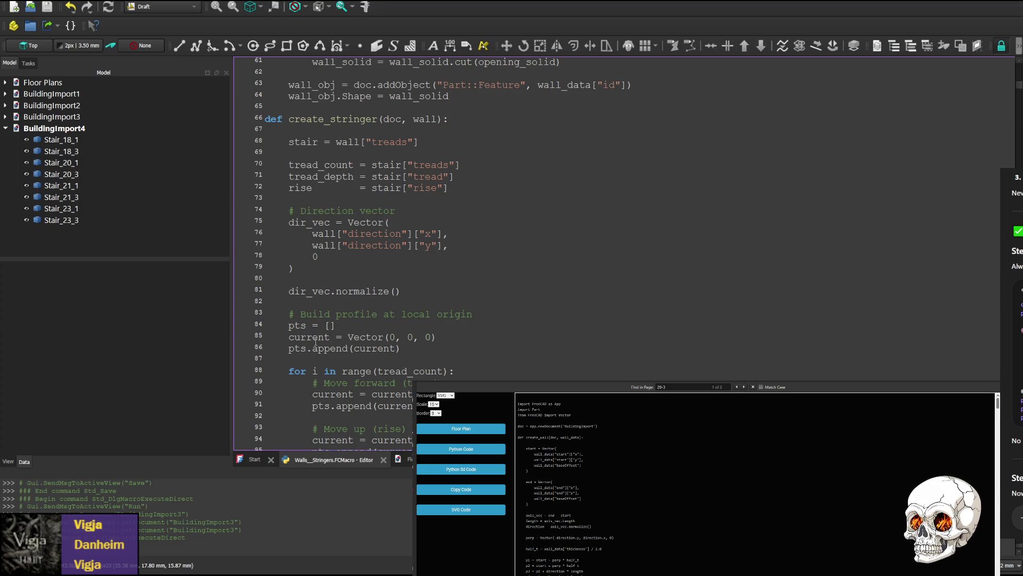
# - Replace the old profile-building block (lines 84–100) with the new tread_depth/rise step code
pyautogui.moveTo(335, 337); pyautogui.dragTo(413, 337)
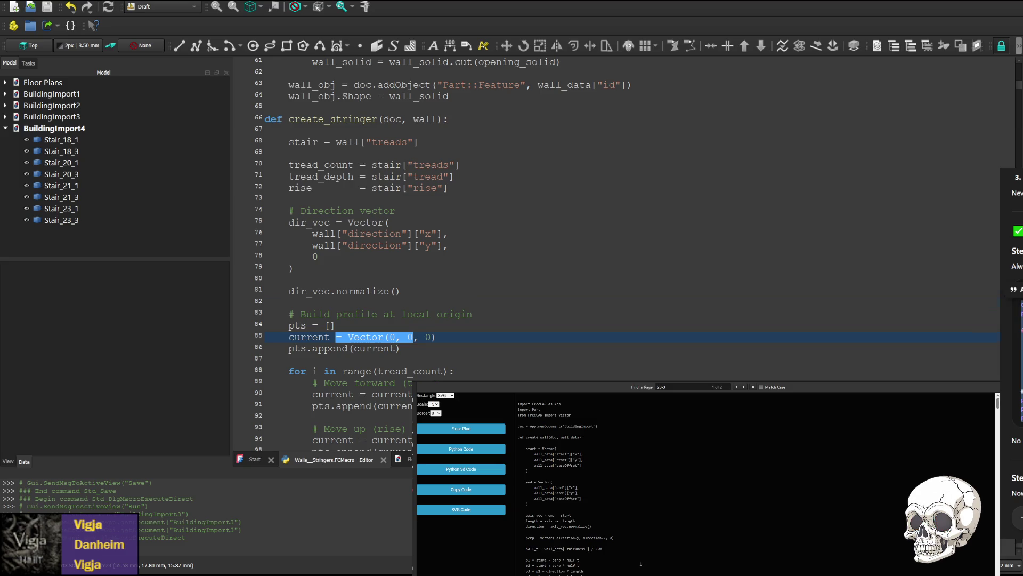
pyautogui.scroll(-4, 560, 240)
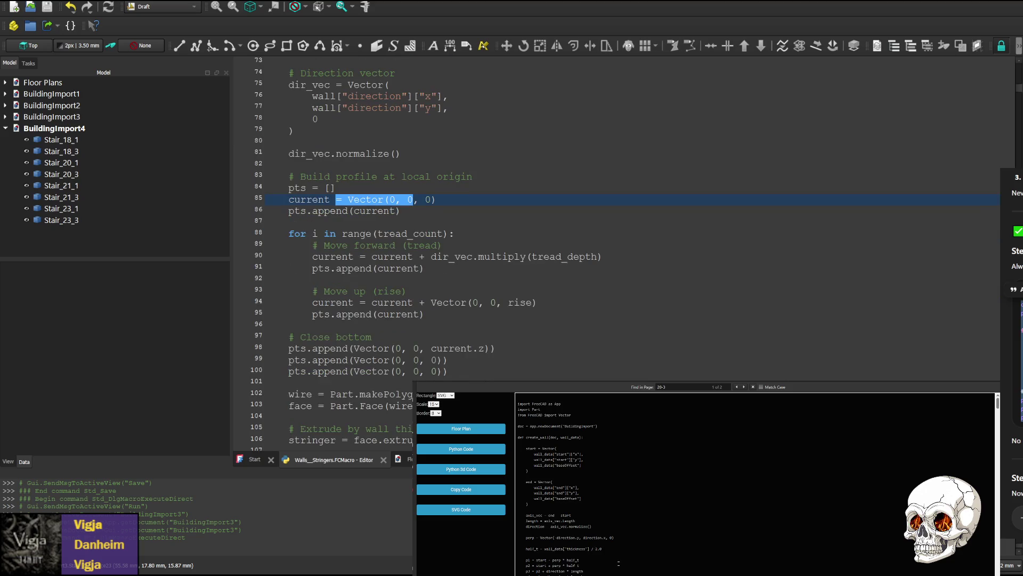
pyautogui.moveTo(449, 371); pyautogui.dragTo(296, 187)
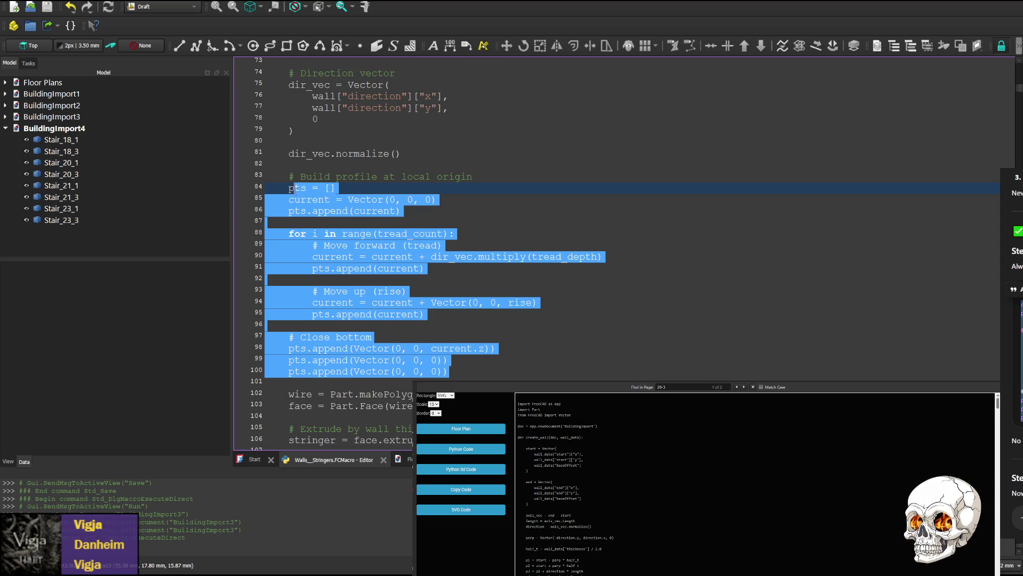
pyautogui.moveTo(295, 187); pyautogui.dragTo(289, 185)
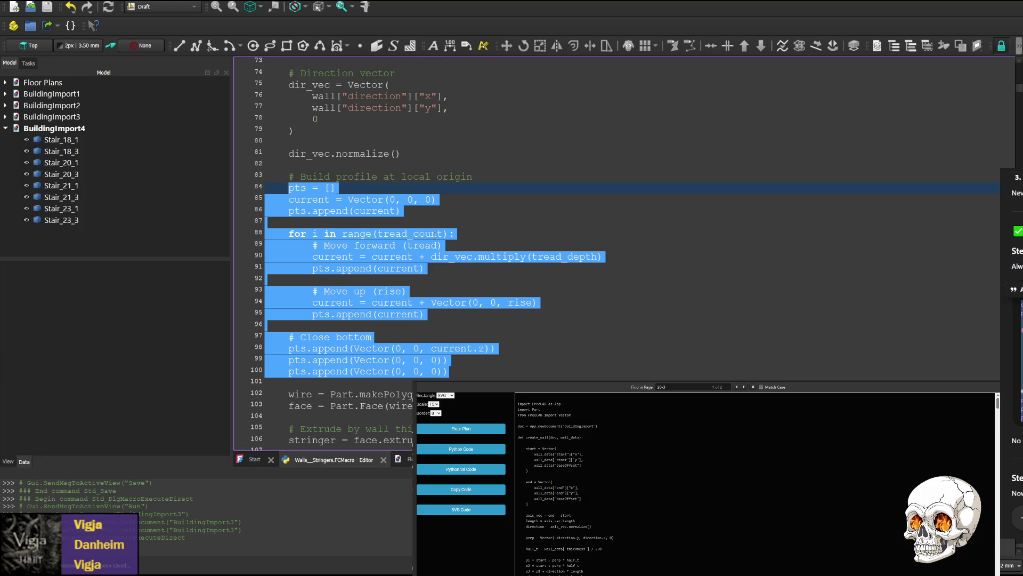
pyautogui.write('current = Vector(0,0,0) pts = [current]  for i in range(tread_count):     current = current + Vector(tread_depth,0,0)     pts.append(current)      current = current + Vector(0,0,rise)     pts.append(current)  # close profile properly pts.append(Vector(0,0,current.z)) pts.append(Vector(0,0,0)) pts.append(Vector(0,0,0))')
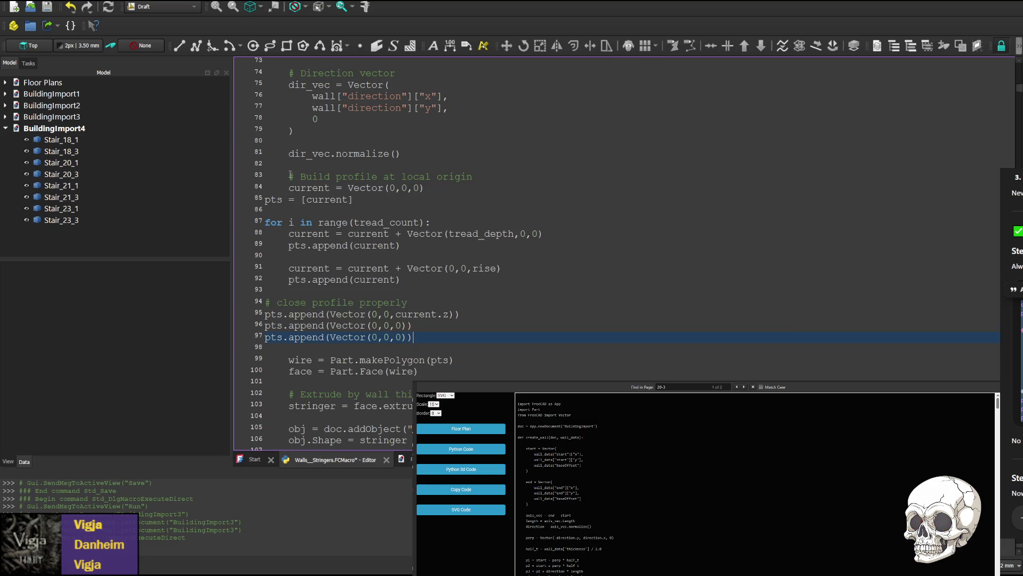
# - Tab-indent the pts list, for loop and forward/rise append lines inside create_stringer
pyautogui.moveTo(290, 187); pyautogui.dragTo(264, 187)
pyautogui.click(265, 201)
pyautogui.press('Tab')
pyautogui.click(267, 224)
pyautogui.press('Tab')
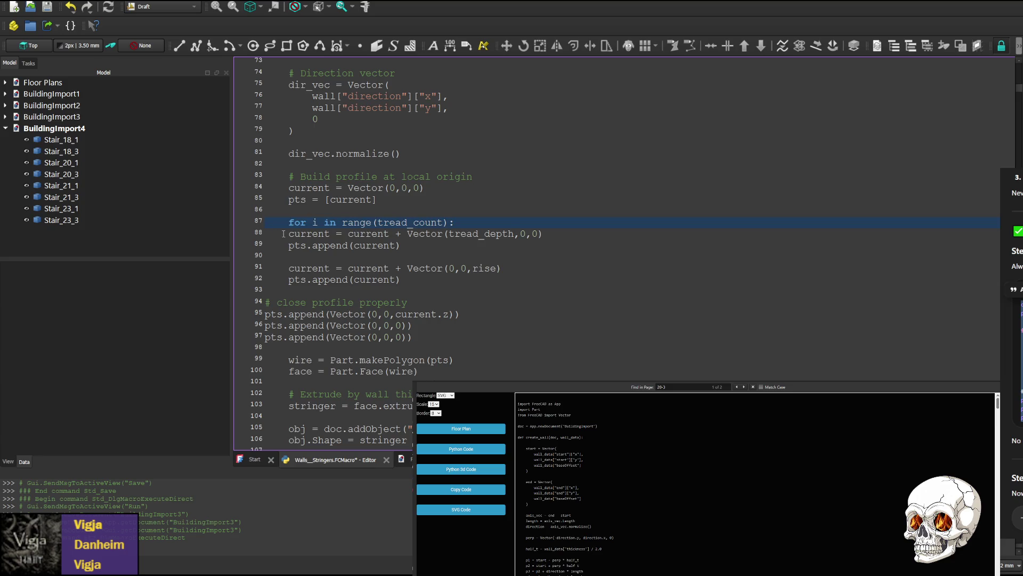
pyautogui.press('Tab')
pyautogui.click(289, 246)
pyautogui.press('Tab')
pyautogui.click(288, 268)
pyautogui.press('Tab')
pyautogui.click(289, 279)
pyautogui.press('Tab')
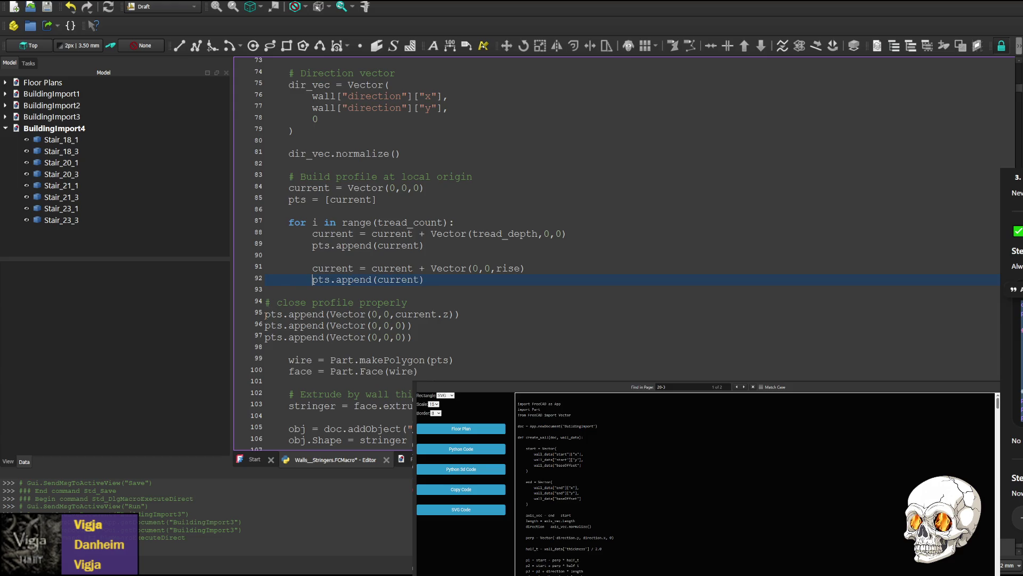
# - Indent the close-profile lines, save the macro and rerun it to generate BuildingImport5
pyautogui.press('Up')
pyautogui.press('Tab')
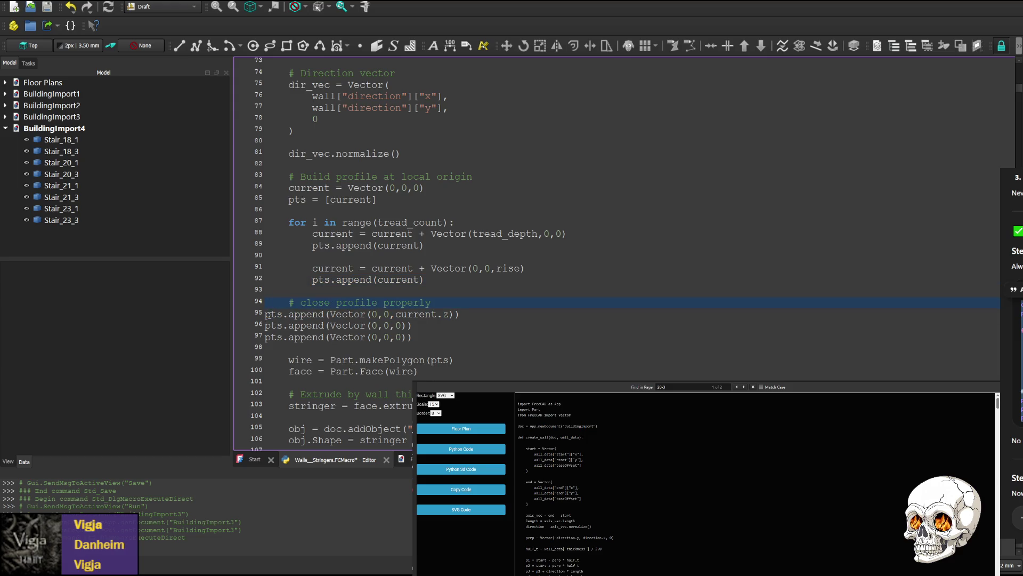
pyautogui.press('Tab')
pyautogui.press('Down')
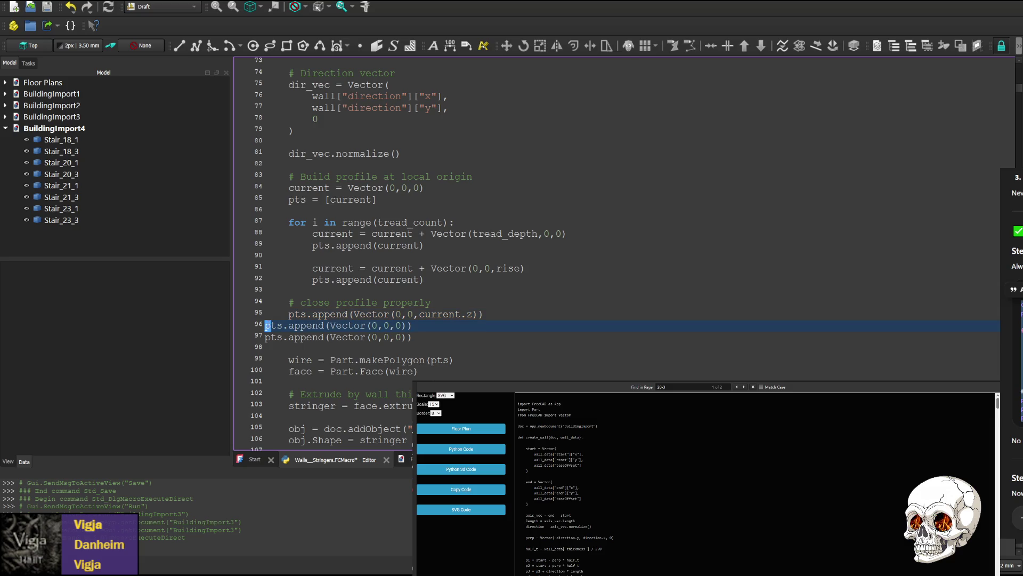
pyautogui.press('Tab')
pyautogui.press('Tab')
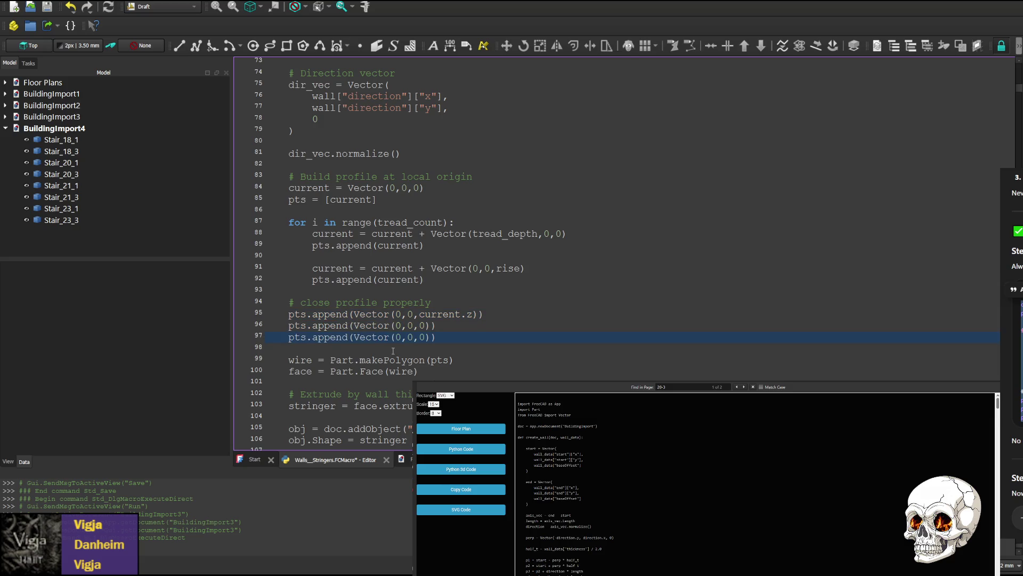
pyautogui.hotkey('ctrl', 's')
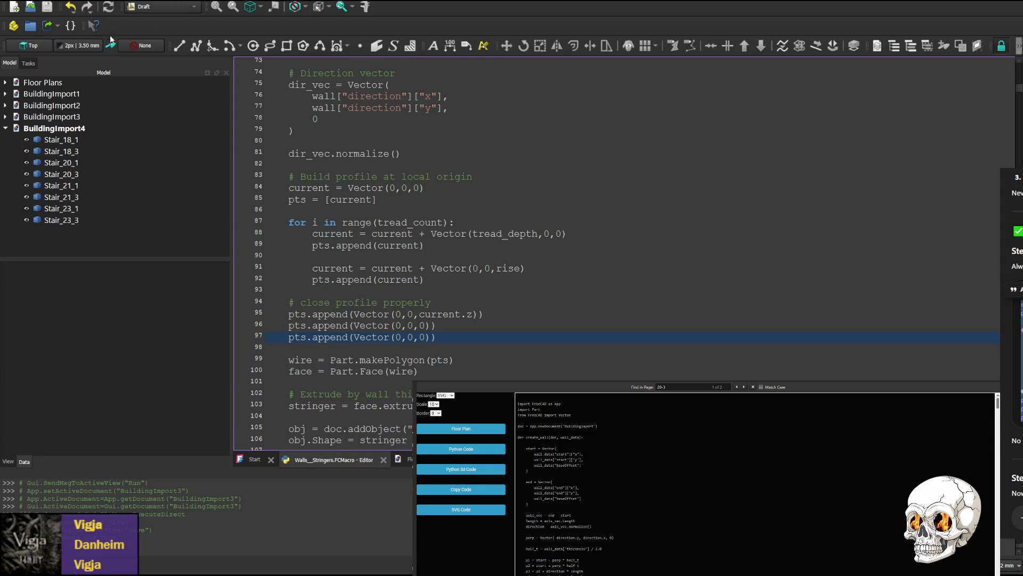
pyautogui.hotkey('ctrl', 'F6')
pyautogui.scroll(-3, 601, 204)
pyautogui.scroll(-3, 502, 231)
pyautogui.scroll(3, 403, 258)
pyautogui.scroll(2, 447, 267)
pyautogui.scroll(2, 618, 256)
pyautogui.scroll(2, 620, 256)
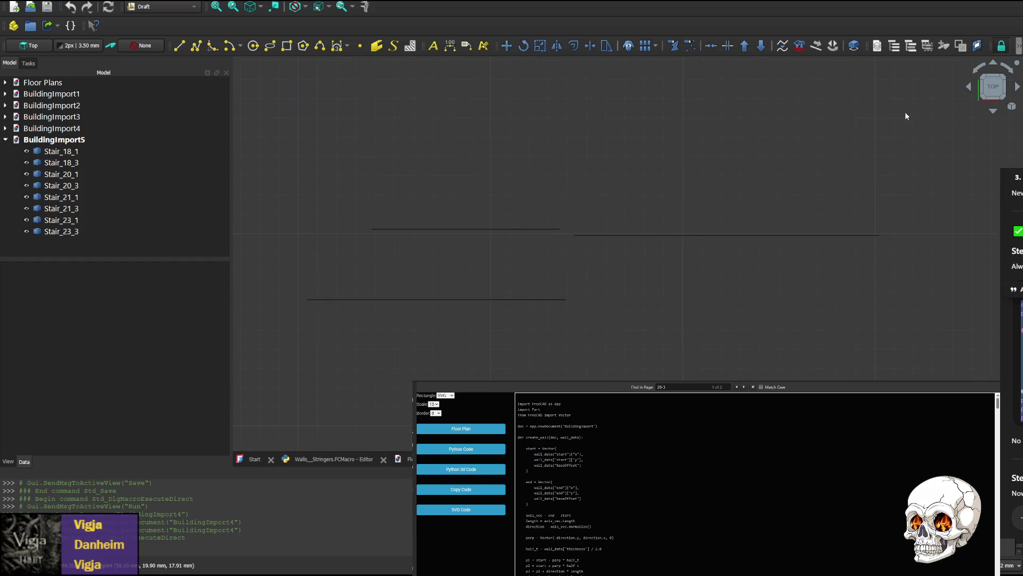
# - Rotate around the sawtooth stringer solids from top, rear, elevation and edge-on views, then return to the macro
pyautogui.click(972, 90)
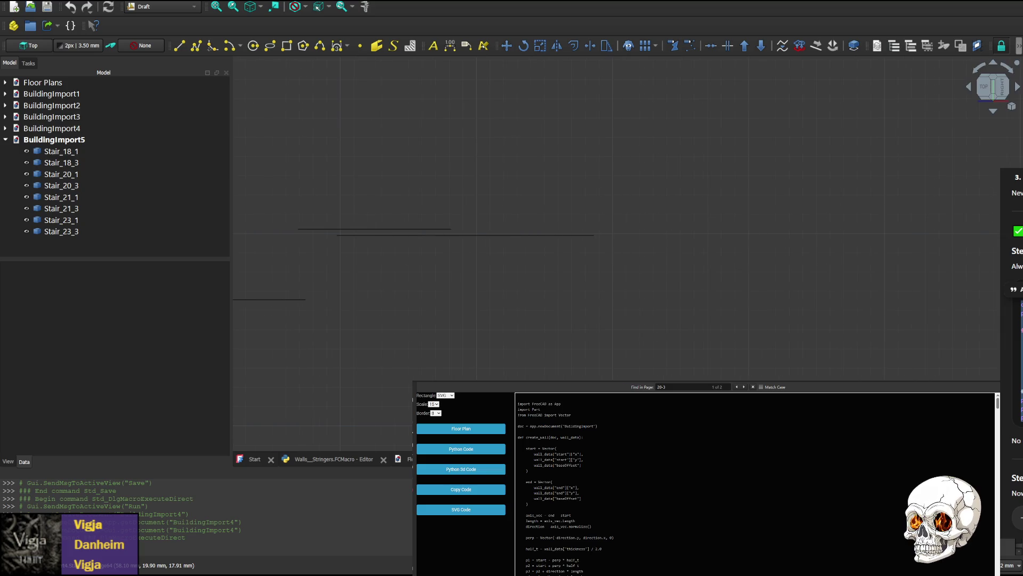
pyautogui.click(993, 111)
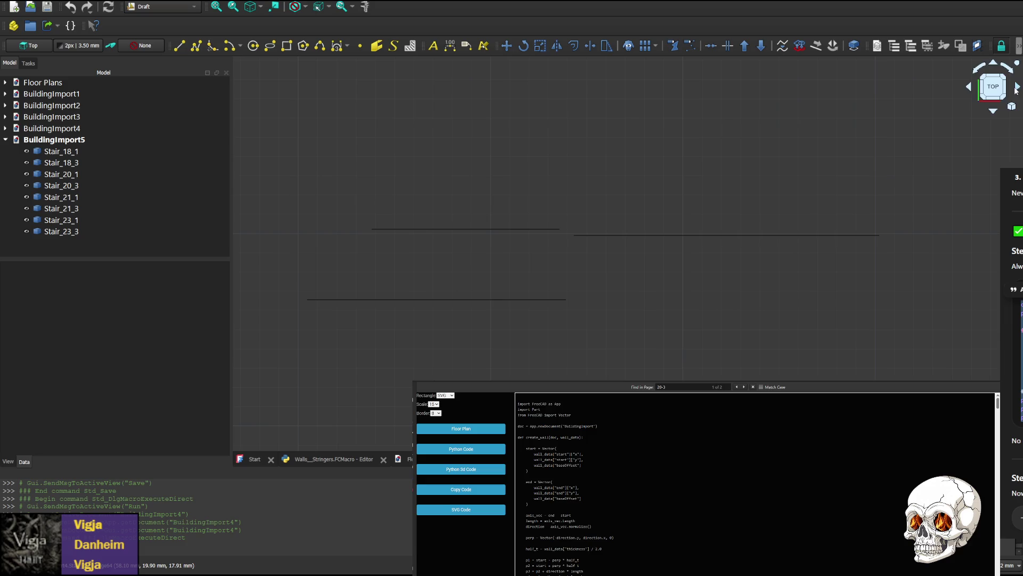
pyautogui.click(993, 113)
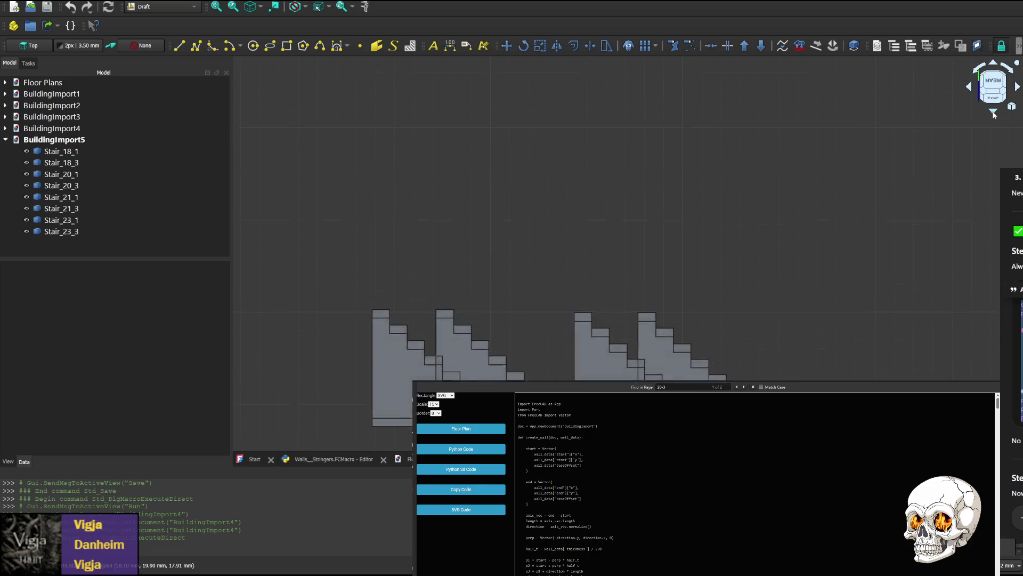
pyautogui.click(993, 111)
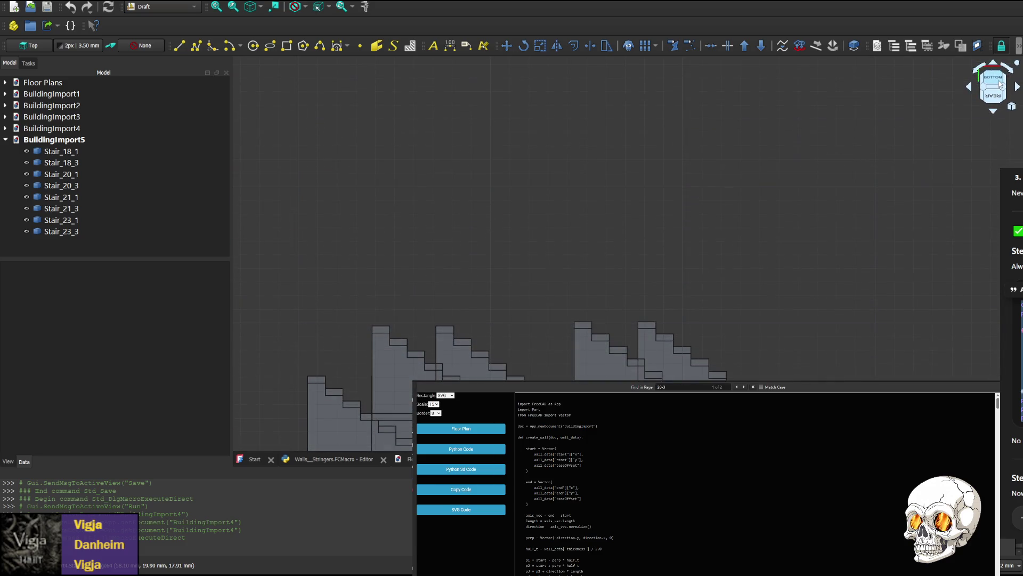
pyautogui.click(993, 112)
pyautogui.scroll(3, 708, 94)
pyautogui.click(1019, 86)
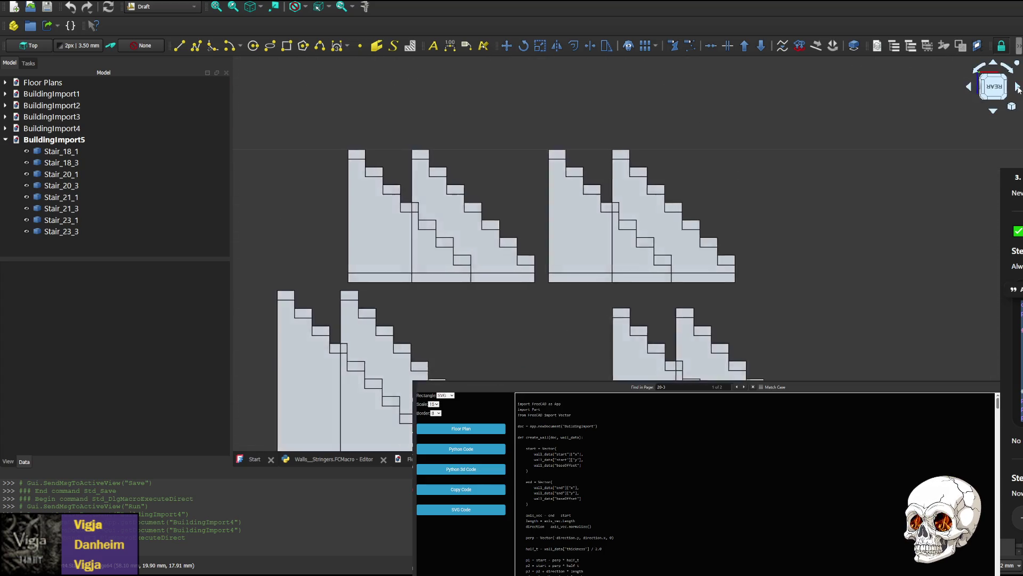
pyautogui.click(1018, 87)
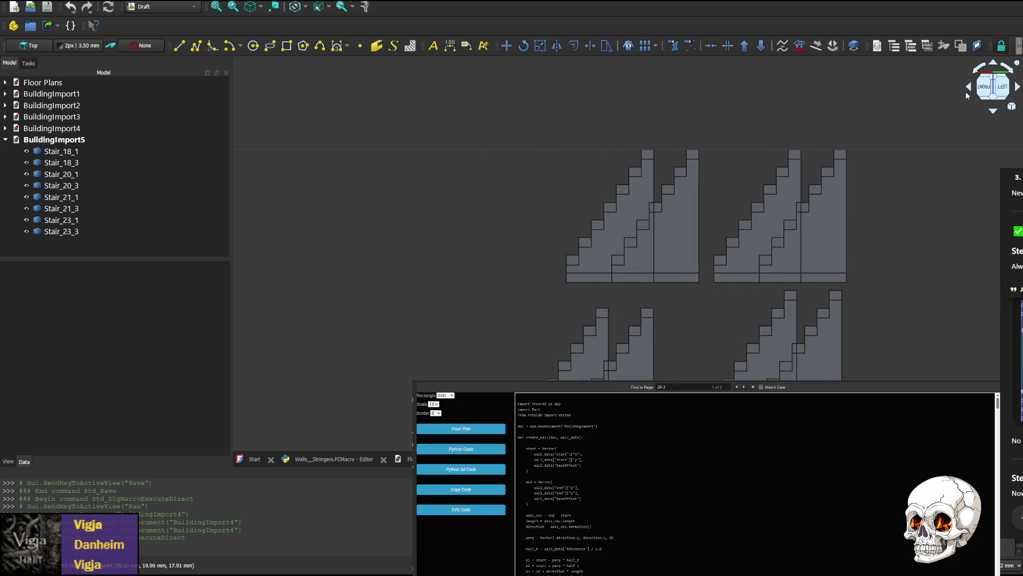
pyautogui.click(970, 86)
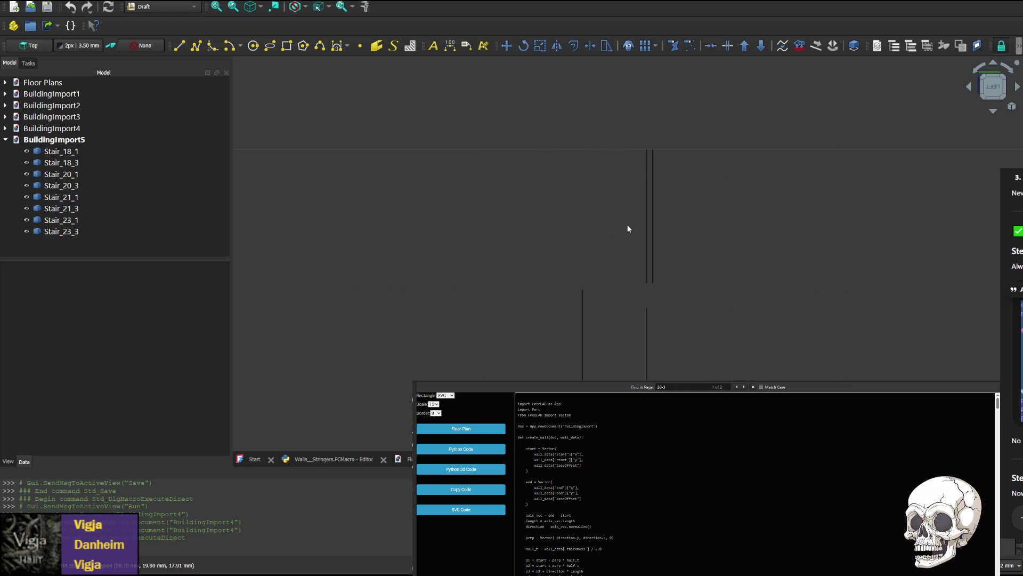
pyautogui.moveTo(623, 279); pyautogui.dragTo(631, 161, button='middle')
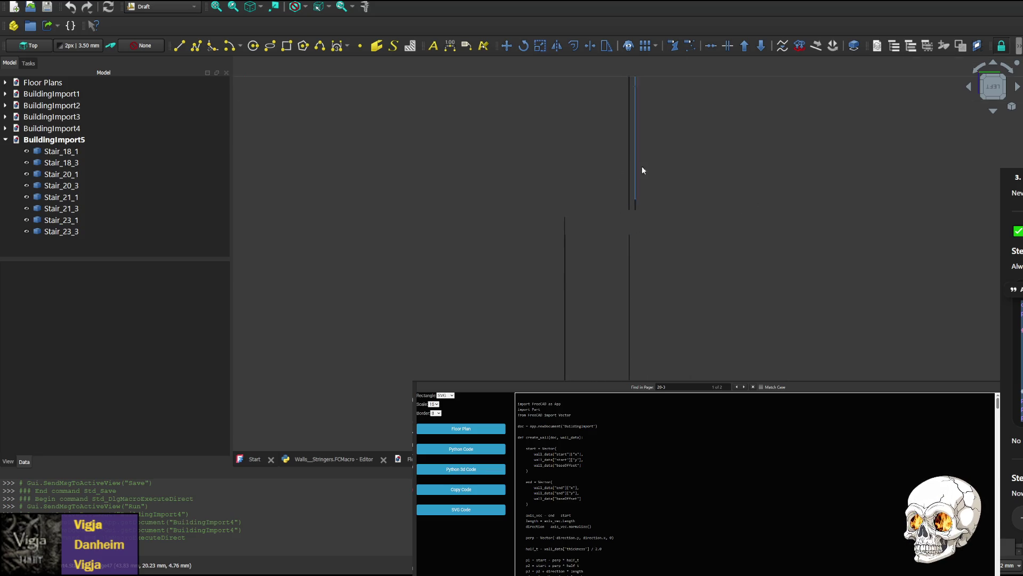
pyautogui.scroll(-3, 608, 224)
pyautogui.scroll(2, 624, 231)
pyautogui.scroll(-1, 573, 200)
pyautogui.scroll(-2, 626, 234)
pyautogui.scroll(-2, 625, 234)
pyautogui.scroll(2, 647, 256)
pyautogui.scroll(3, 600, 229)
pyautogui.scroll(3, 599, 233)
pyautogui.scroll(1, 537, 190)
pyautogui.scroll(-3, 611, 267)
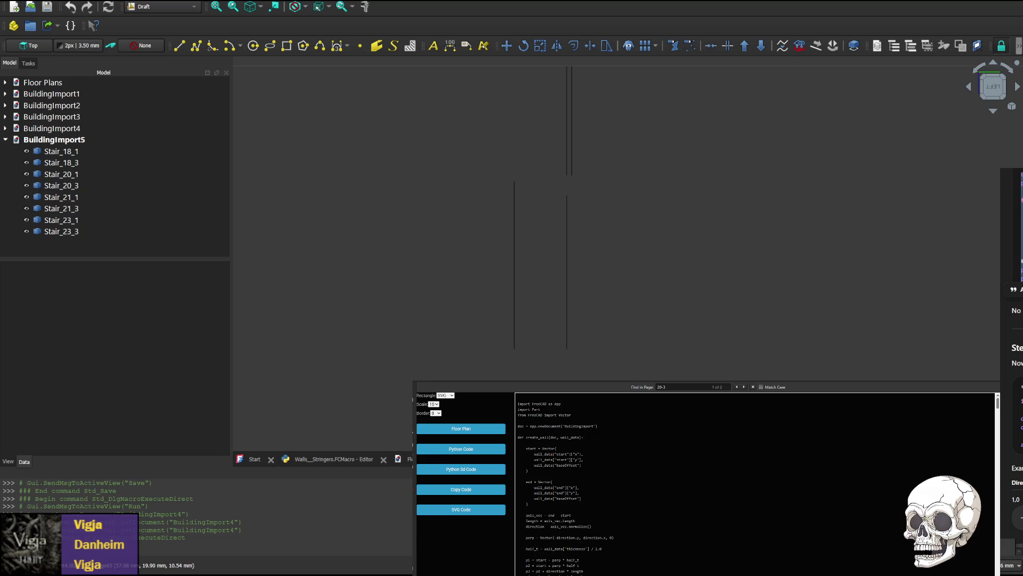
pyautogui.hotkey('ctrl', 'Tab')
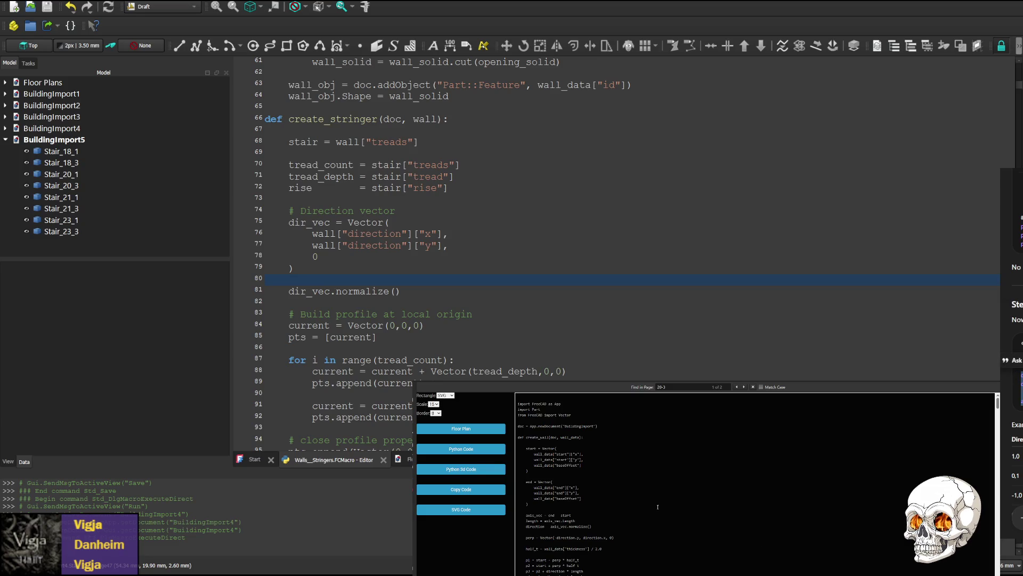
# - Paste dx, dy and angle = math.degrees(math.atan2(dy, dx)) after dir_vec and indent them into create_stringer
pyautogui.click(341, 271)
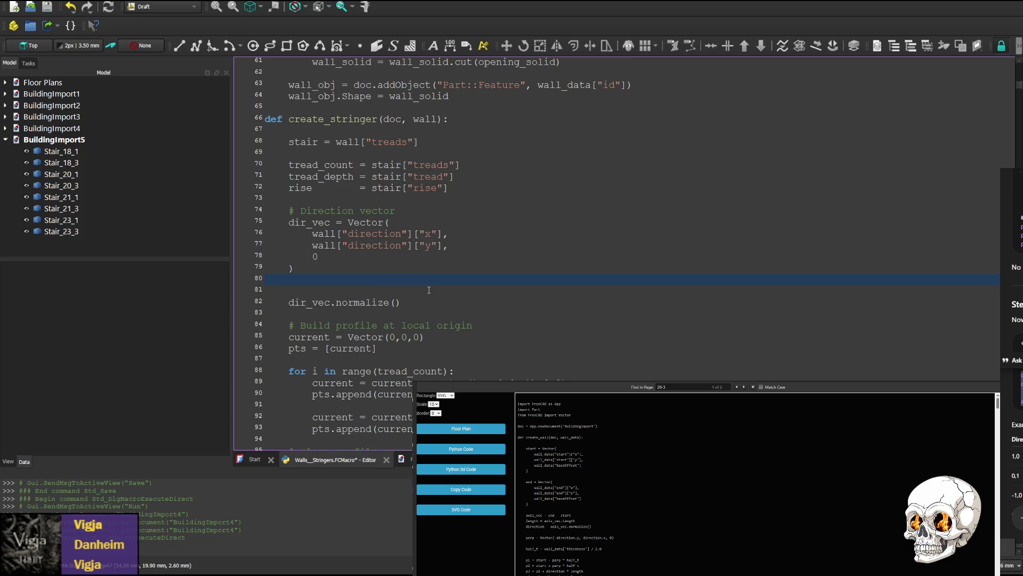
pyautogui.write('dx = stair["direction"]["x"] dy = stair["direction"]["y"]  angle = math.degrees(math.atan2(dy, dx))')
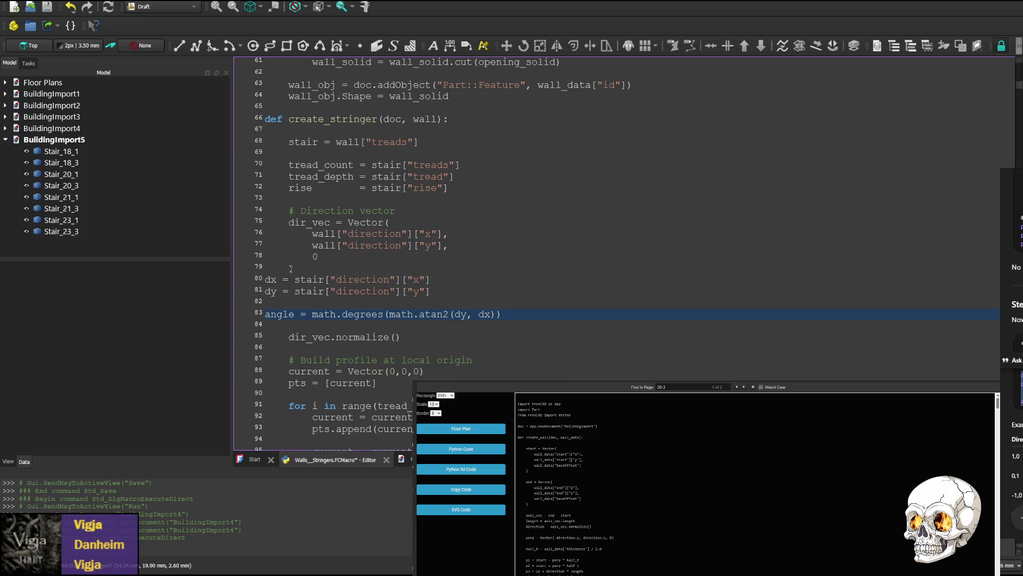
pyautogui.click(265, 270)
pyautogui.press('Down')
pyautogui.press('Tab')
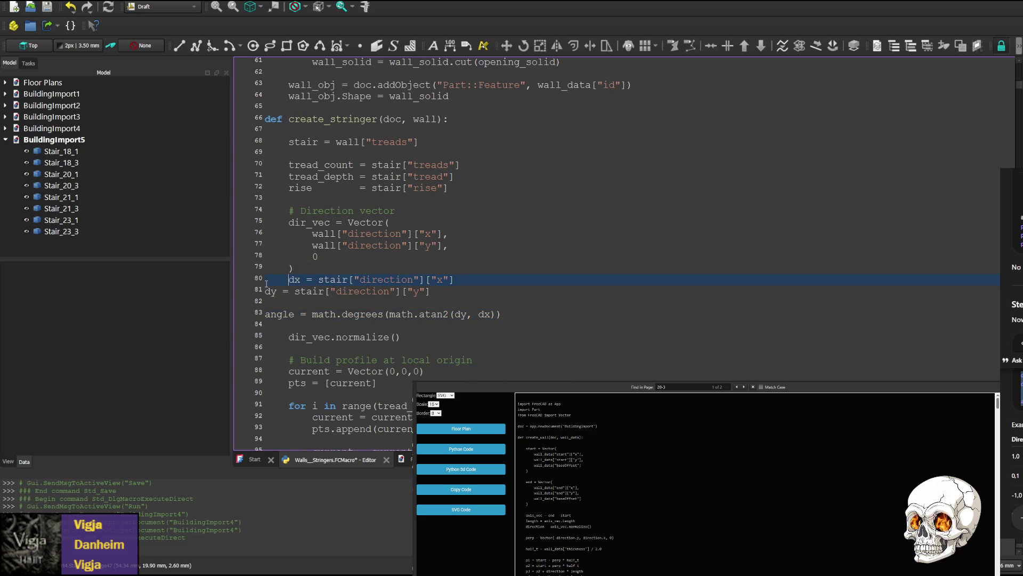
pyautogui.press('Tab')
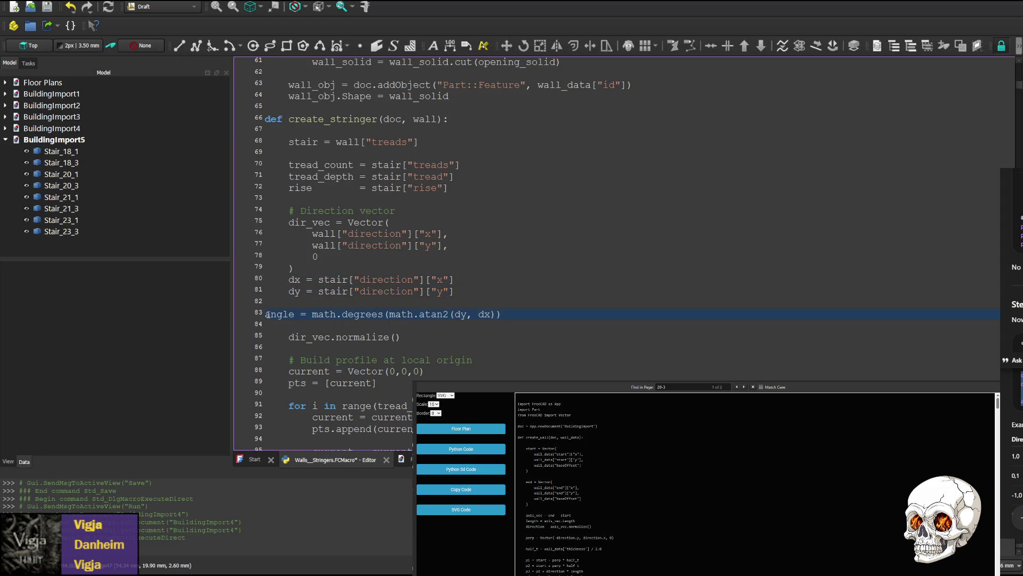
pyautogui.press('Tab')
pyautogui.click(355, 257)
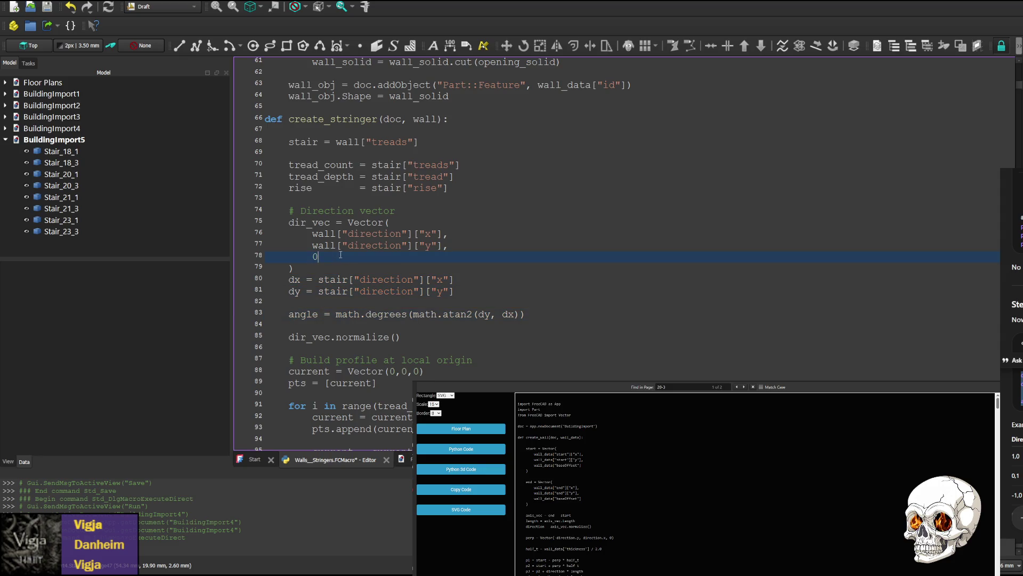
pyautogui.scroll(3, 356, 267)
pyautogui.scroll(5, 355, 267)
pyautogui.scroll(10, 375, 262)
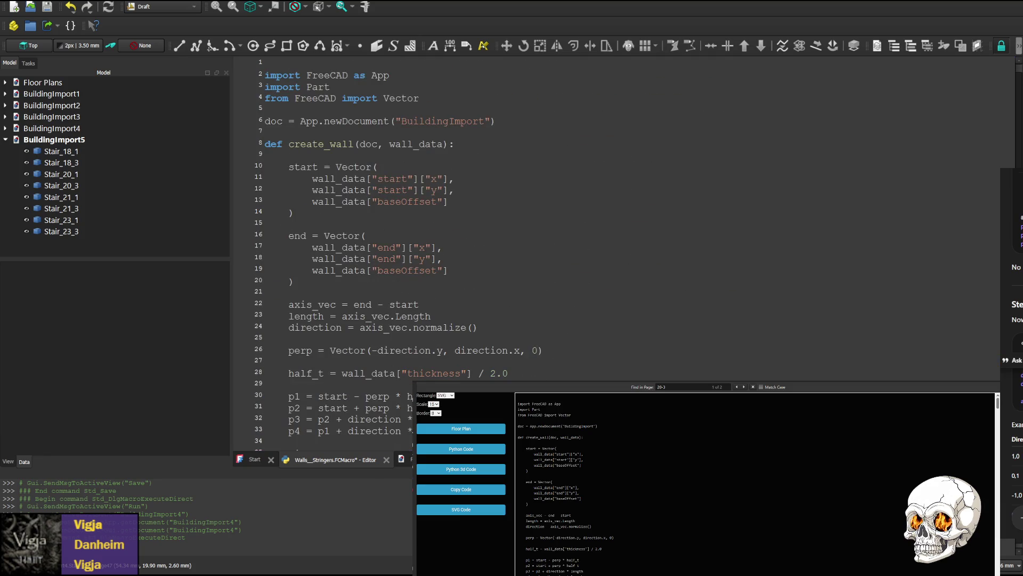
# - Remove the misplaced import math line and change line 5 to 'from FreeCAD import Rotation, Vector'
pyautogui.click(433, 100)
pyautogui.press('Return')
pyautogui.write('import math')
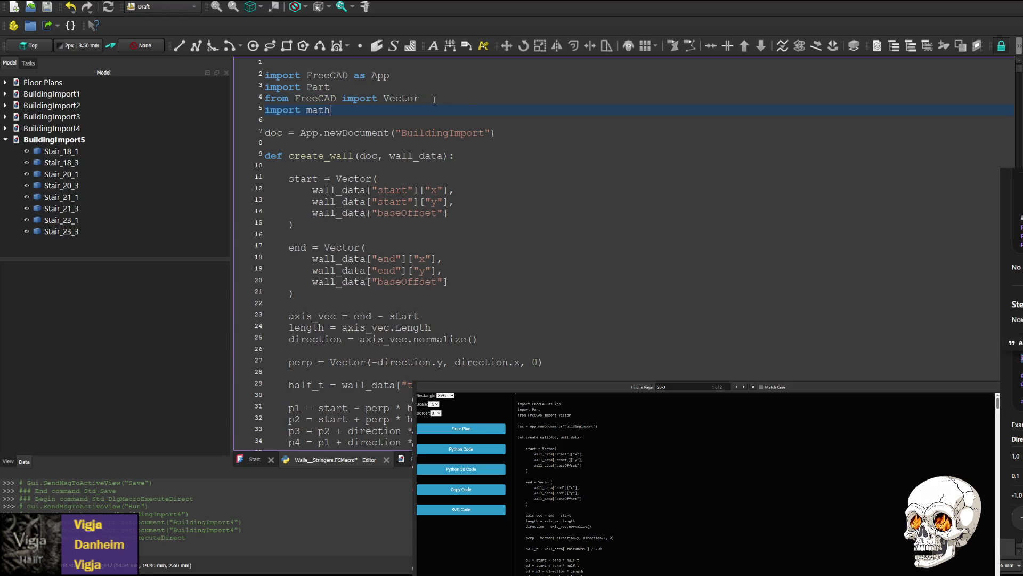
pyautogui.hotkey('shift', 'Home')
pyautogui.press('BackSpace')
pyautogui.press('BackSpace')
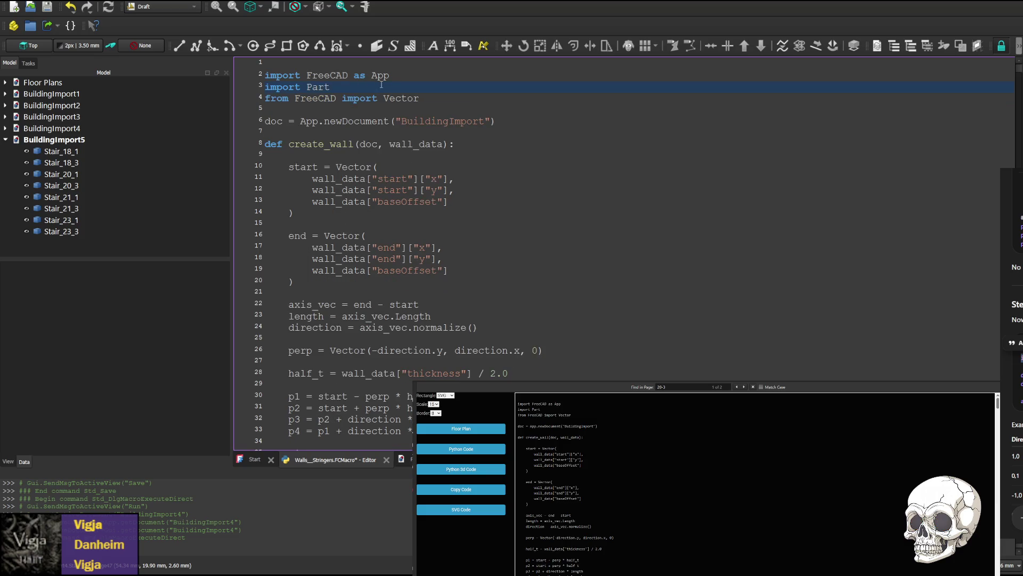
pyautogui.press('Return')
pyautogui.write('import math')
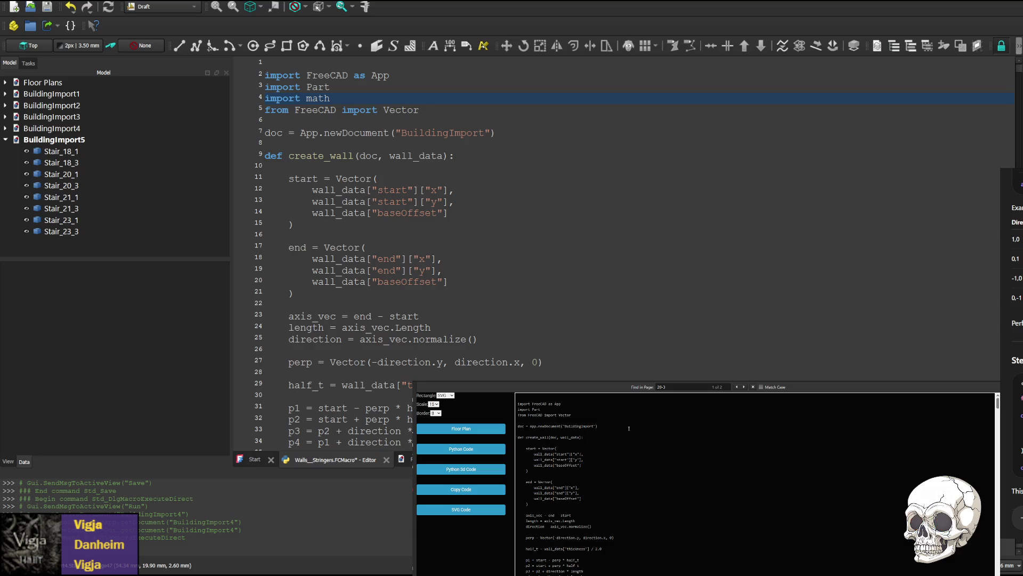
pyautogui.click(383, 110)
pyautogui.write('Rotation,')
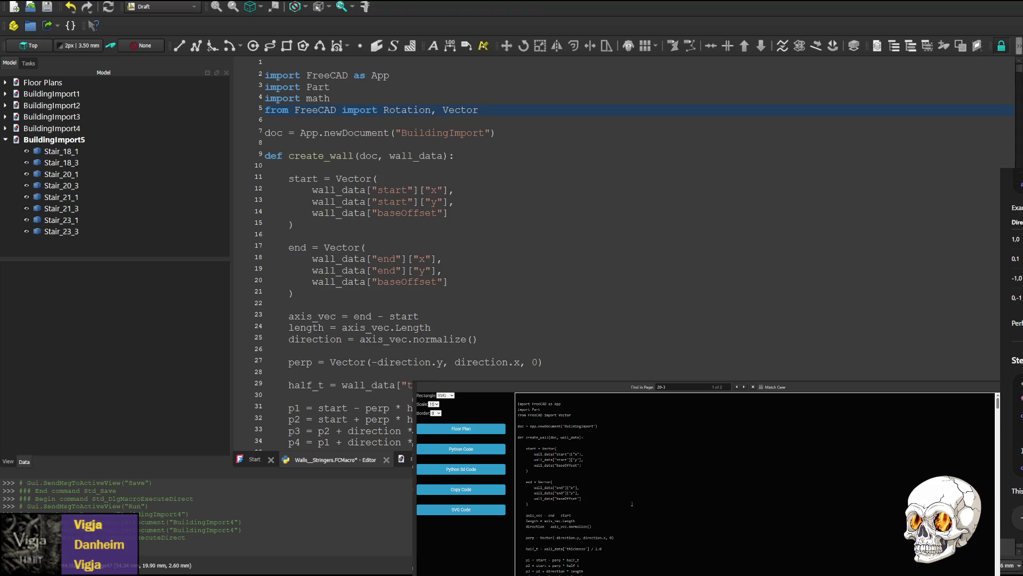
pyautogui.scroll(-7, 606, 507)
pyautogui.scroll(-6, 607, 507)
pyautogui.scroll(-6, 606, 507)
pyautogui.scroll(-3, 606, 507)
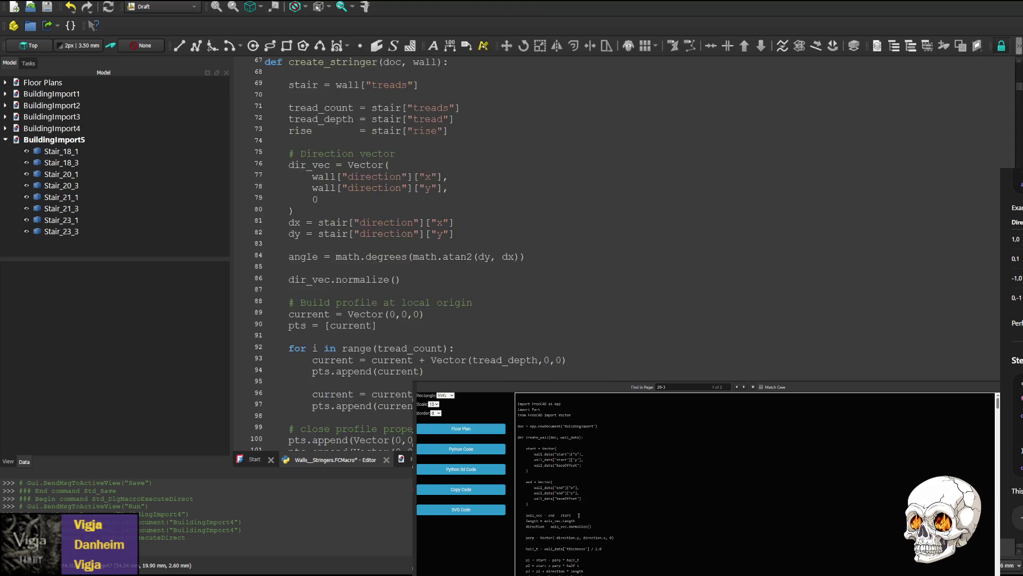
pyautogui.scroll(-1, 578, 516)
pyautogui.scroll(-4, 624, 547)
pyautogui.scroll(-4, 624, 547)
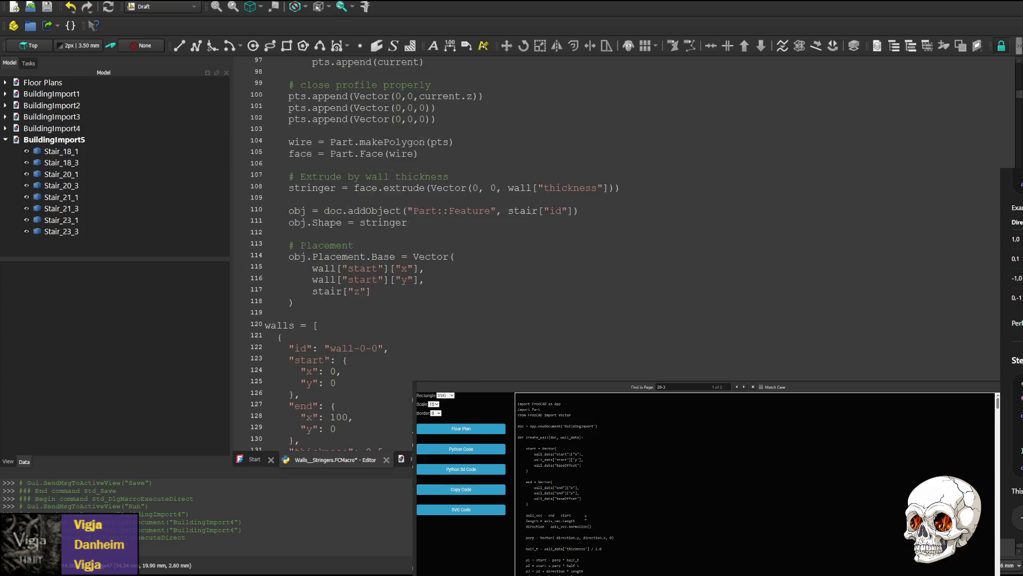
pyautogui.scroll(1, 624, 547)
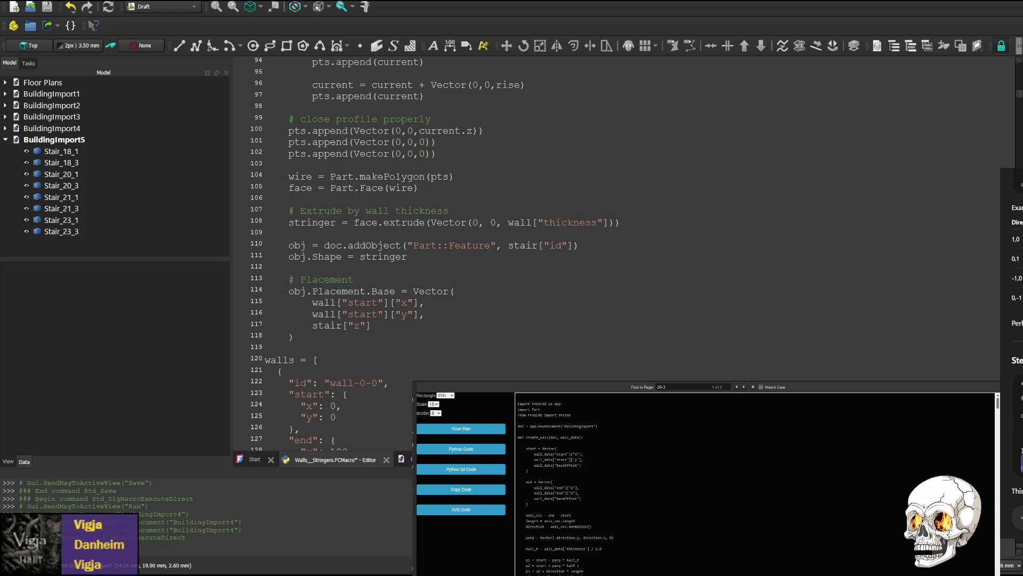
# - Insert and indent 'obj.Placement.Rotation = Rotation(Vector(0,0,1), angle)' after the Placement.Base block
pyautogui.moveTo(1022, 467); pyautogui.dragTo(1017, 467)
pyautogui.click(336, 337)
pyautogui.press('Return')
pyautogui.write('obj.Placement.Rotation = Rotation(Vector(0,0,1), angle)')
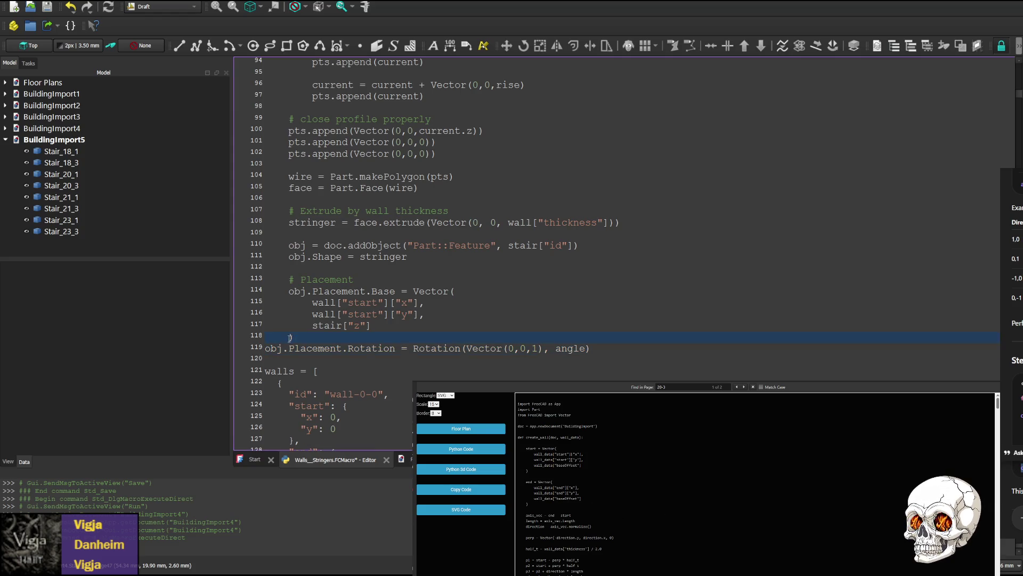
pyautogui.click(265, 349)
pyautogui.press('Tab')
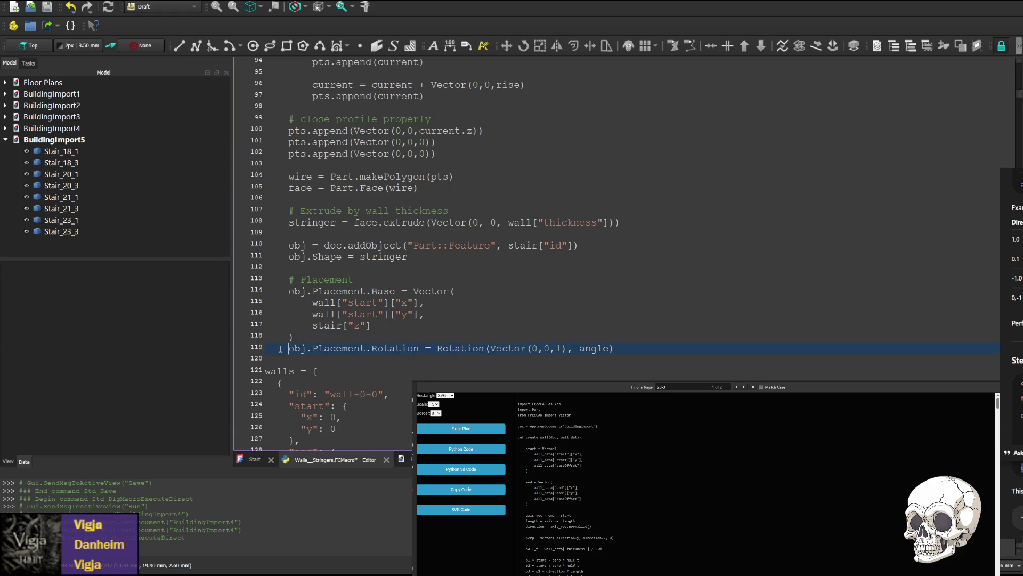
pyautogui.scroll(6, 314, 332)
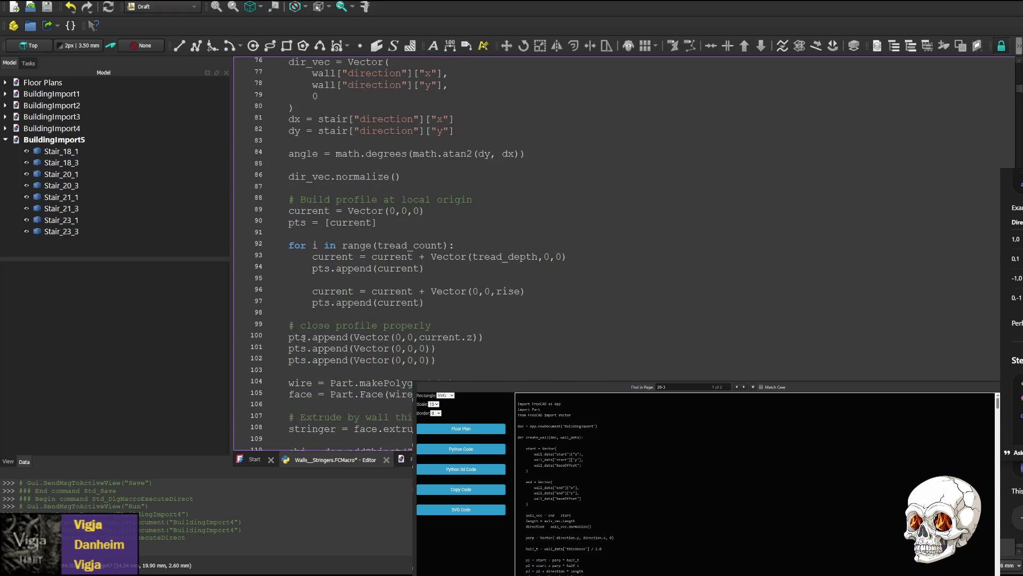
pyautogui.scroll(2, 313, 338)
pyautogui.scroll(1, 309, 314)
pyautogui.scroll(1, 306, 268)
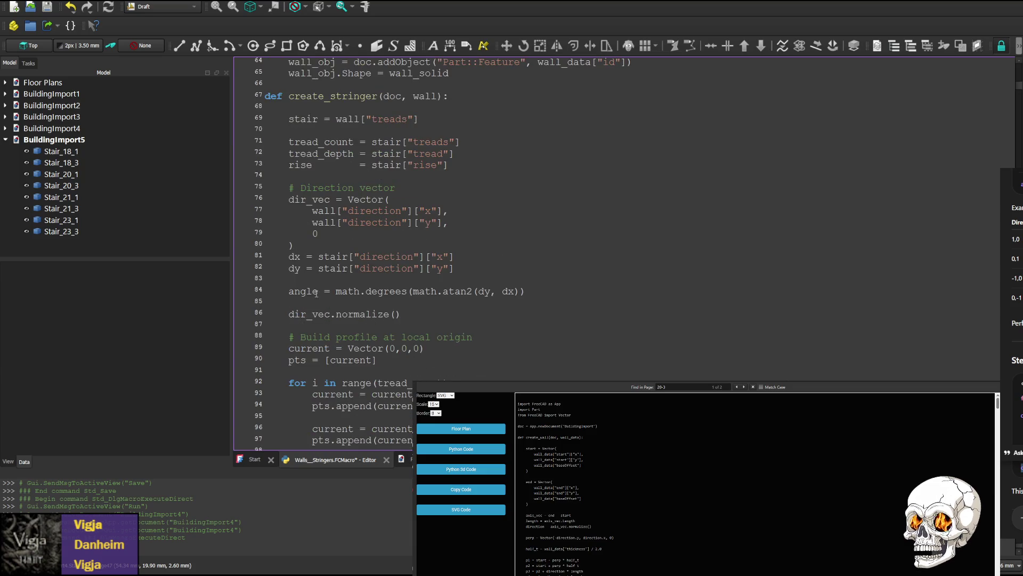
# - Comment out the dir_vec assignment lines and the dir_vec.normalize() call with #
pyautogui.doubleClick(305, 313)
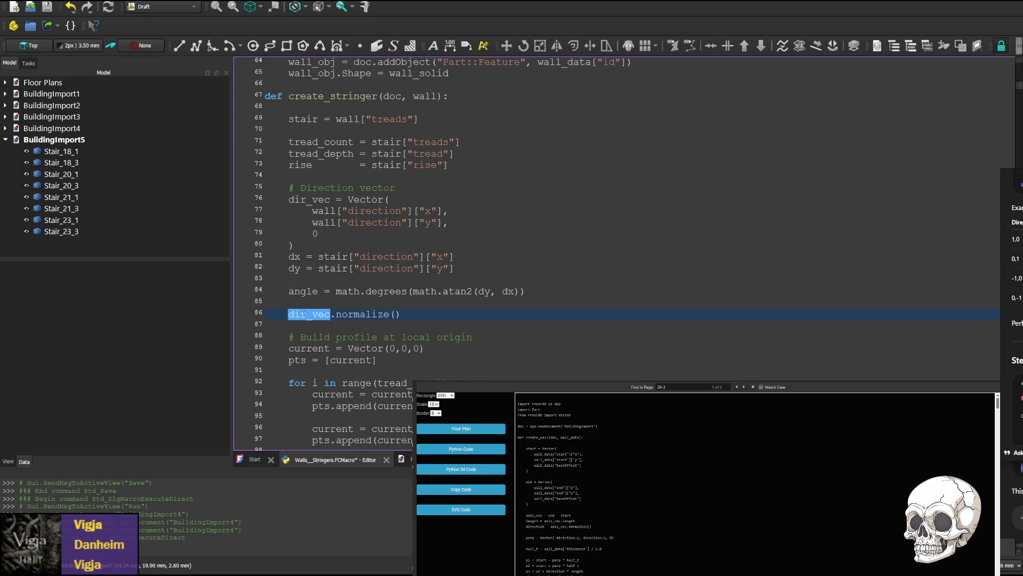
pyautogui.press('Left')
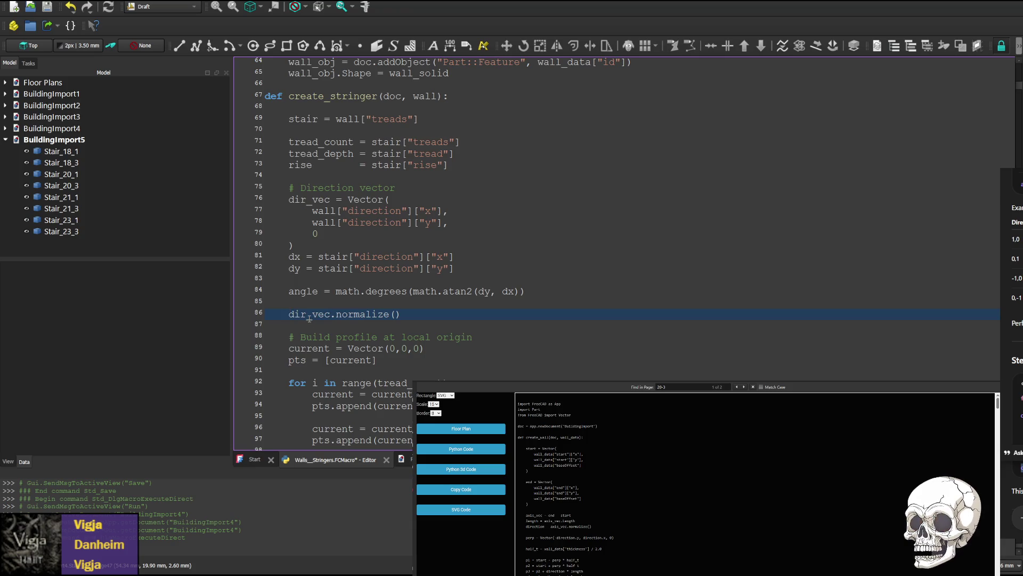
pyautogui.write('##')
pyautogui.click(290, 211)
pyautogui.write('##')
pyautogui.click(290, 233)
pyautogui.write('#')
pyautogui.click(290, 245)
pyautogui.write('#')
pyautogui.scroll(-2, 263, 264)
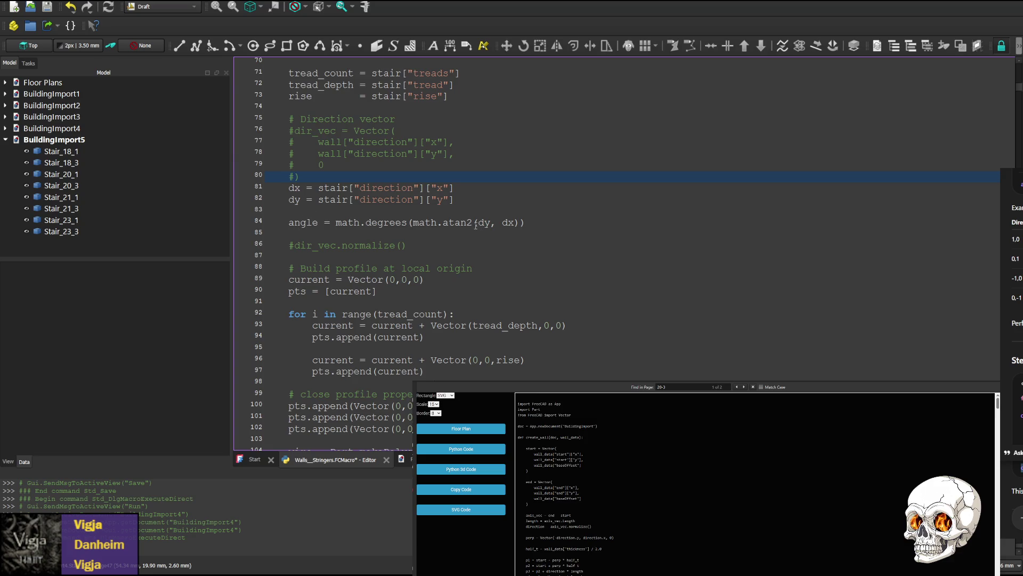
pyautogui.scroll(1, 350, 168)
# - Replace stair with wall on the dx and dy lines so the angle follows the wall direction
pyautogui.doubleClick(331, 222)
pyautogui.write('wall')
pyautogui.doubleClick(333, 234)
pyautogui.write('wall')
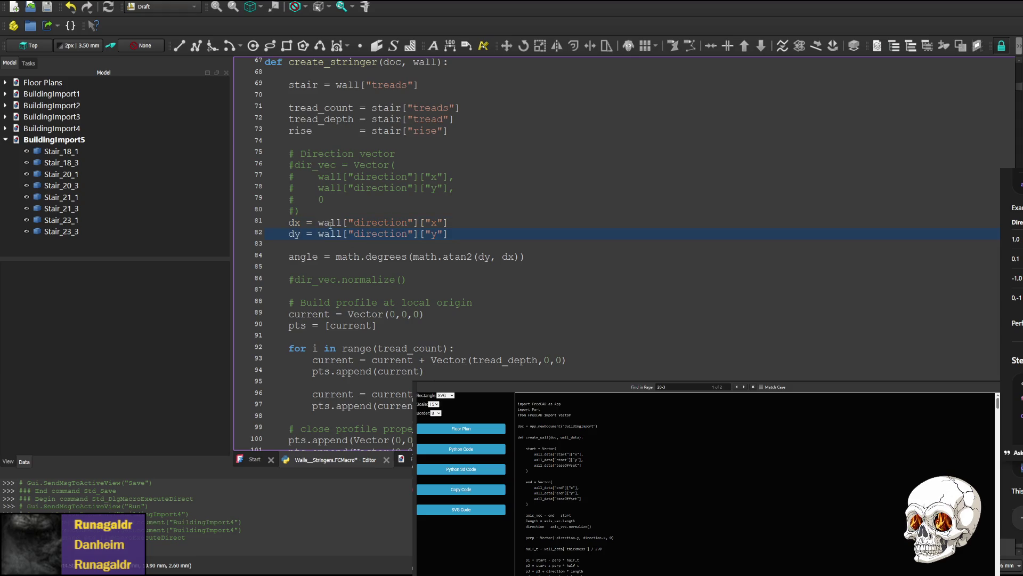
pyautogui.scroll(-1, 360, 269)
pyautogui.scroll(-1, 323, 212)
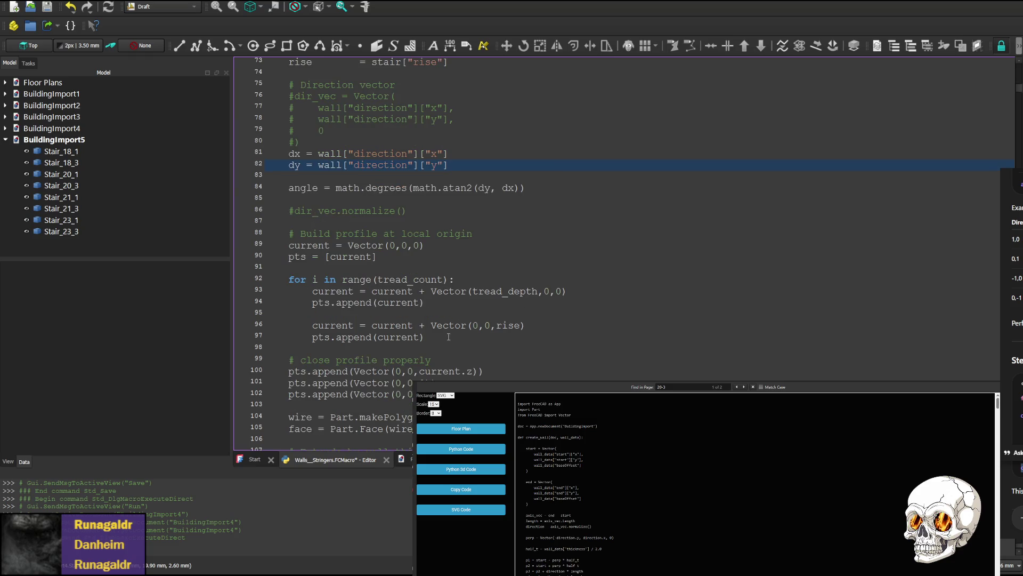
pyautogui.scroll(-1, 351, 383)
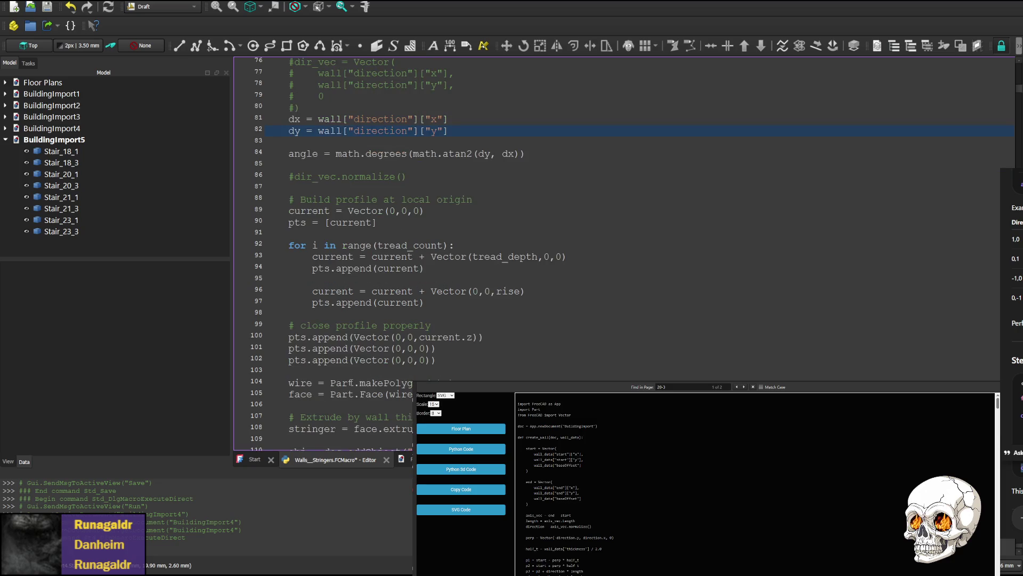
pyautogui.scroll(-1, 356, 386)
pyautogui.scroll(2, 324, 237)
pyautogui.click(328, 198)
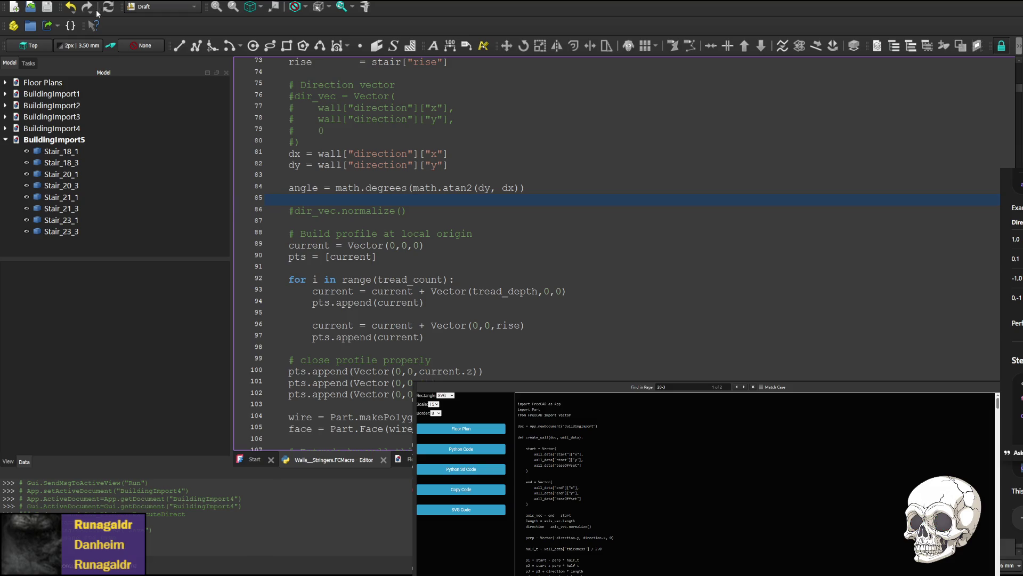
# - Save the macro and rerun it to generate BuildingImport6 with rotated stringers
pyautogui.hotkey('ctrl', 's')
pyautogui.hotkey('ctrl', 'F6')
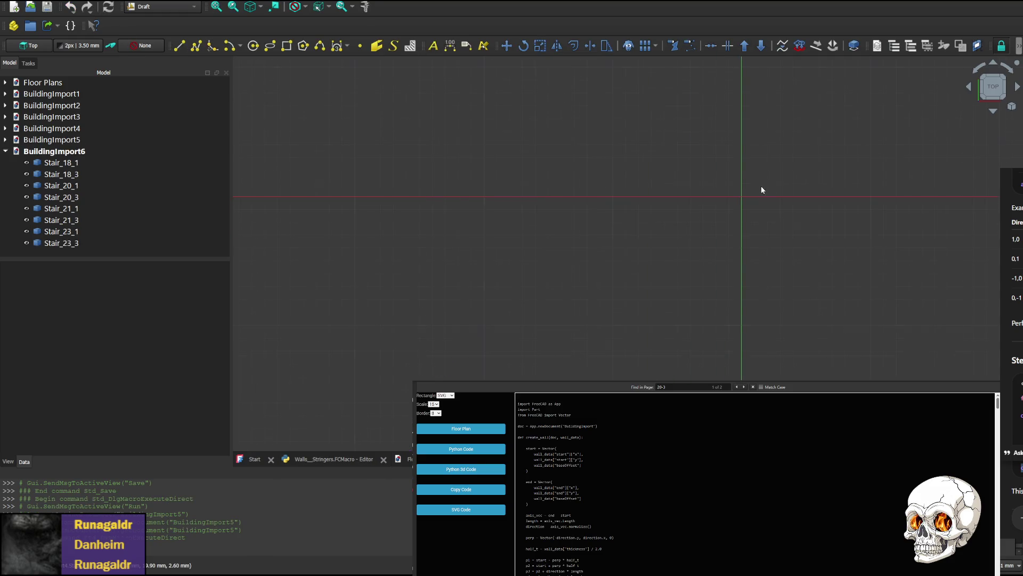
pyautogui.scroll(5, 489, 242)
pyautogui.scroll(2, 503, 192)
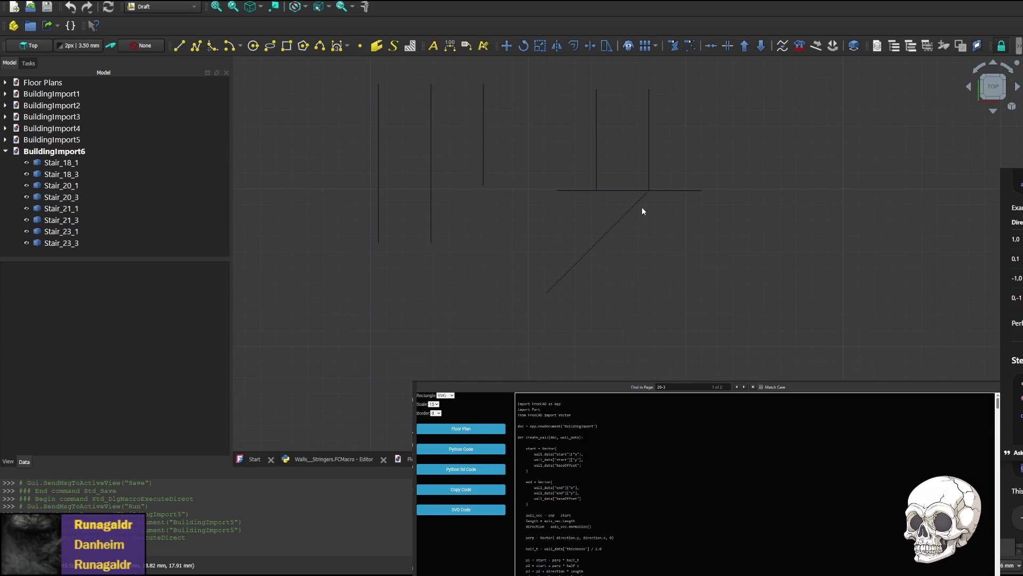
# - Inspect the stepped stringer profiles from several sides, then return to the macro code
pyautogui.click(1018, 87)
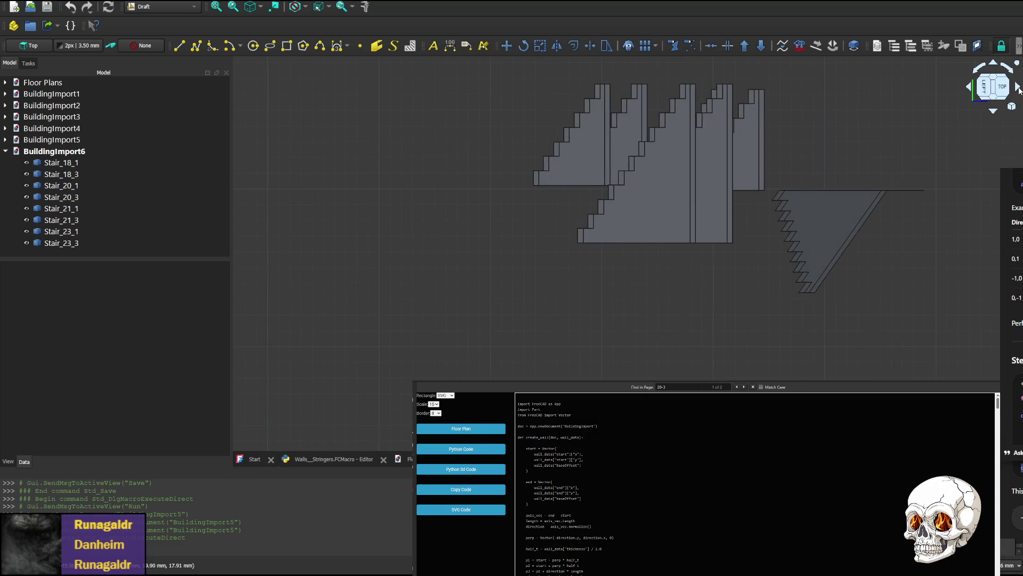
pyautogui.click(1017, 86)
pyautogui.click(1018, 89)
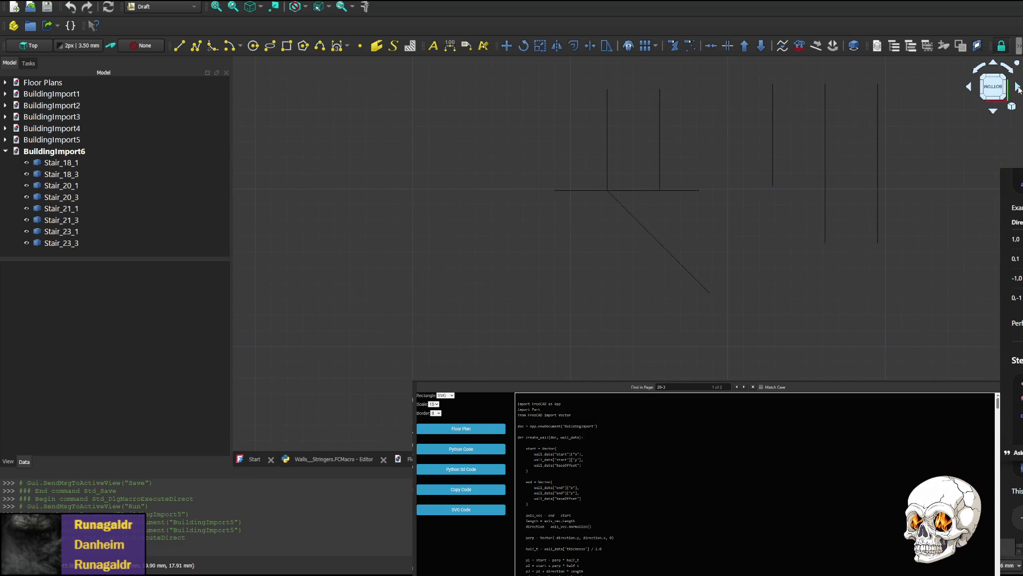
pyautogui.click(970, 87)
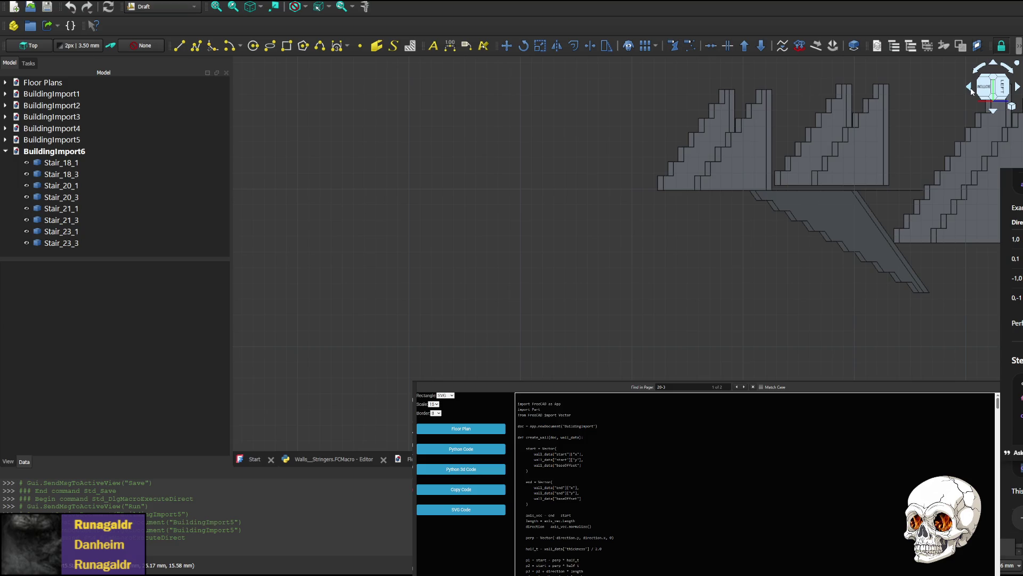
pyautogui.click(970, 88)
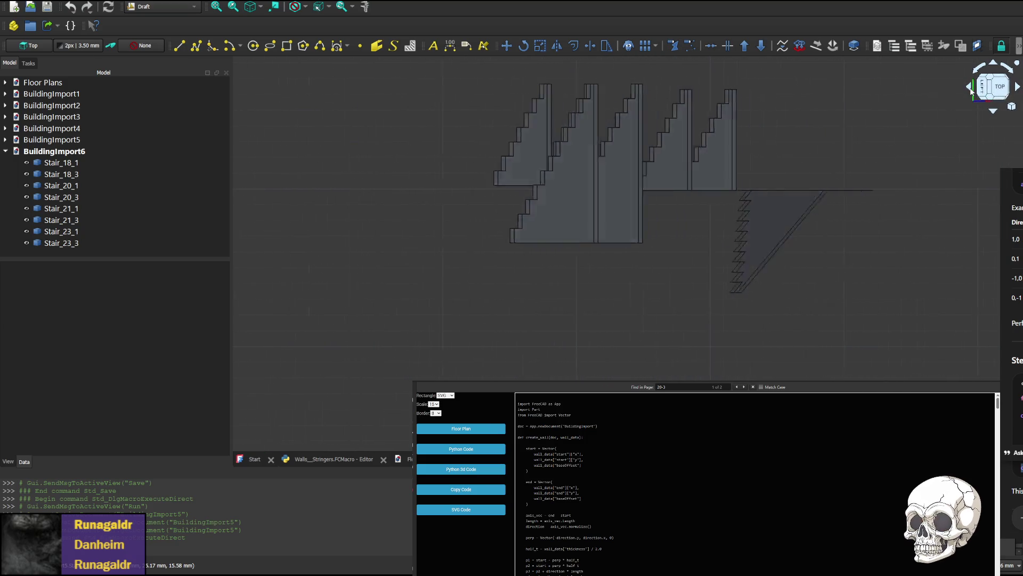
pyautogui.click(971, 89)
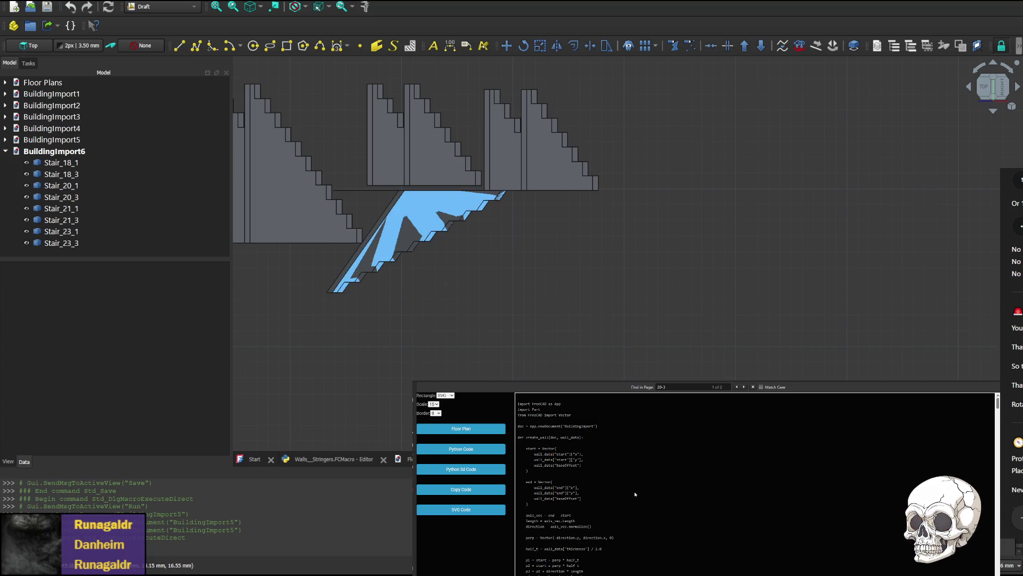
pyautogui.moveTo(501, 267); pyautogui.dragTo(640, 316, button='middle')
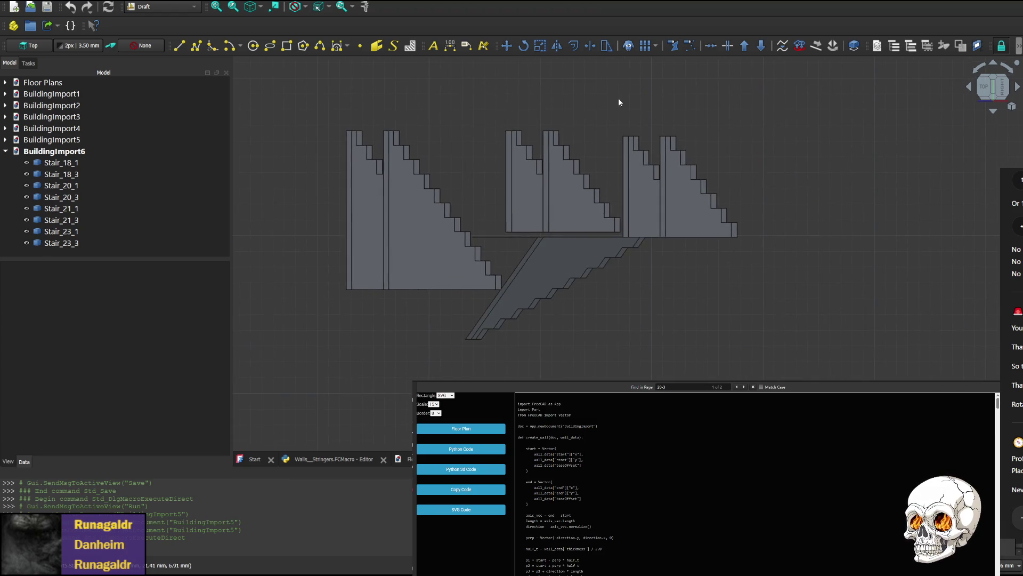
pyautogui.click(332, 458)
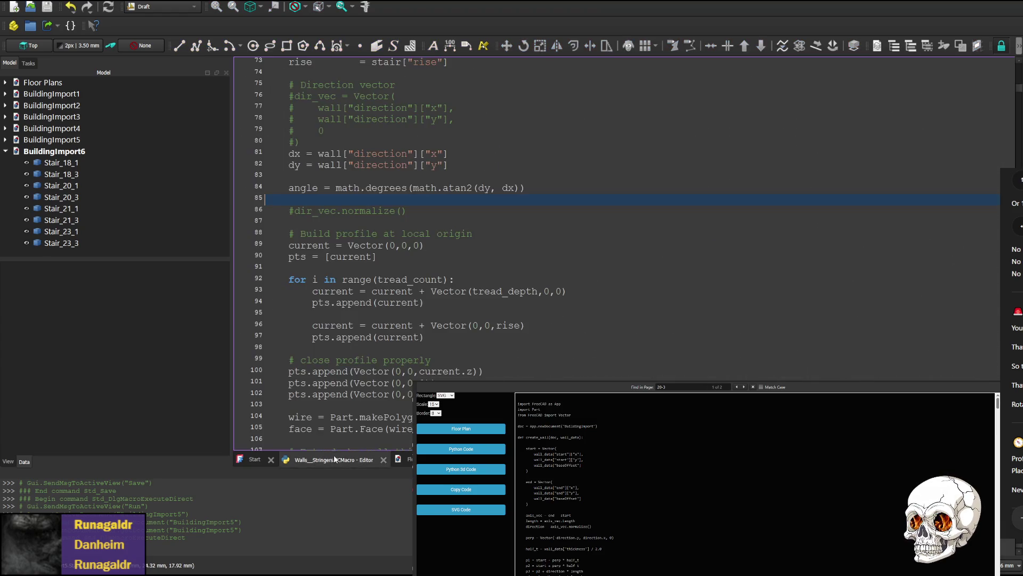
pyautogui.scroll(2, 324, 152)
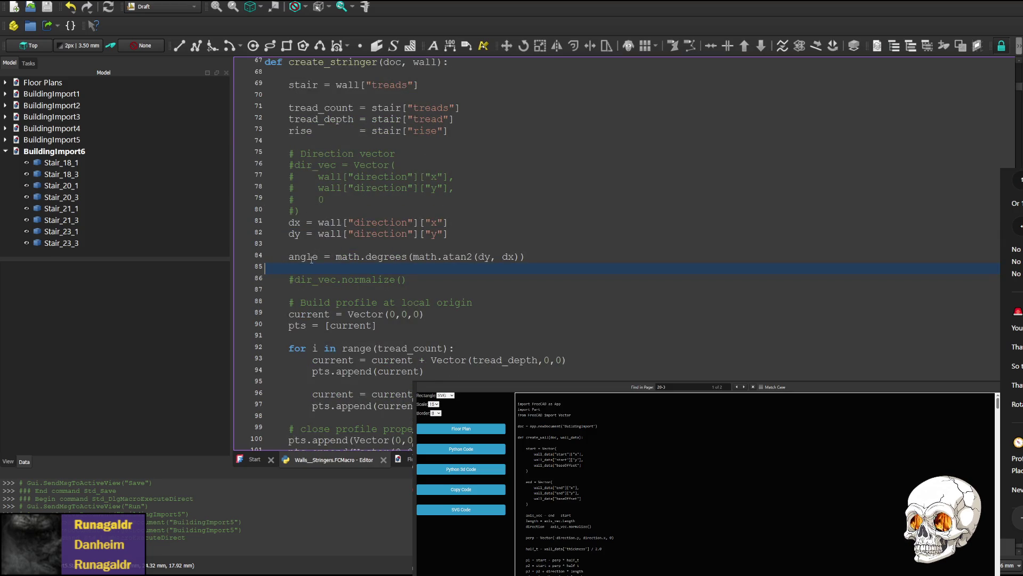
pyautogui.scroll(-3, 509, 266)
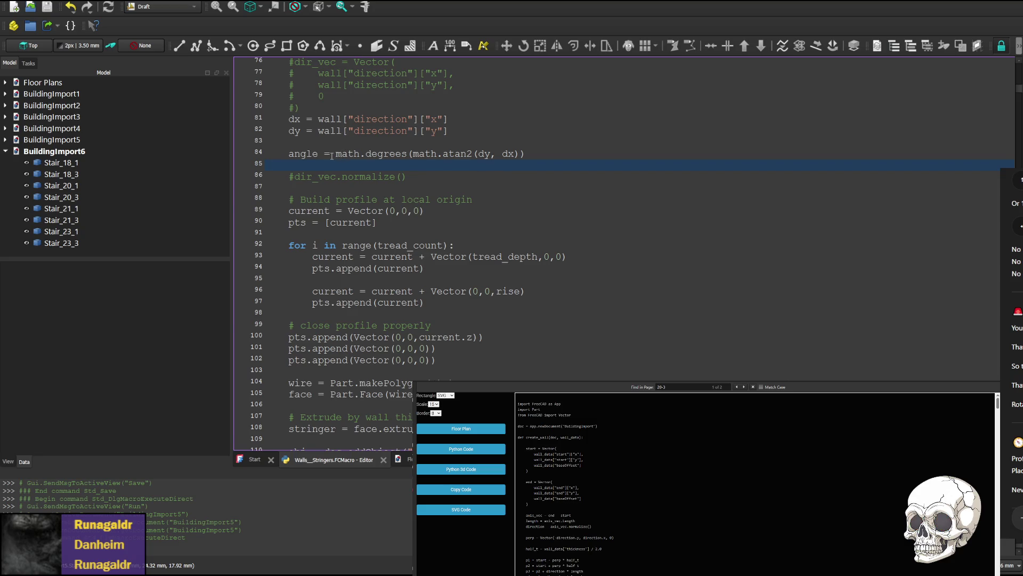
pyautogui.scroll(-2, 334, 157)
pyautogui.scroll(-1, 328, 176)
pyautogui.scroll(4, 328, 177)
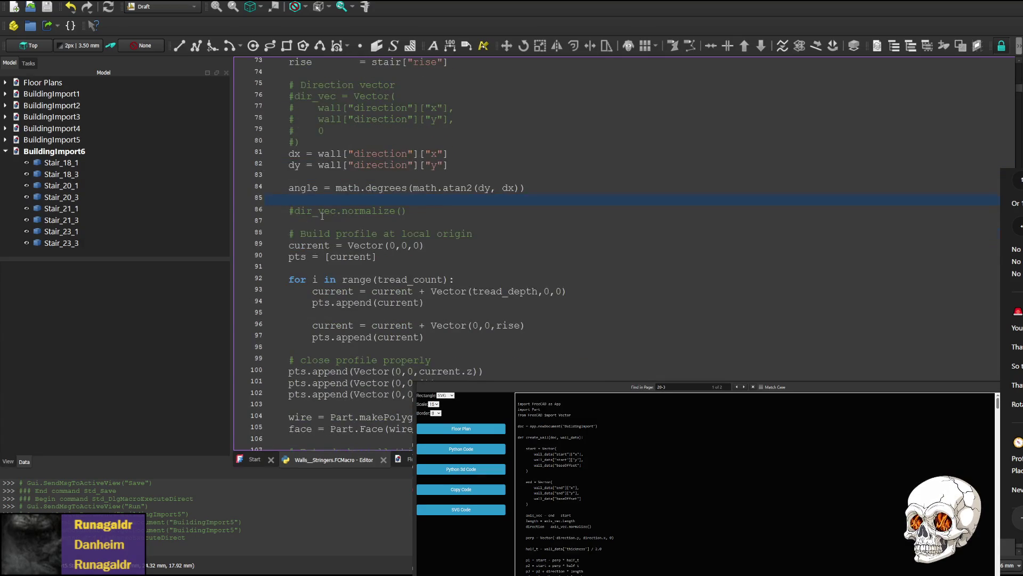
pyautogui.scroll(1, 323, 214)
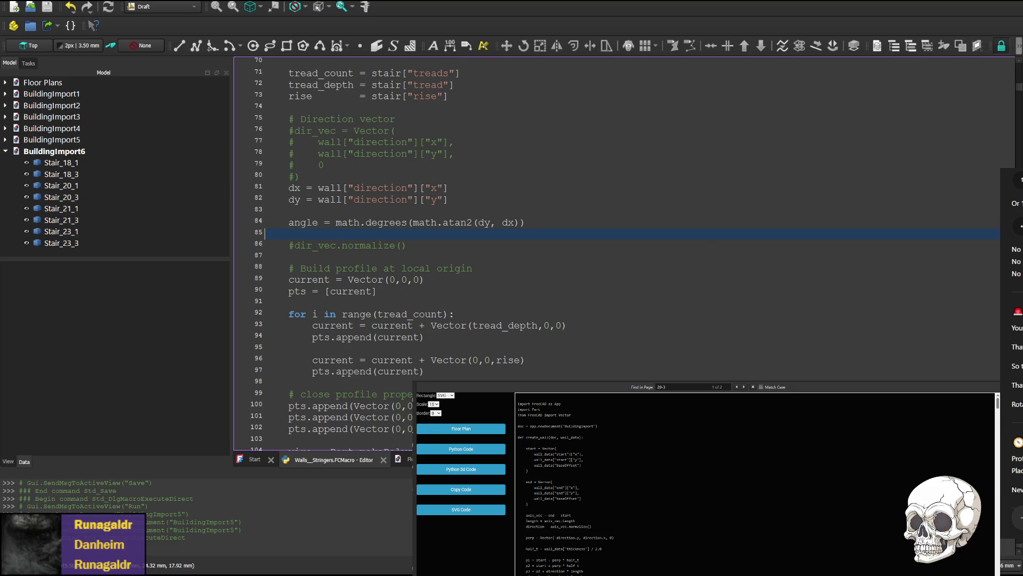
# - Switch from the create_stringer code back to the 3D view of the stairs
pyautogui.hotkey('ctrl', 'Tab')
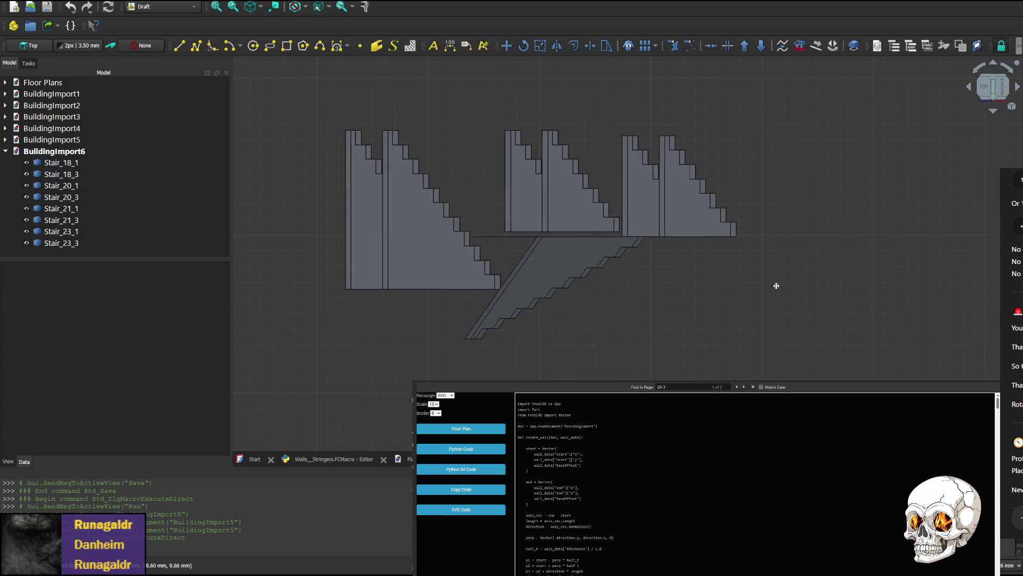
# - Compare Stair_23_1's 180° and Stair_23_3's −135° placement rotations, then return to the macro code
pyautogui.moveTo(783, 286); pyautogui.dragTo(635, 293, button='middle')
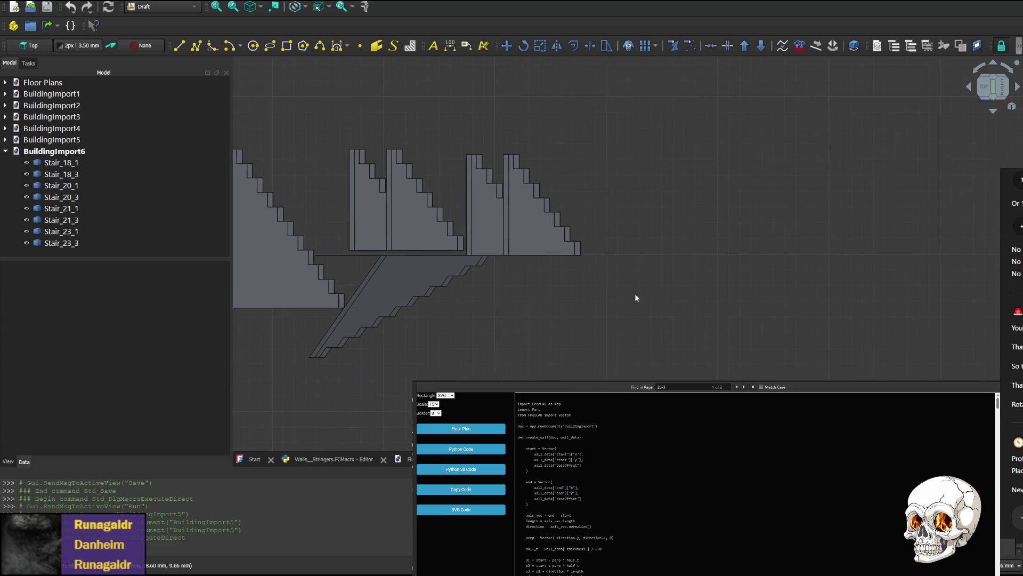
pyautogui.click(418, 276)
pyautogui.click(53, 231)
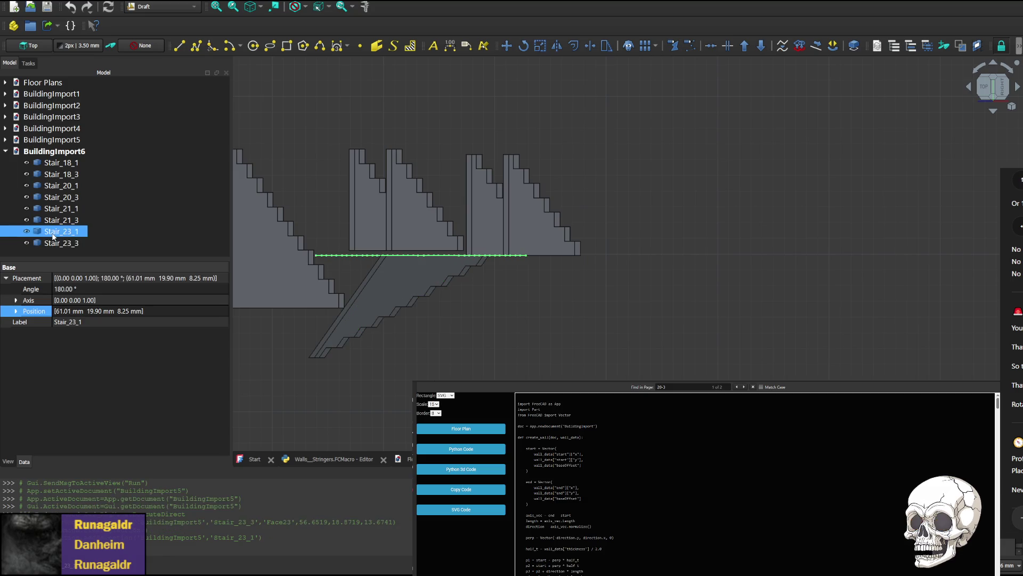
pyautogui.click(61, 242)
pyautogui.click(66, 244)
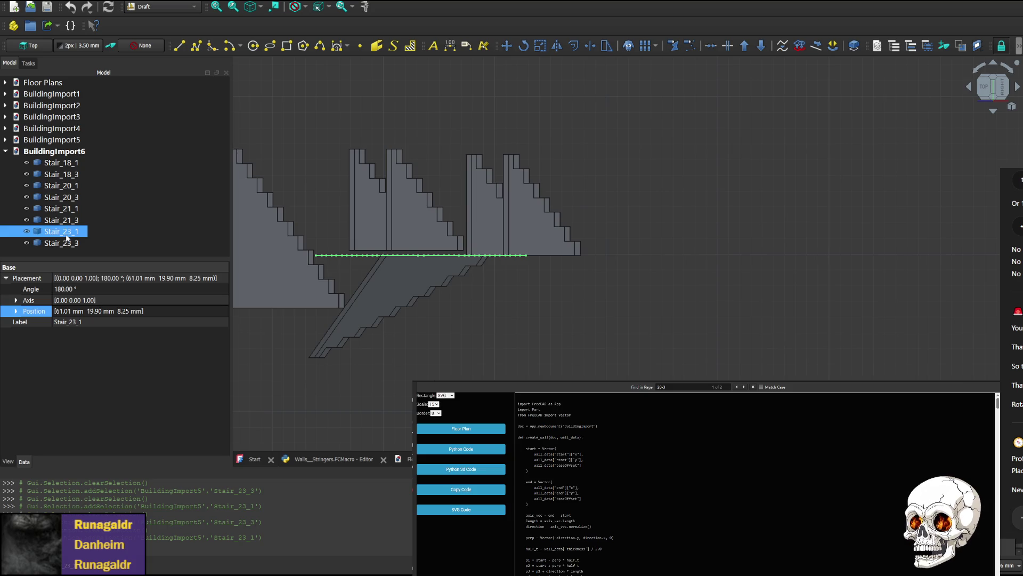
pyautogui.click(70, 243)
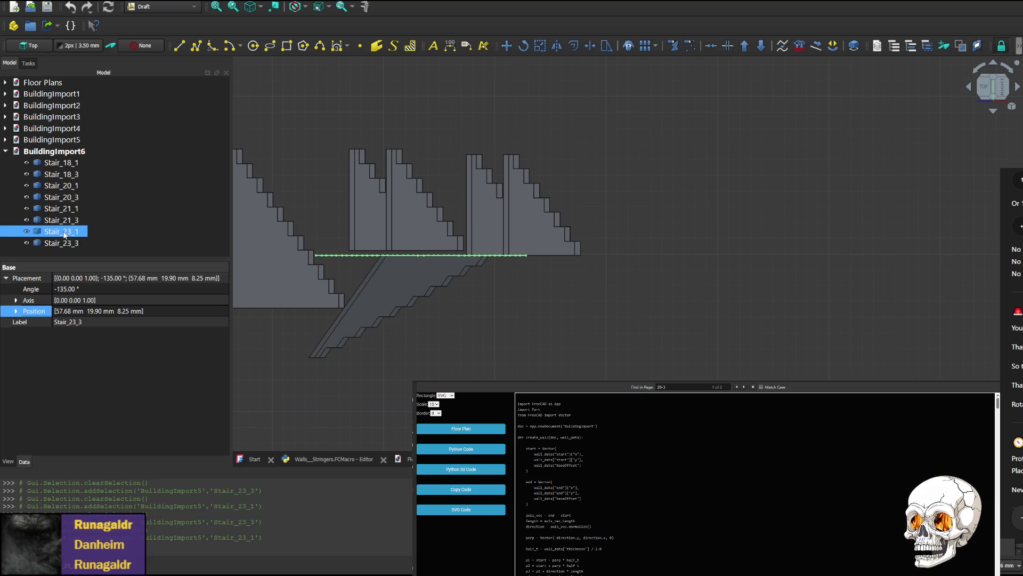
pyautogui.click(67, 243)
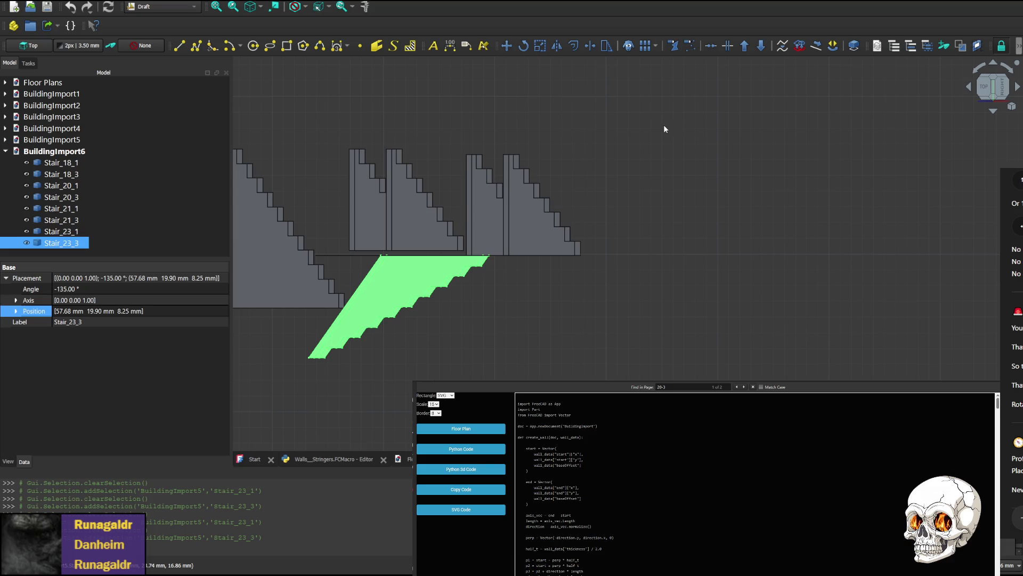
pyautogui.click(333, 458)
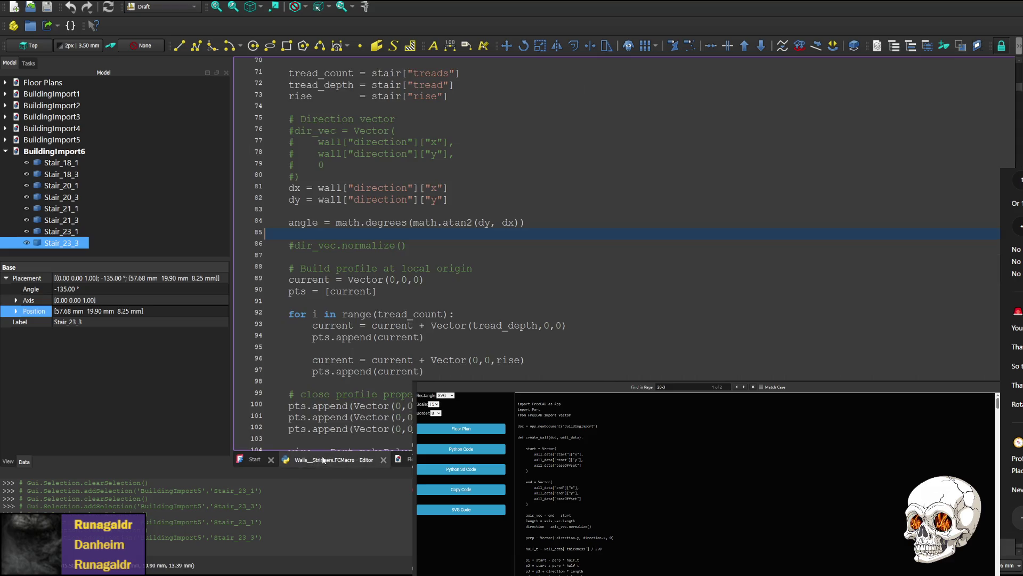
pyautogui.moveTo(1019, 90); pyautogui.dragTo(1019, 444)
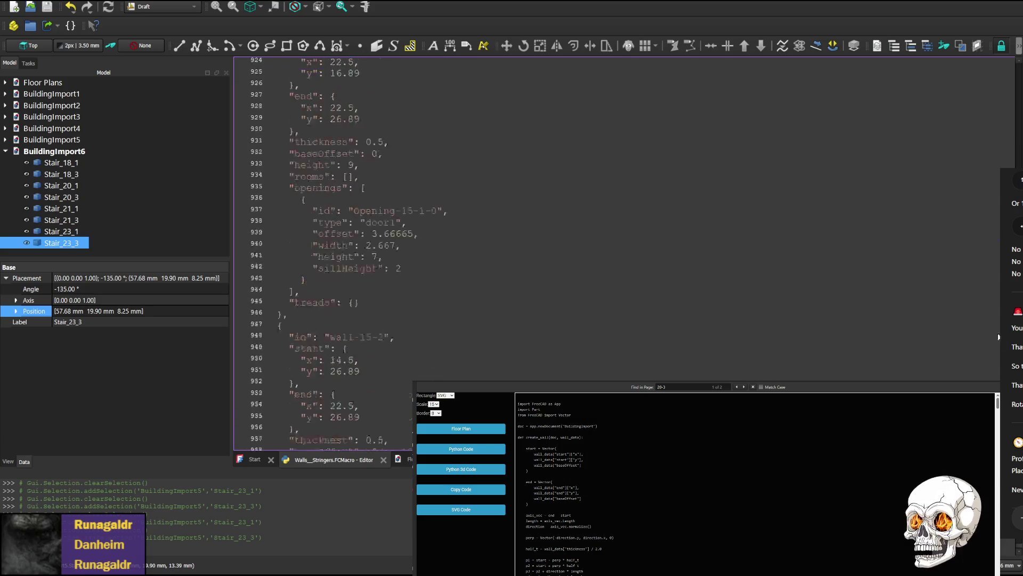
pyautogui.scroll(1, 546, 305)
pyautogui.scroll(1, 547, 304)
pyautogui.scroll(1, 547, 305)
pyautogui.scroll(1, 319, 358)
pyautogui.scroll(1, 320, 357)
pyautogui.scroll(4, 342, 234)
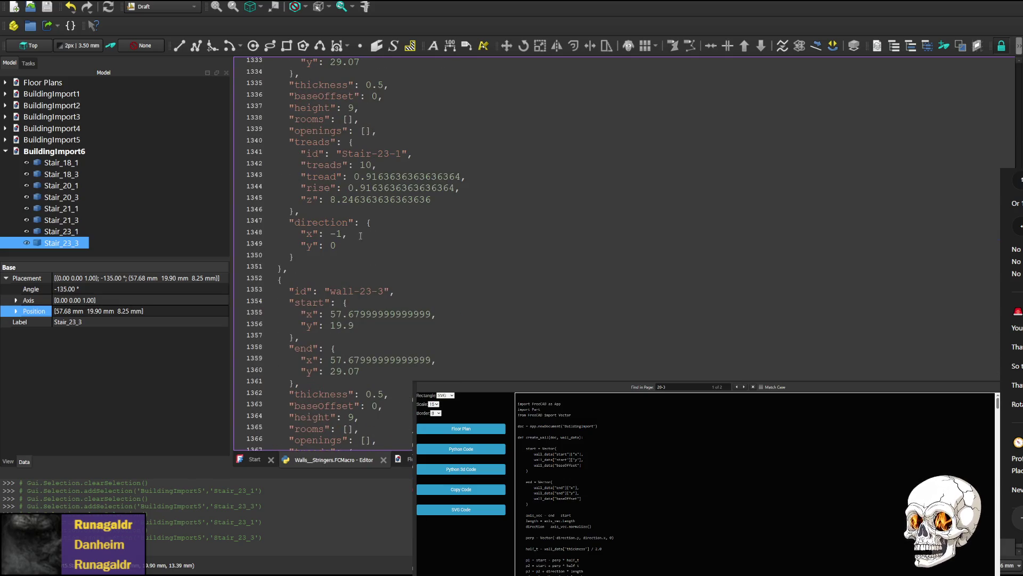
pyautogui.scroll(1, 342, 233)
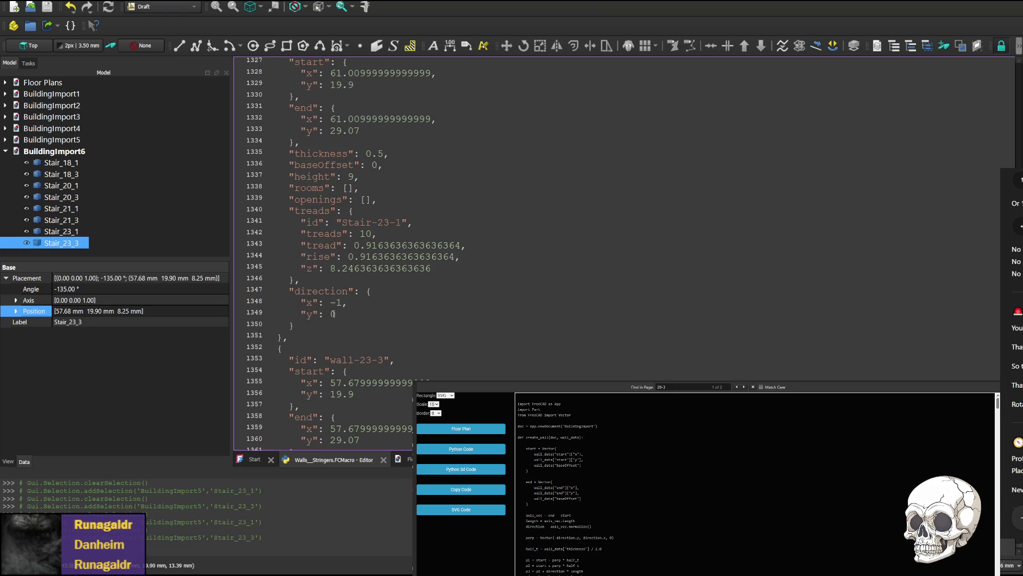
pyautogui.scroll(-7, 333, 313)
pyautogui.scroll(-2, 328, 308)
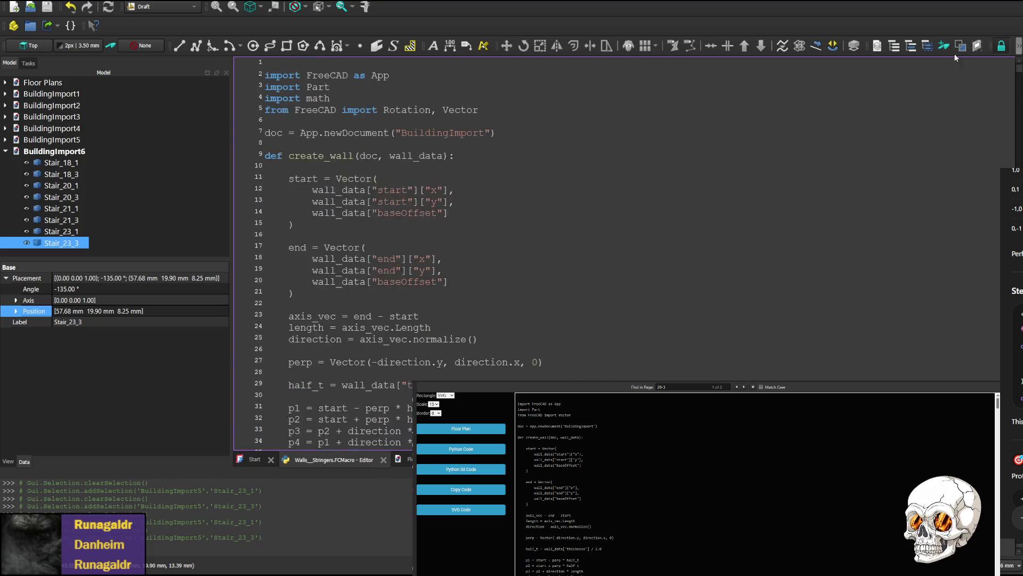
pyautogui.scroll(-9, 560, 241)
pyautogui.scroll(-5, 559, 240)
pyautogui.scroll(-3, 284, 189)
pyautogui.scroll(2, 284, 190)
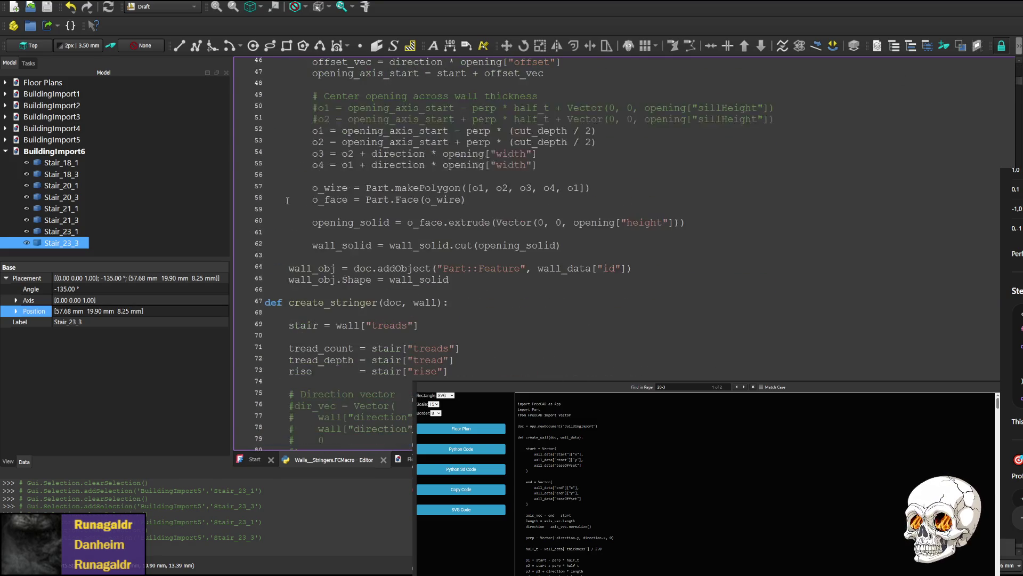
pyautogui.scroll(-8, 288, 273)
pyautogui.scroll(-5, 286, 276)
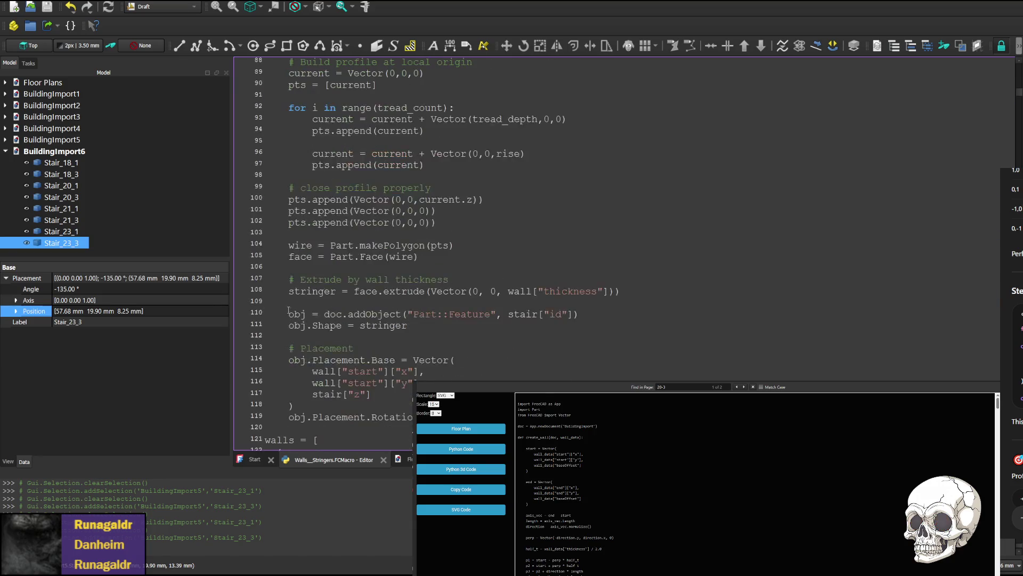
pyautogui.scroll(-4, 283, 279)
# - Comment out the Placement.Rotation line, save, and rerun the macro to generate BuildingImport7
pyautogui.click(286, 278)
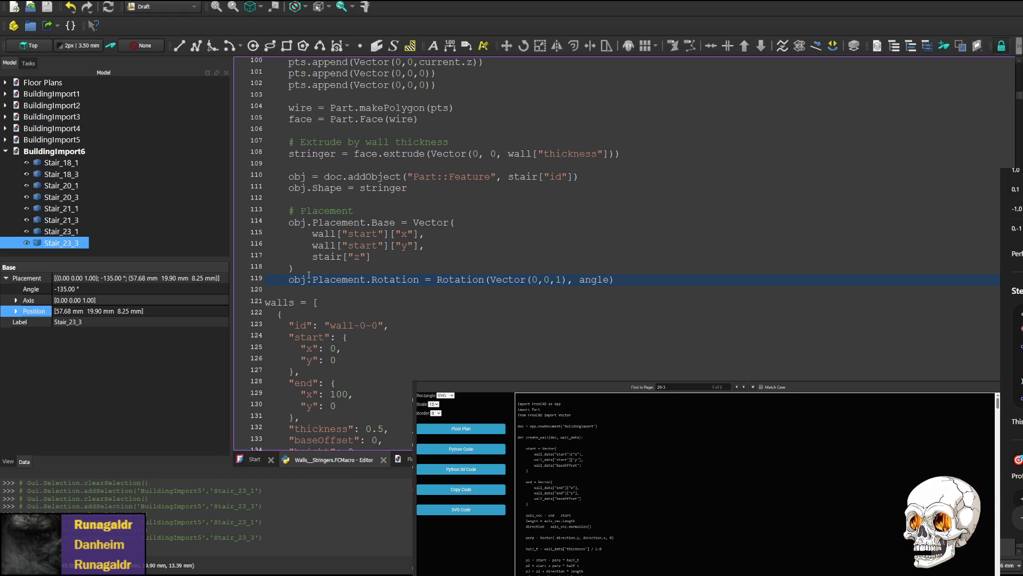
pyautogui.write('#')
pyautogui.hotkey('ctrl', 's')
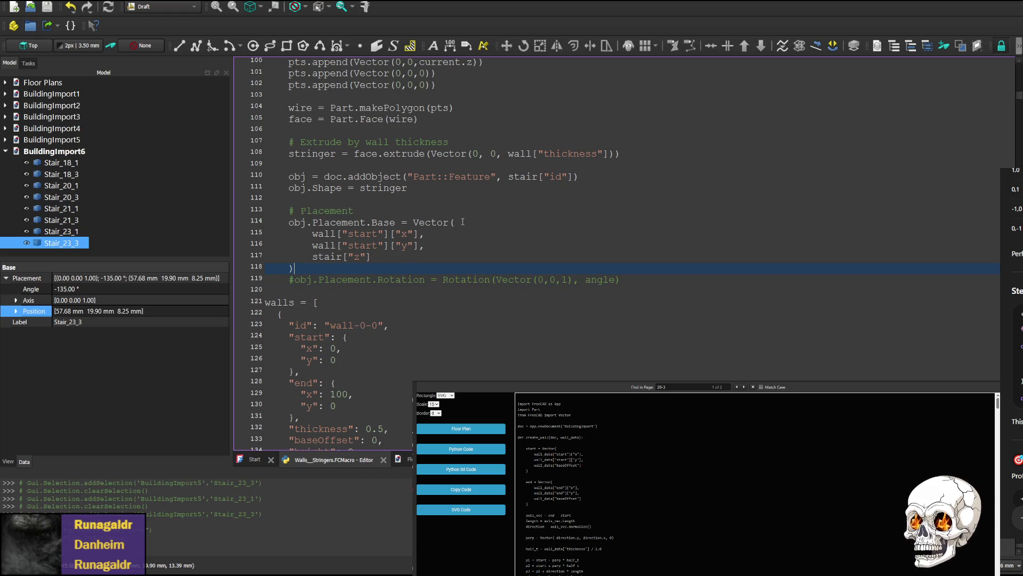
pyautogui.hotkey('ctrl', 'F6')
# - Zoom in on the new stair outlines and view the stringers from the front
pyautogui.moveTo(792, 215)
pyautogui.mouseDown(button='middle')
pyautogui.moveTo(406, 236)
pyautogui.moveTo(833, 190)
pyautogui.mouseUp(button='middle')
pyautogui.scroll(3, 919, 171)
pyautogui.scroll(3, 918, 170)
pyautogui.moveTo(918, 170); pyautogui.dragTo(651, 190, button='middle')
pyautogui.click(993, 111)
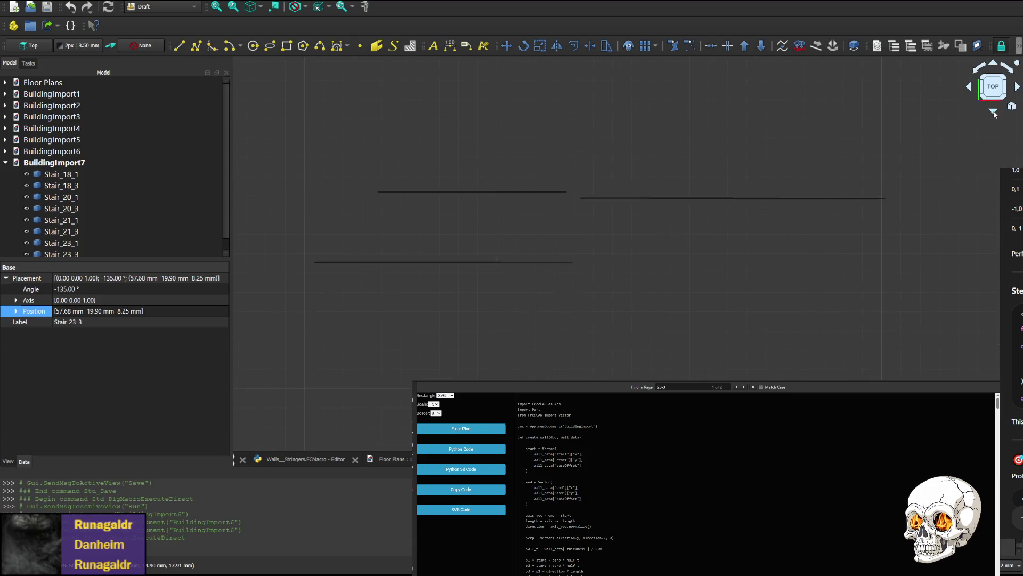
pyautogui.scroll(2, 703, 92)
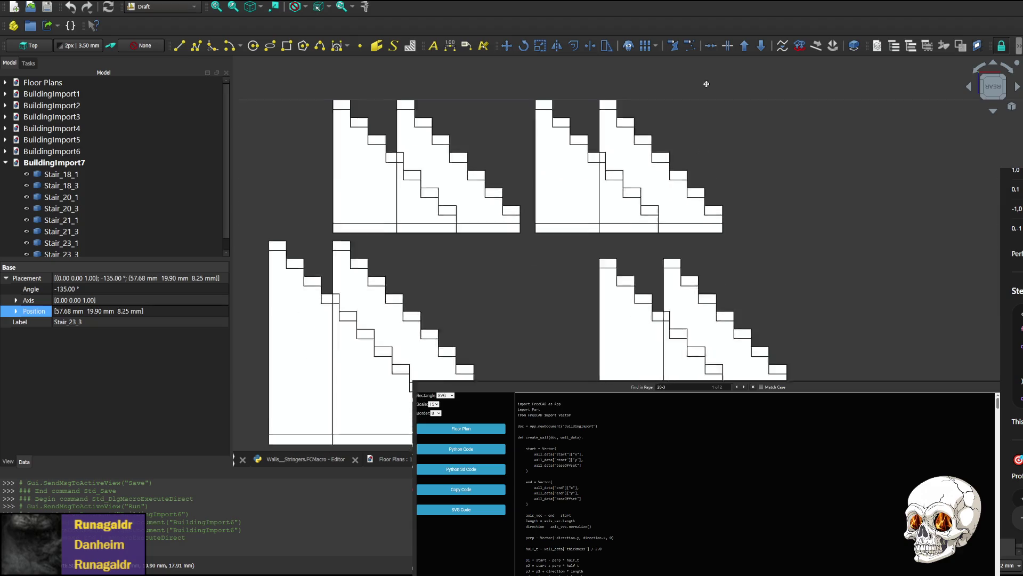
pyautogui.scroll(2, 510, 285)
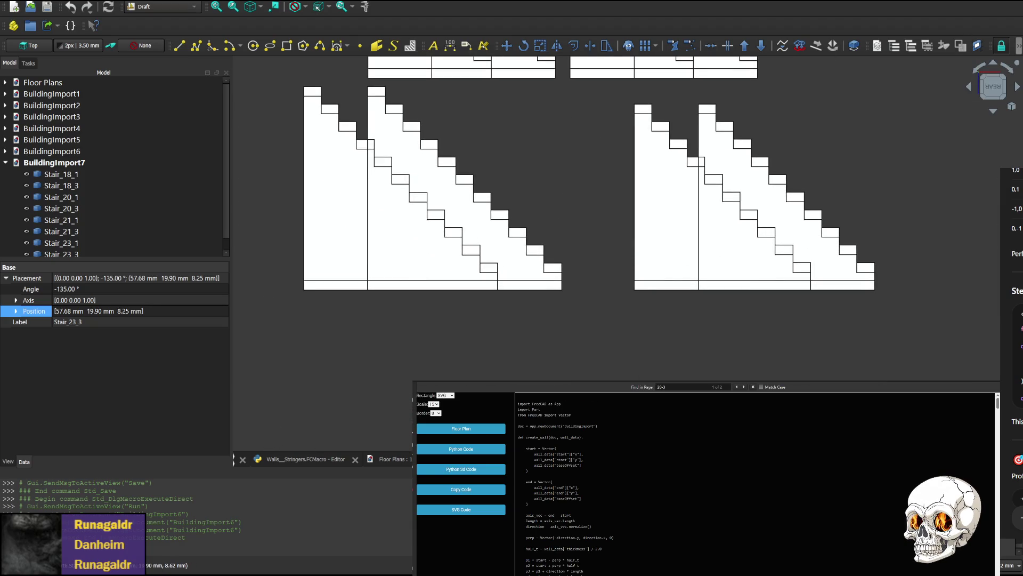
pyautogui.click(1018, 87)
pyautogui.click(1018, 87)
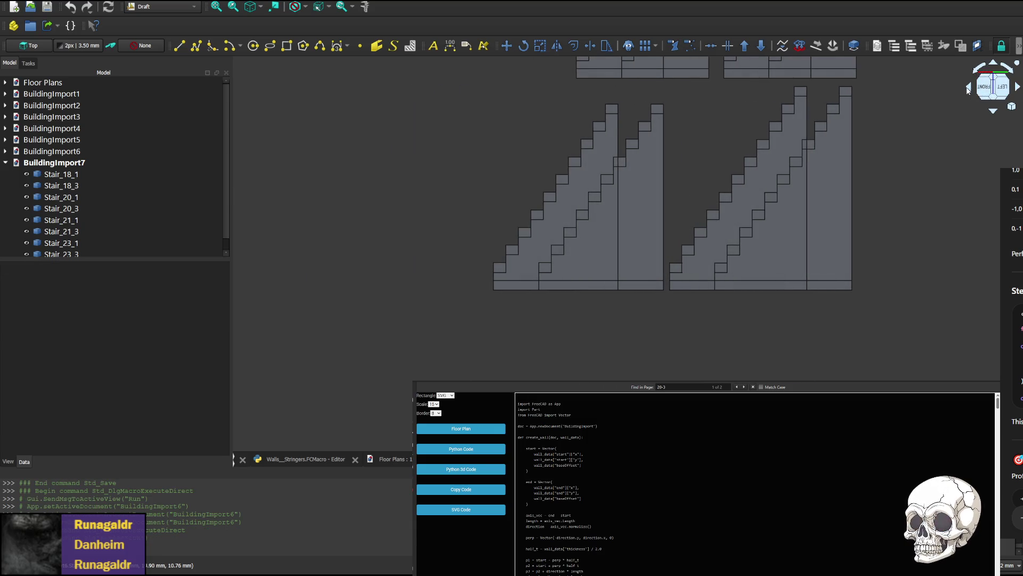
pyautogui.click(971, 89)
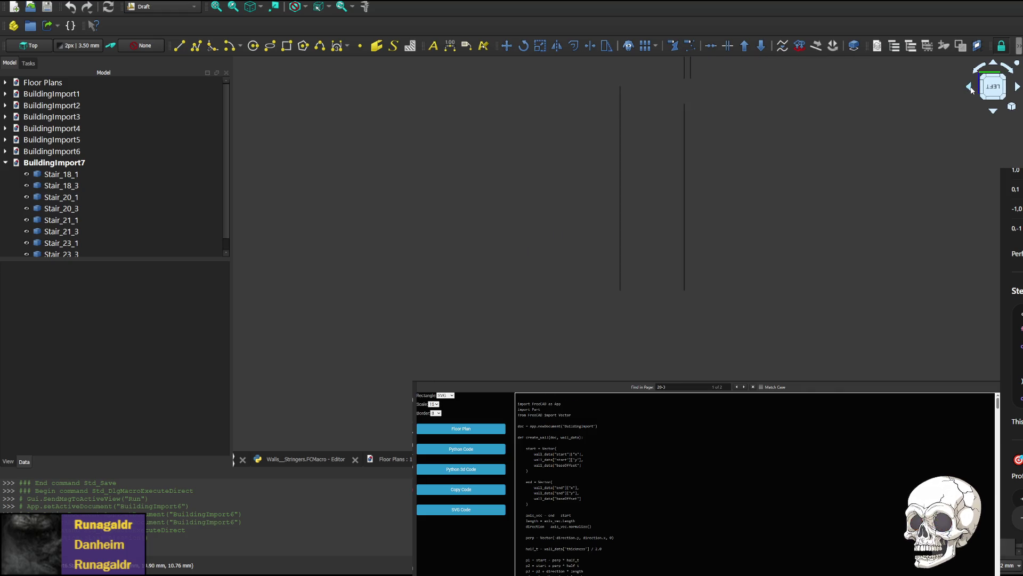
pyautogui.click(971, 88)
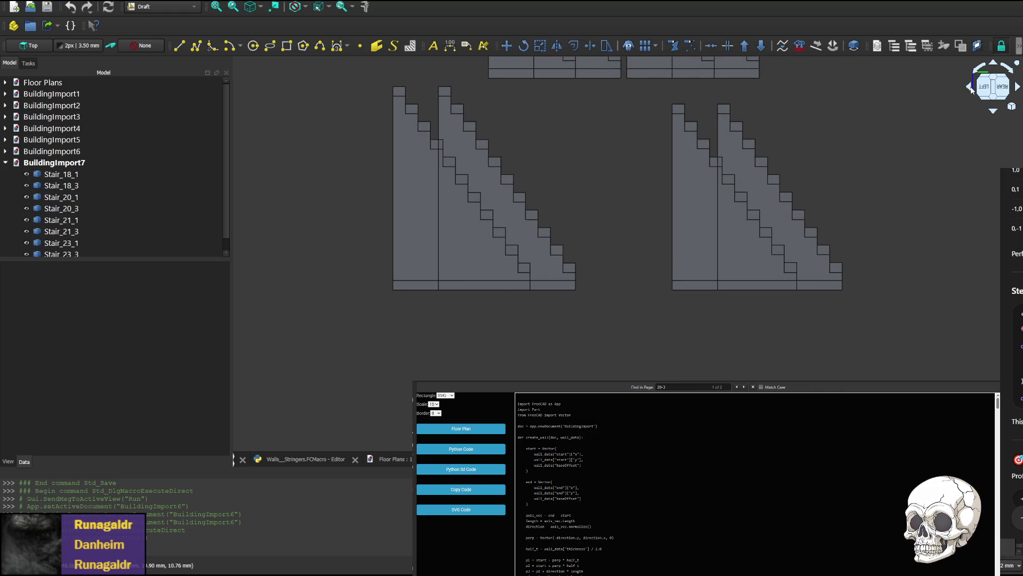
pyautogui.click(1017, 87)
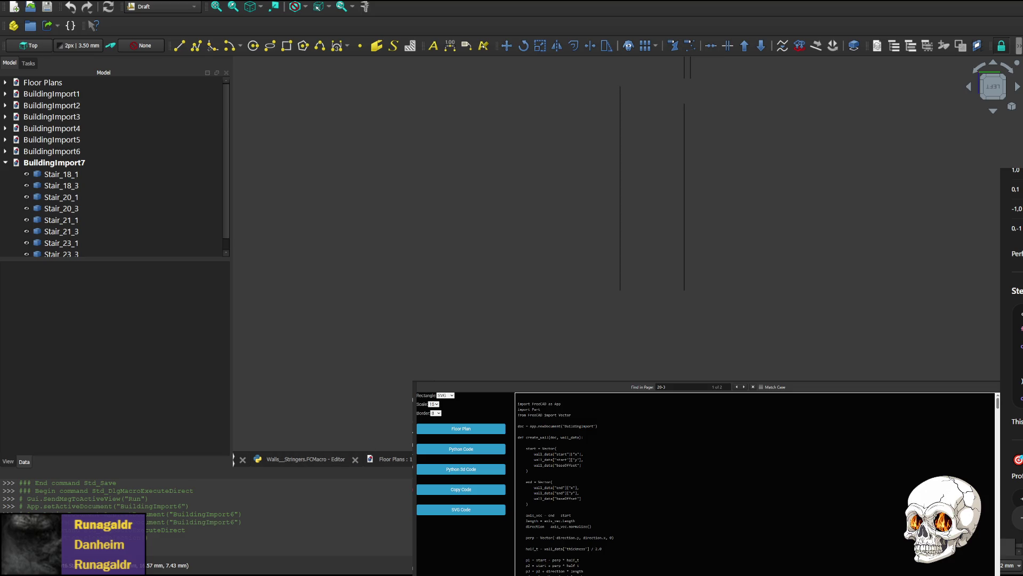
# - Close the old BuildingImport1–4 documents with Ctrl+W and return to the Walls_Stringers macro code
pyautogui.click(448, 458)
pyautogui.hotkey('ctrl', 'w')
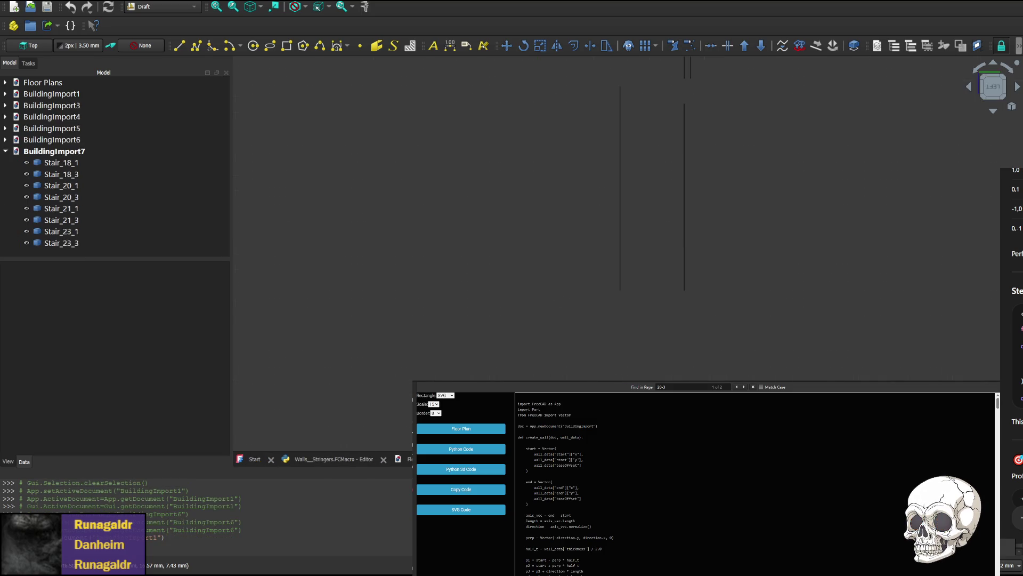
pyautogui.hotkey('ctrl', 'w')
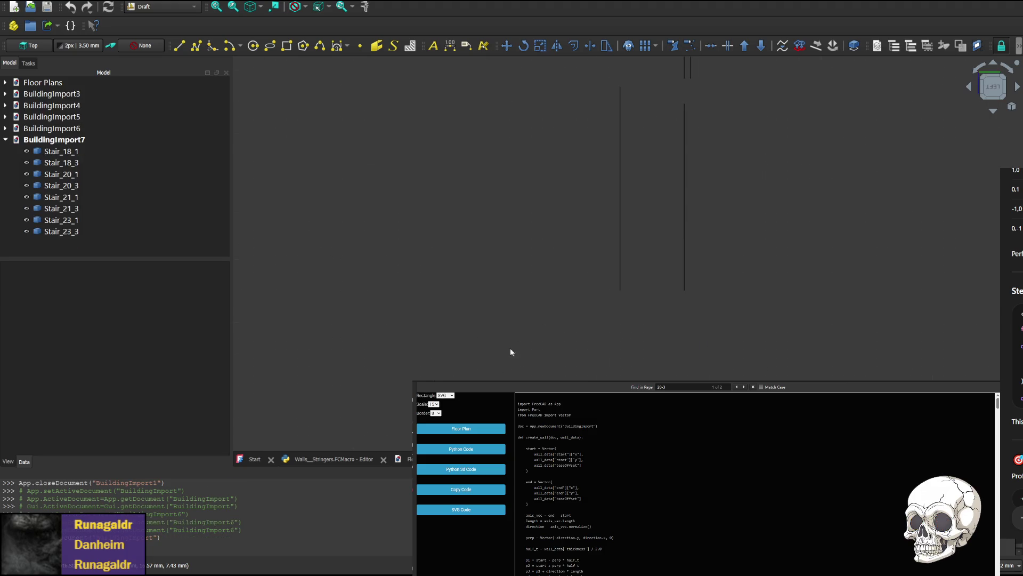
pyautogui.hotkey('ctrl', 'w')
pyautogui.hotkey('ctrl', 'w')
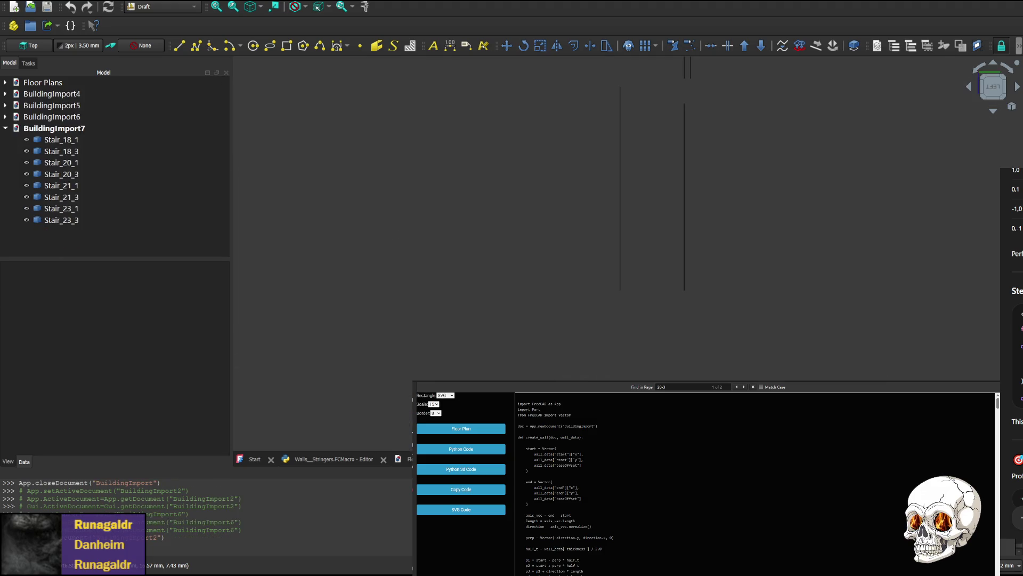
pyautogui.hotkey('ctrl', 'w')
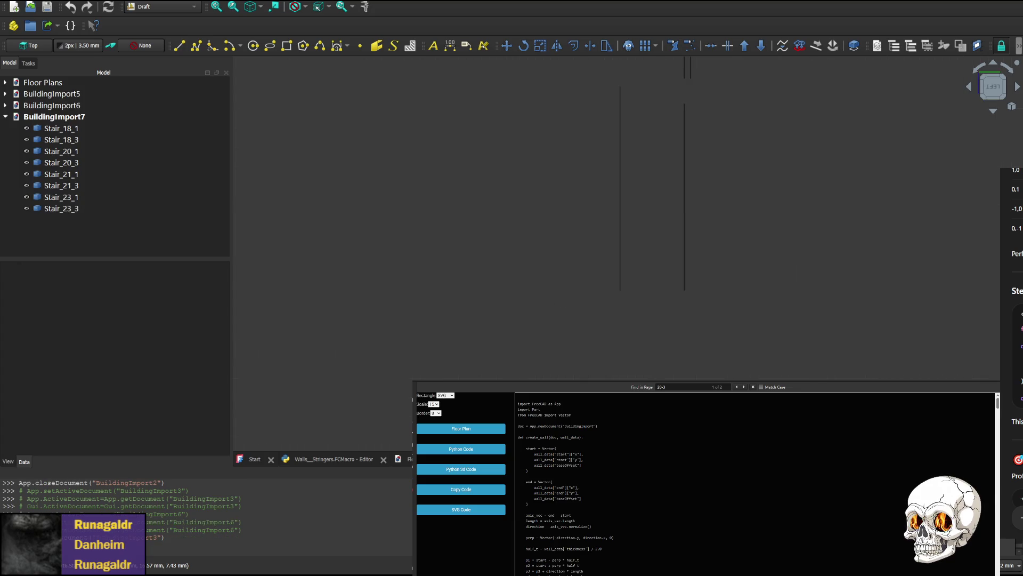
pyautogui.click(339, 459)
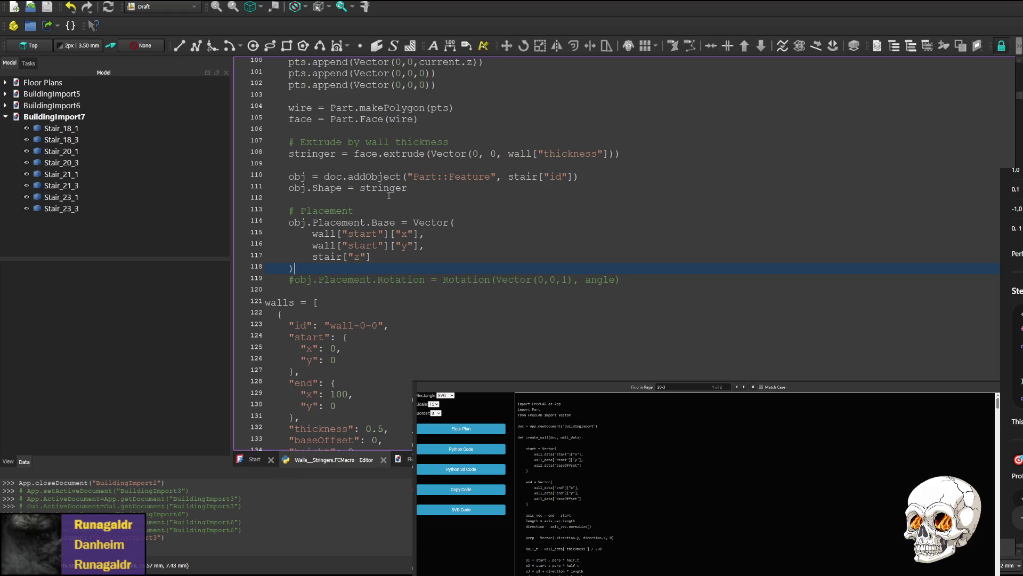
pyautogui.scroll(3, 341, 268)
pyautogui.scroll(3, 373, 258)
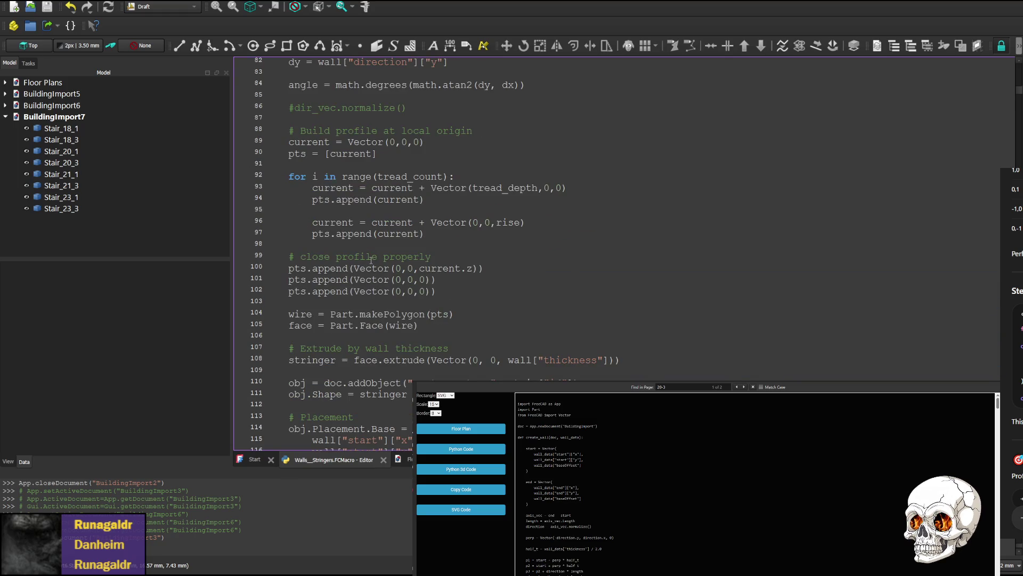
pyautogui.scroll(2, 386, 258)
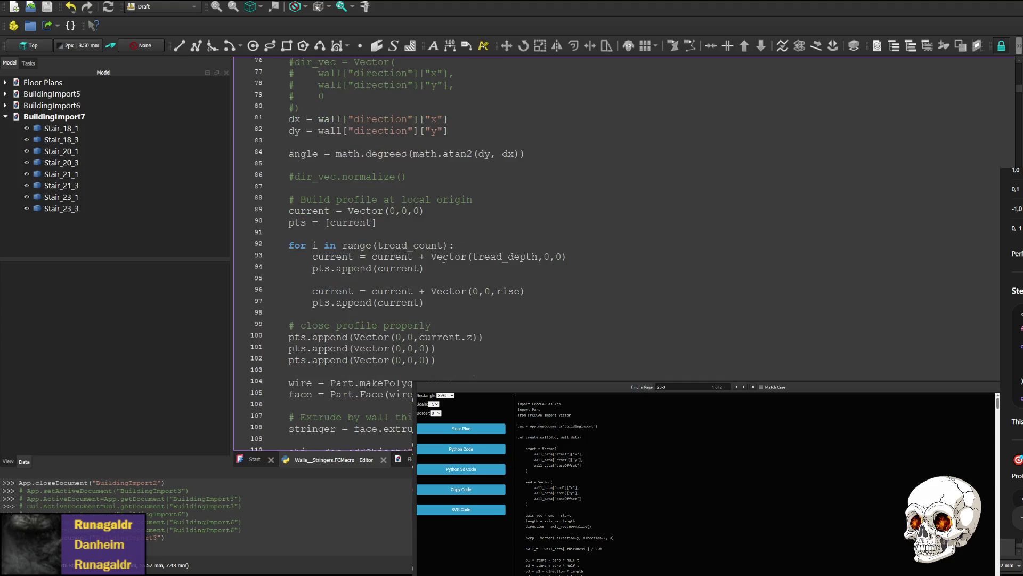
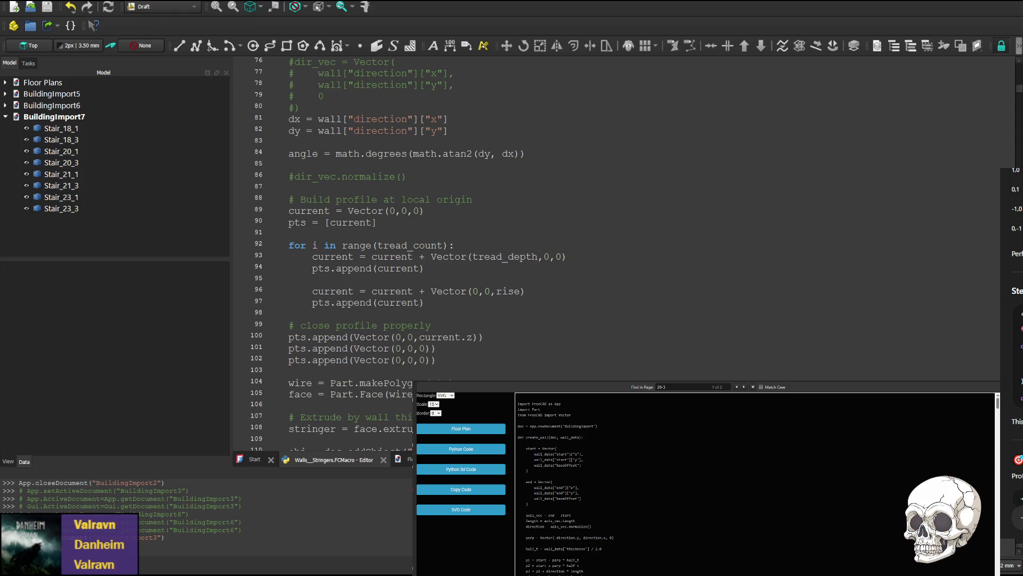
pyautogui.scroll(-4, 565, 212)
pyautogui.scroll(-3, 334, 250)
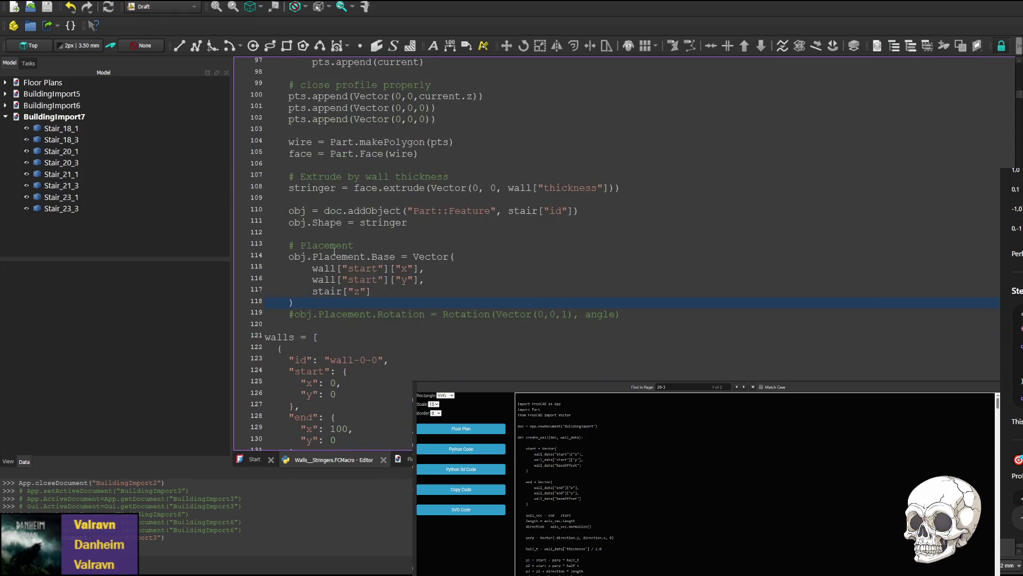
pyautogui.scroll(1, 334, 250)
pyautogui.scroll(1, 346, 277)
pyautogui.scroll(1, 346, 278)
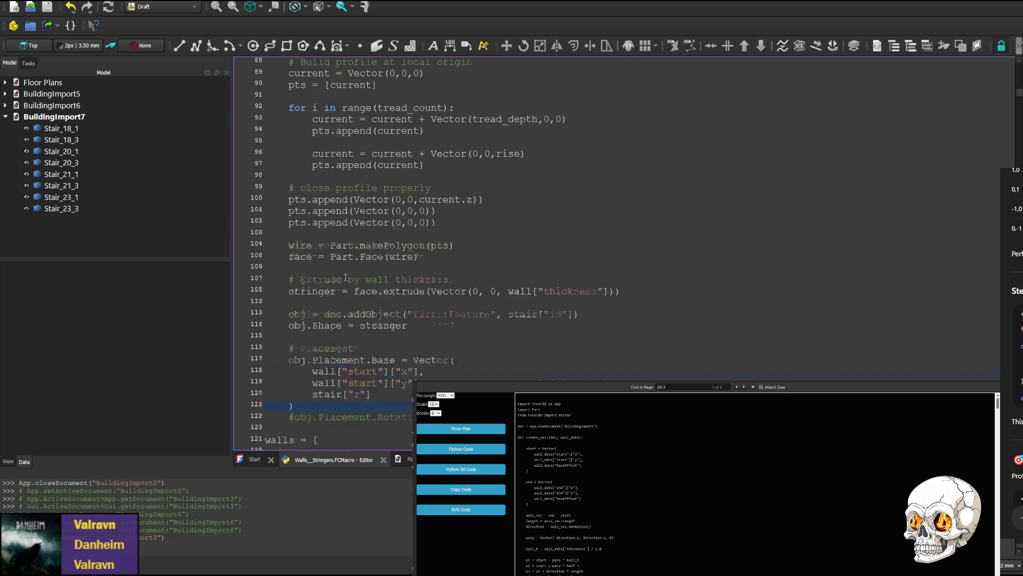
pyautogui.scroll(1, 346, 278)
pyautogui.scroll(-2, 386, 258)
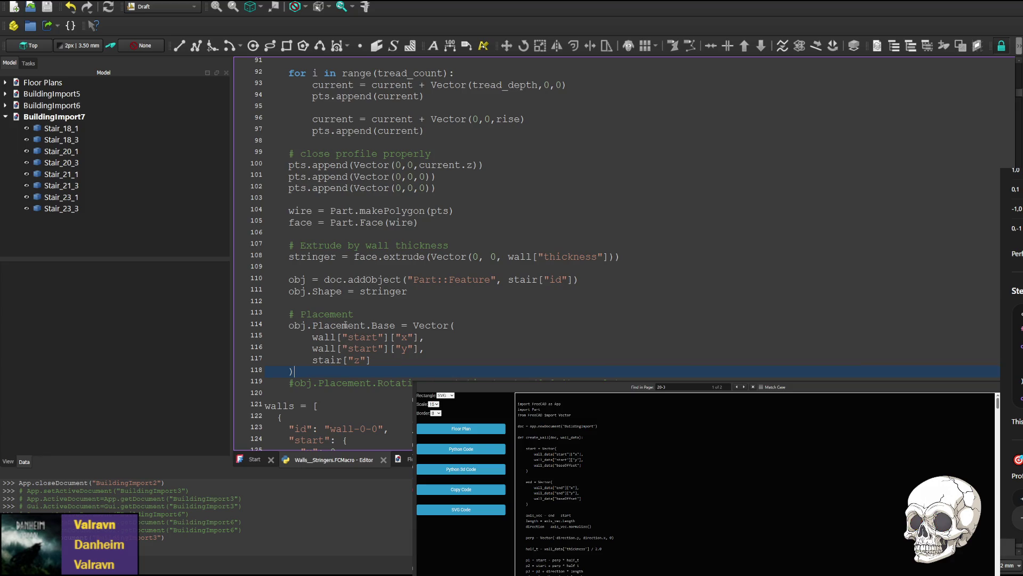
pyautogui.scroll(3, 345, 326)
pyautogui.scroll(2, 346, 291)
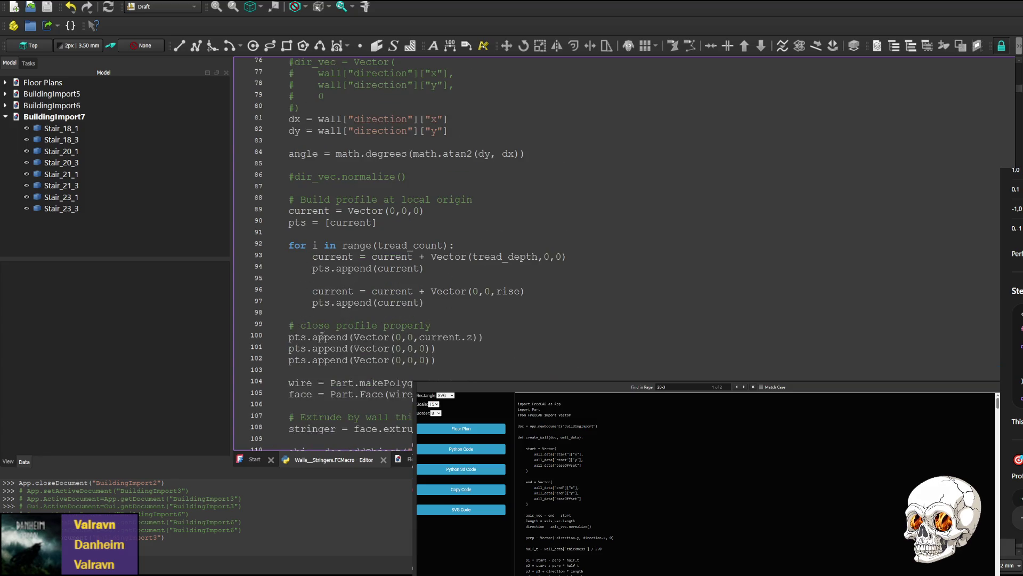
pyautogui.scroll(1, 331, 321)
pyautogui.scroll(2, 335, 312)
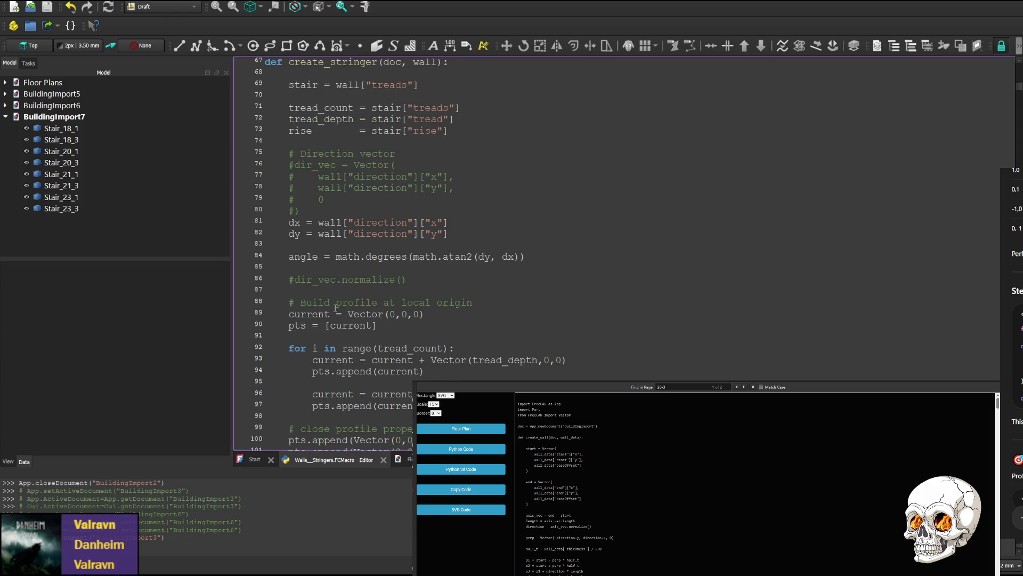
pyautogui.scroll(-2, 337, 308)
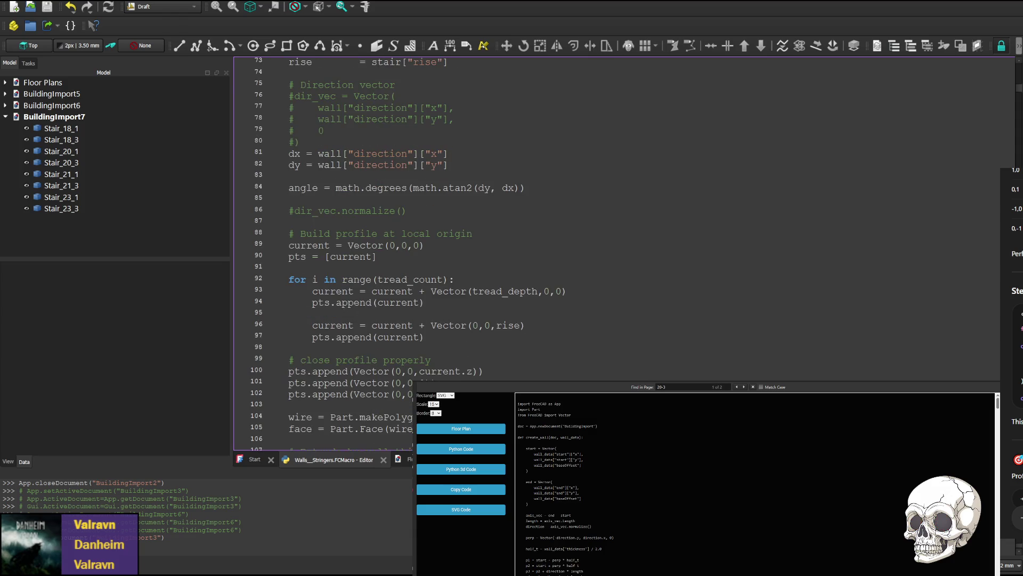
# - Glance at the 3D model, then locate the stair and stringer references in the macro code
pyautogui.hotkey('ctrl', 'Tab')
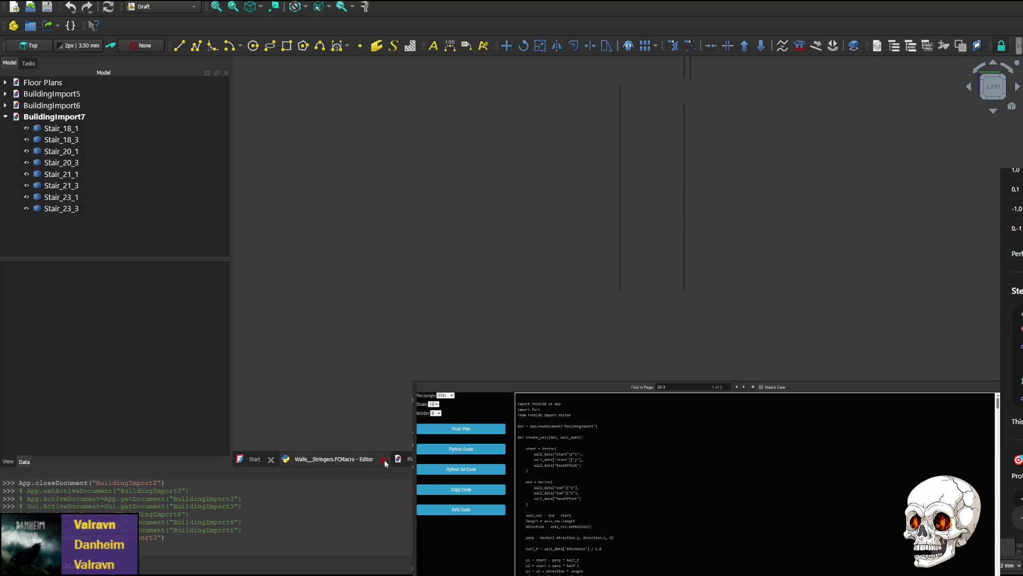
pyautogui.click(332, 459)
pyautogui.scroll(5, 338, 298)
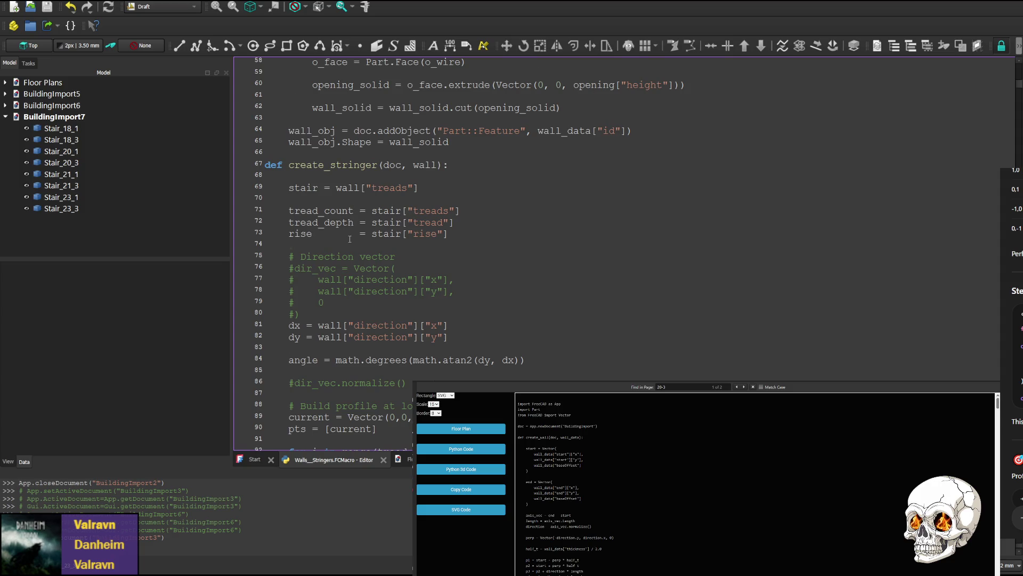
pyautogui.scroll(-3, 349, 238)
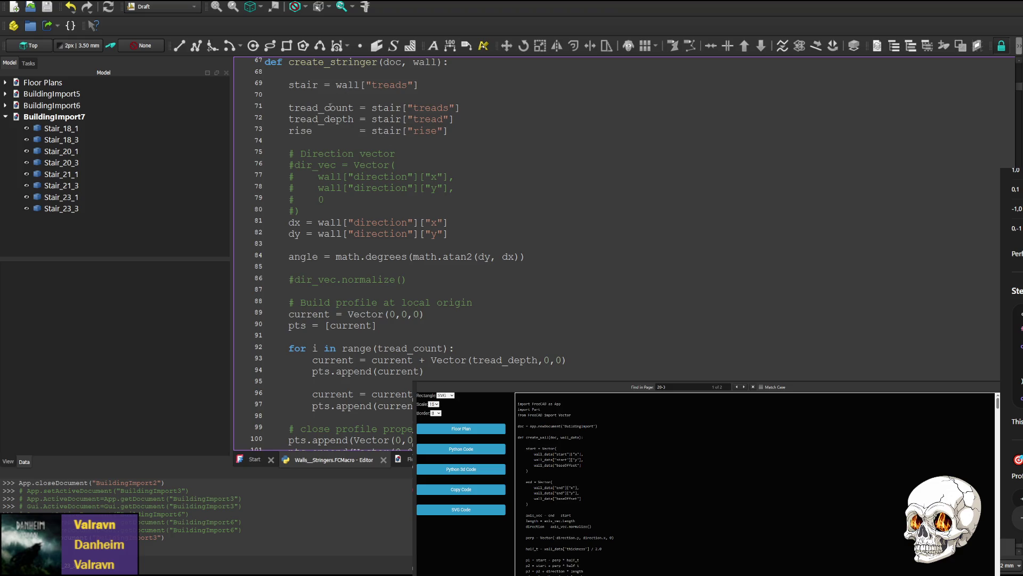
pyautogui.doubleClick(303, 85)
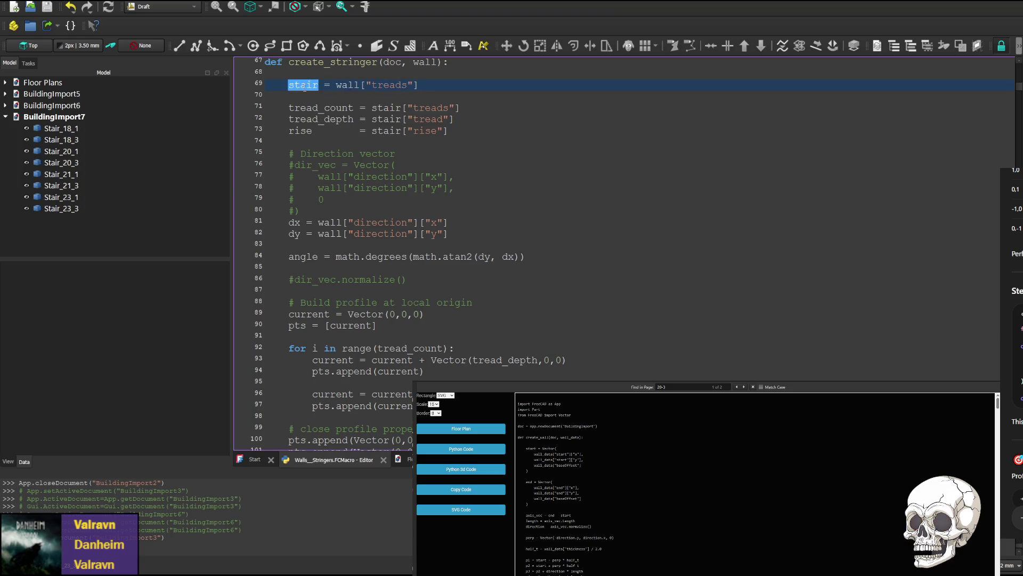
pyautogui.scroll(-2, 394, 211)
pyautogui.scroll(-3, 392, 220)
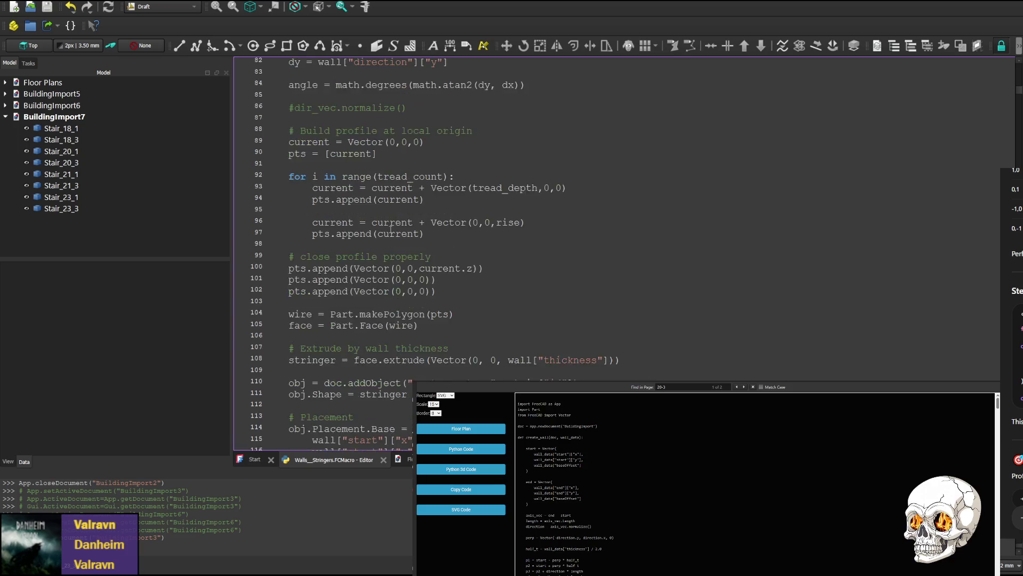
pyautogui.scroll(-2, 391, 232)
pyautogui.scroll(-1, 391, 231)
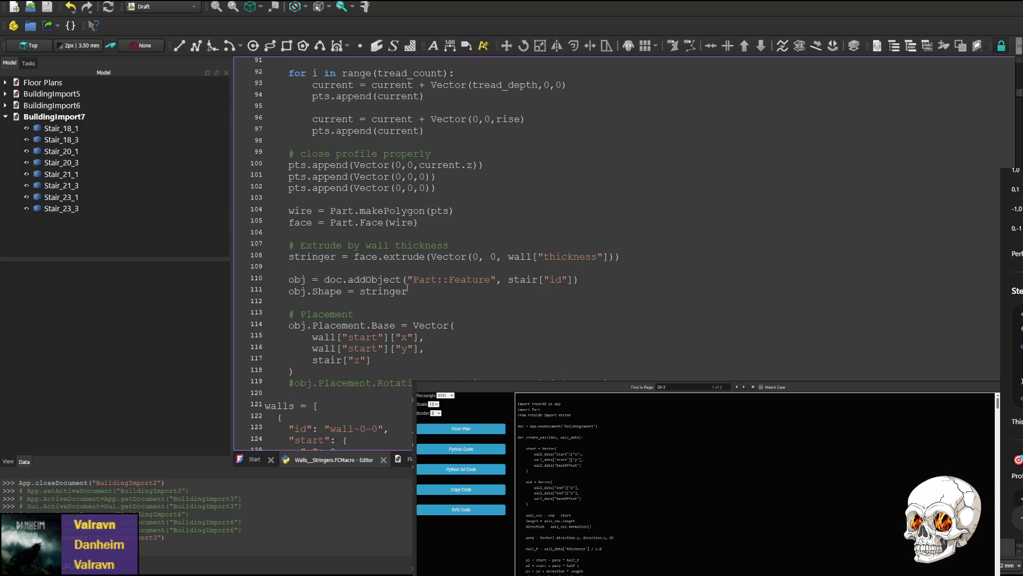
pyautogui.doubleClick(383, 292)
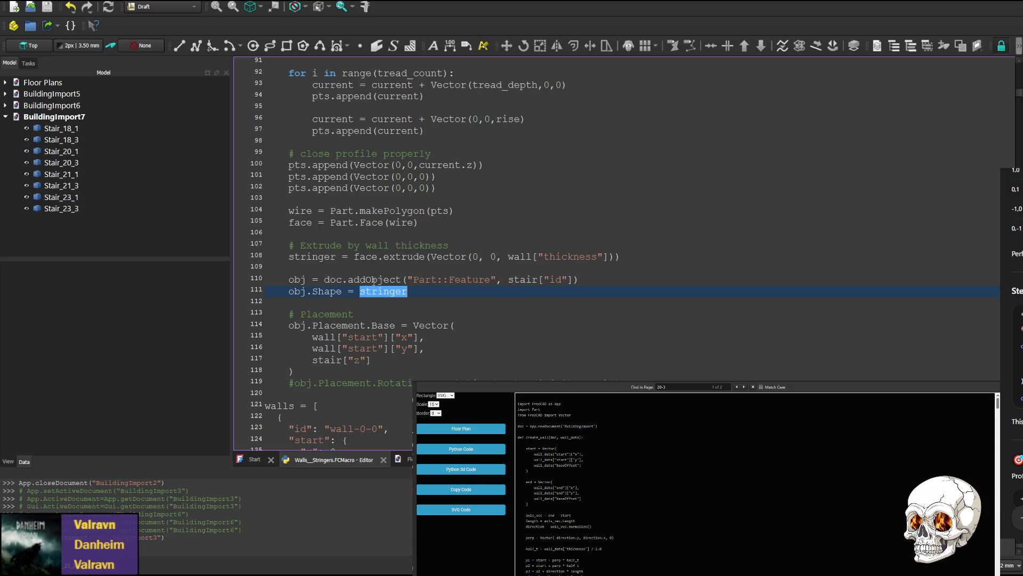
pyautogui.click(420, 294)
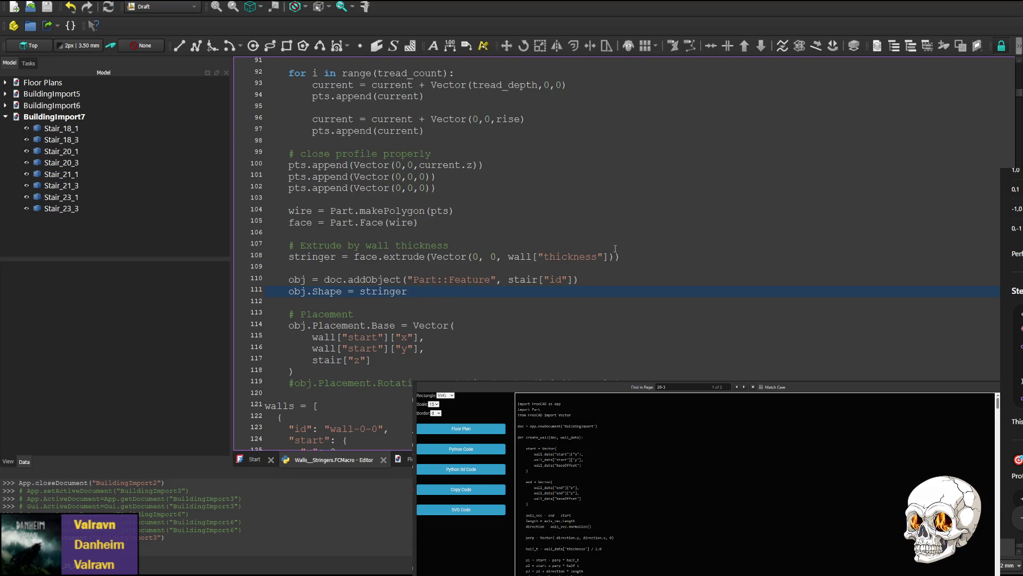
# - Insert perp * before wall["thickness"] on line 108 and add perp = Vector(-direction.y, direction.x, 0) above it
pyautogui.click(638, 257)
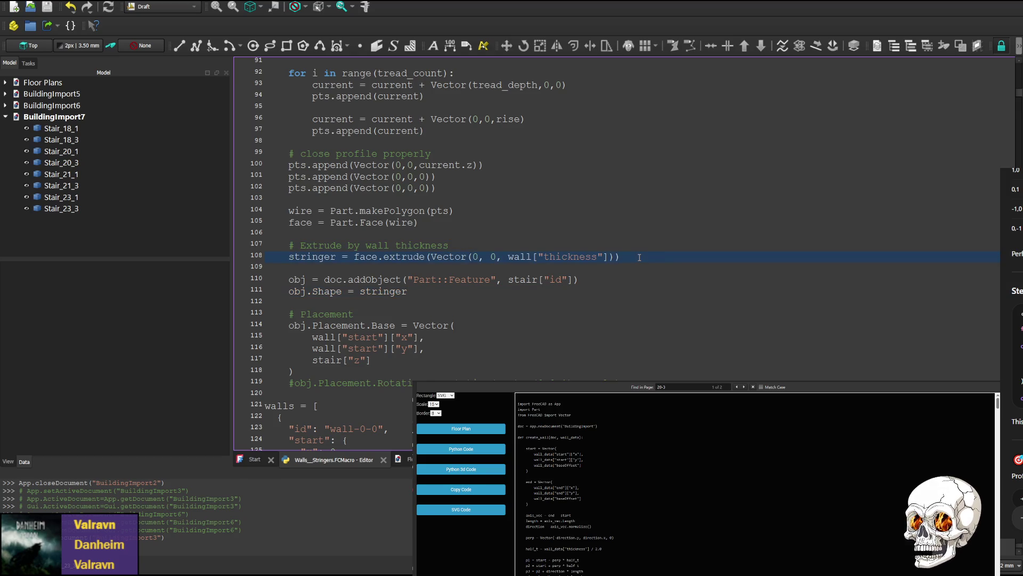
pyautogui.press('Return')
pyautogui.write('stringer = face.extrude(perp * wall_data["thickness"])')
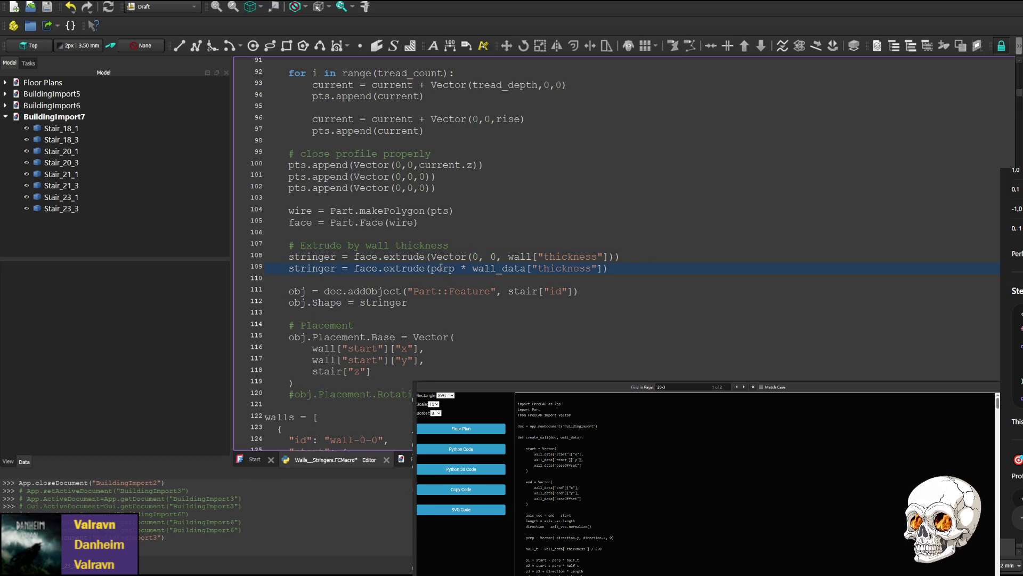
pyautogui.doubleClick(440, 269)
pyautogui.moveTo(472, 269); pyautogui.dragTo(454, 270)
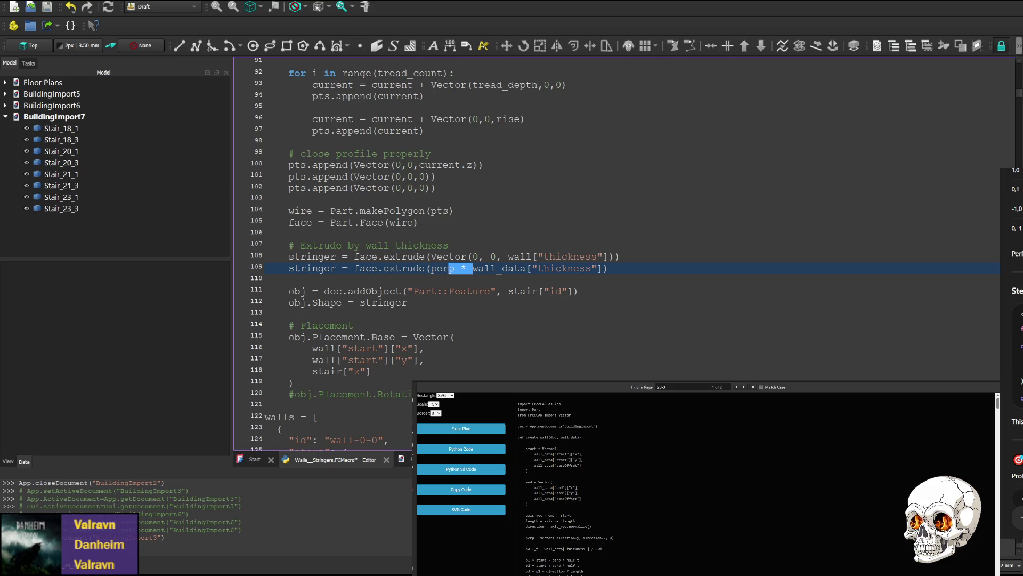
pyautogui.click(508, 257)
pyautogui.write('perp *')
pyautogui.moveTo(612, 269); pyautogui.dragTo(724, 256)
pyautogui.press('Delete')
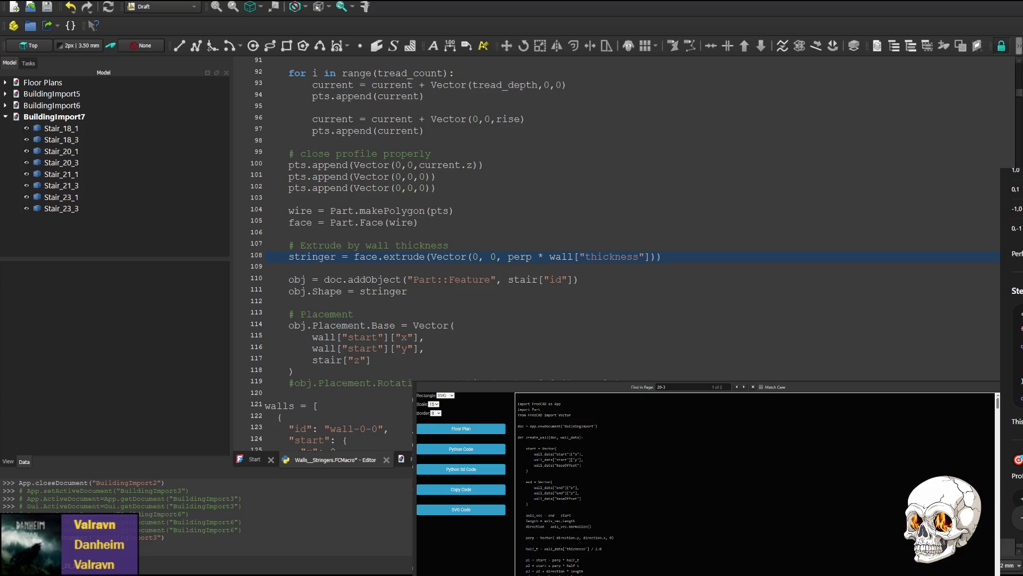
pyautogui.click(428, 245)
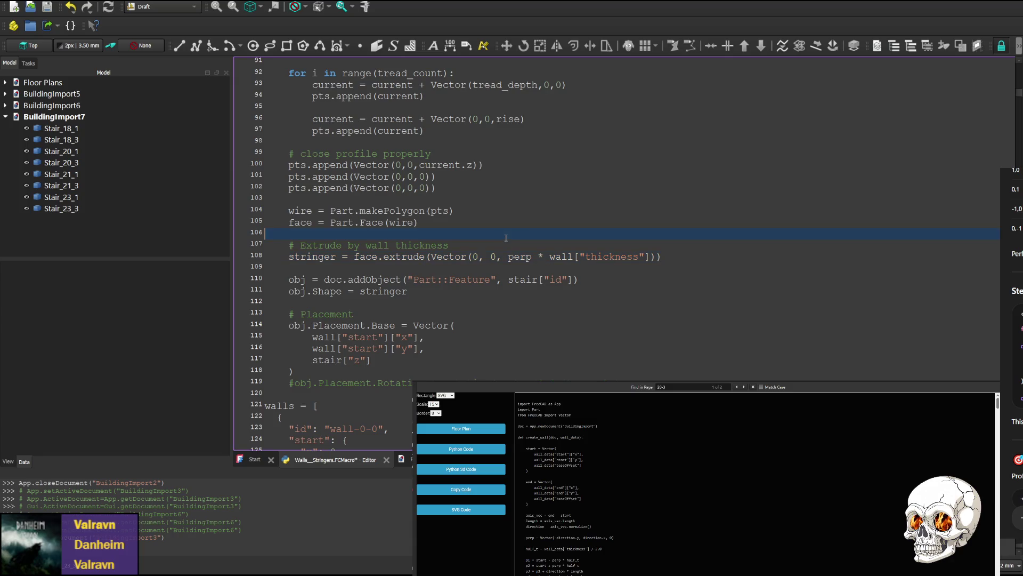
pyautogui.write('perp = Vector(-direction.y, direction.x, 0)')
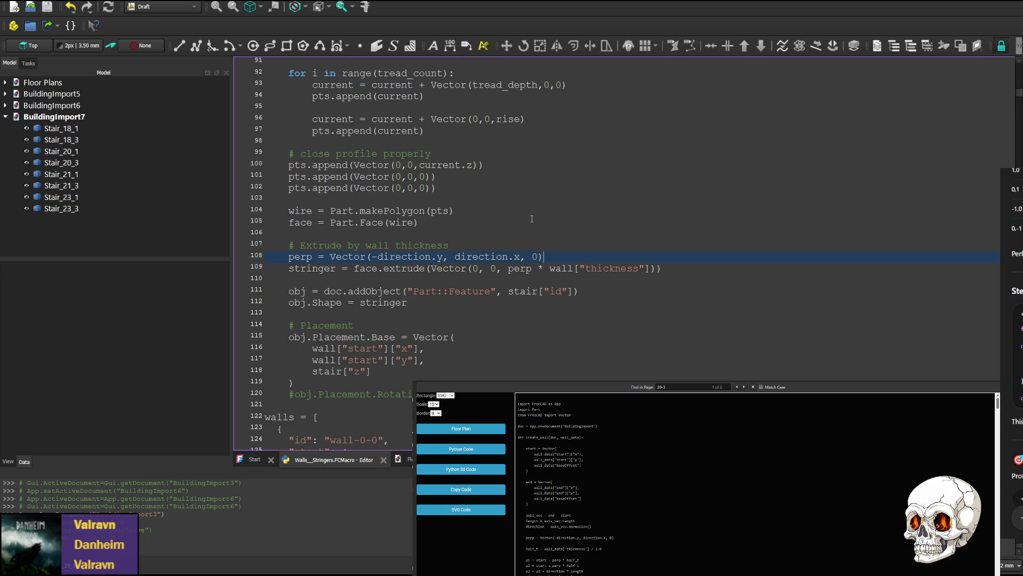
pyautogui.doubleClick(400, 255)
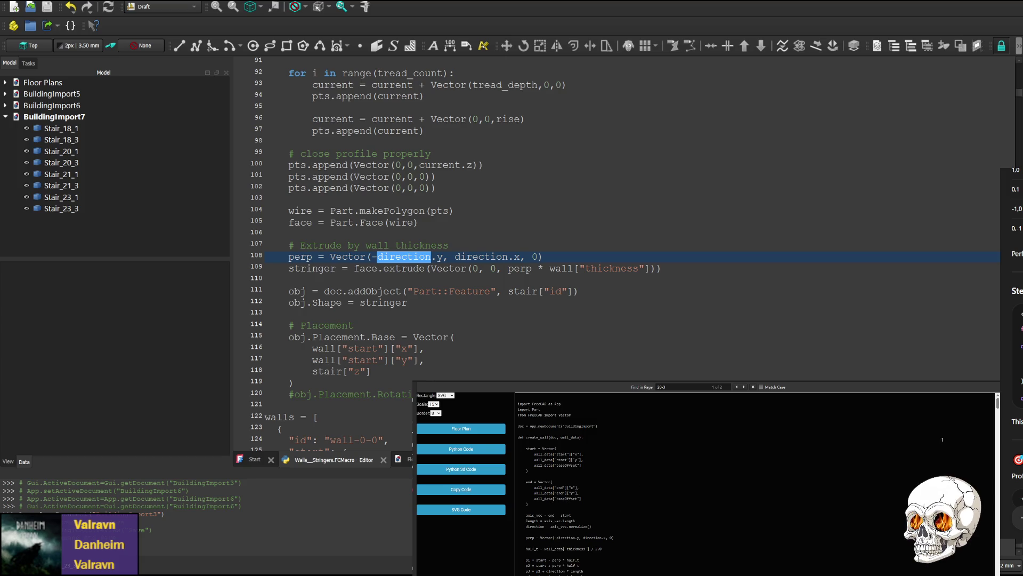
pyautogui.scroll(5, 340, 238)
pyautogui.scroll(4, 340, 238)
pyautogui.scroll(4, 340, 238)
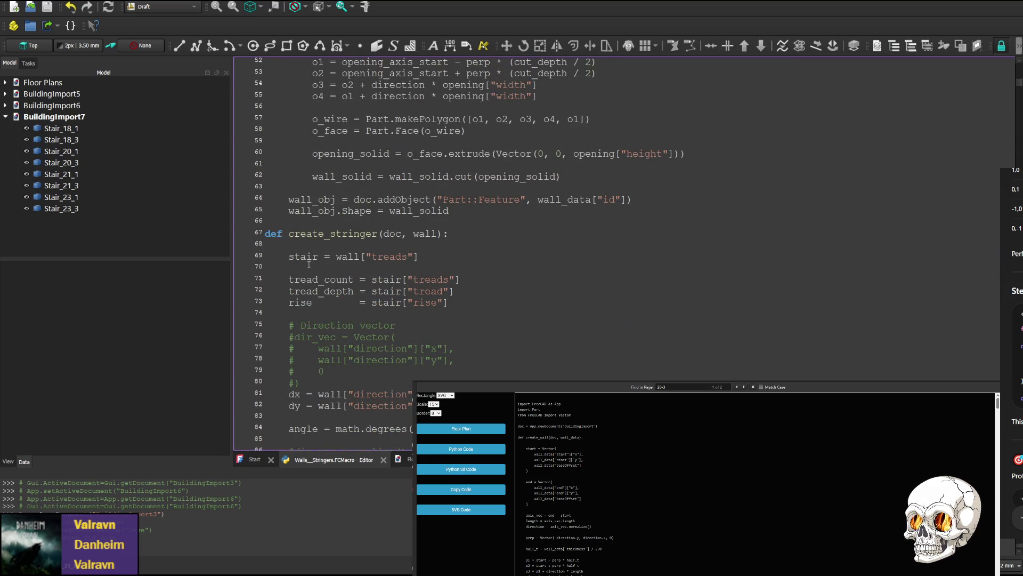
pyautogui.scroll(-2, 309, 261)
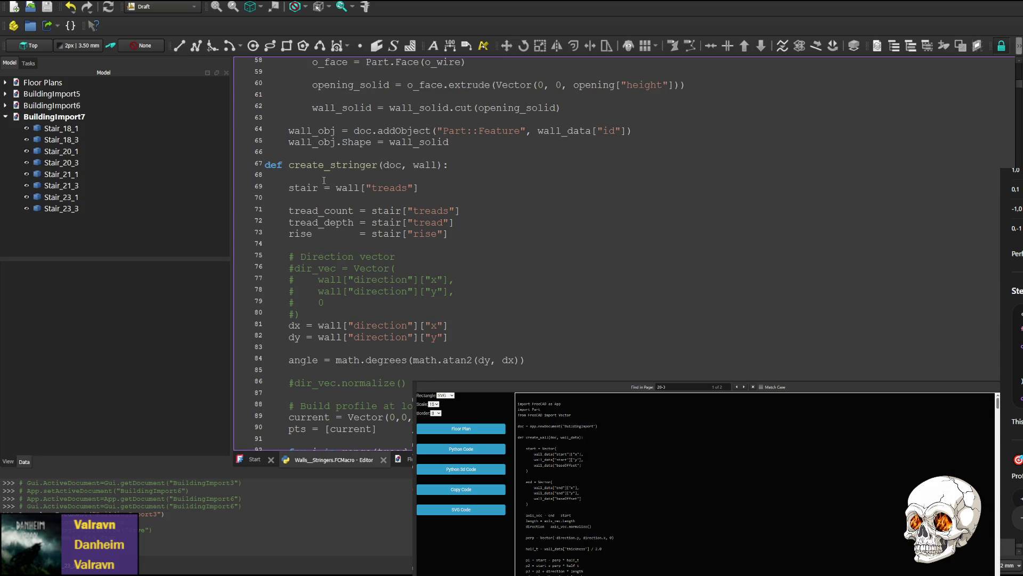
pyautogui.scroll(-1, 336, 168)
pyautogui.scroll(-2, 352, 159)
pyautogui.scroll(-4, 356, 192)
pyautogui.scroll(-5, 344, 244)
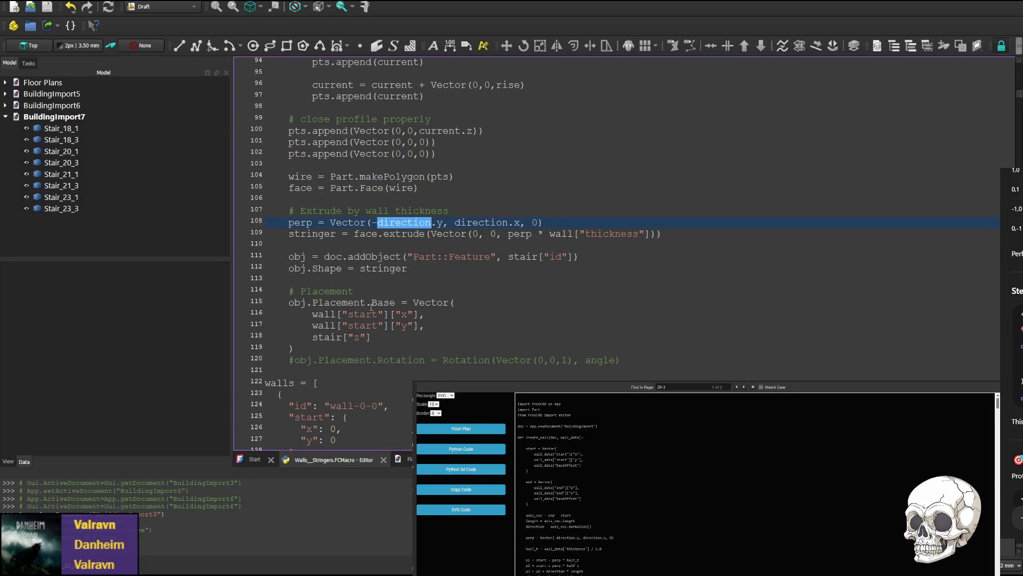
pyautogui.scroll(-1, 372, 307)
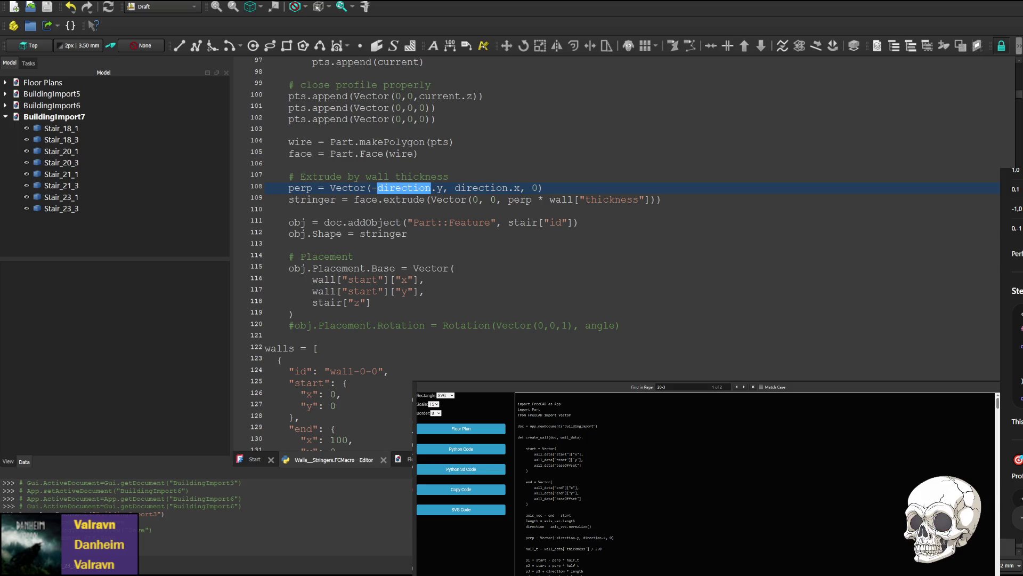
# - Replace the perp line with start, end and direction calculations, save, run, and close the empty BuildingImport8
pyautogui.moveTo(551, 188); pyautogui.dragTo(268, 187)
pyautogui.write('start = Vector(         wall_data["start"]["x"],         wall_data["start"]["y"],         stair["z"]     )      end = Vector(         wall_data["end"]["x"],         wall_data["end"]["y"],         stair["z"]     )      axis_vec = start - end     direction = axis_vec.normalize()     perp = Vector(-direction.y, direction.x, 0)')
pyautogui.hotkey('ctrl', 's')
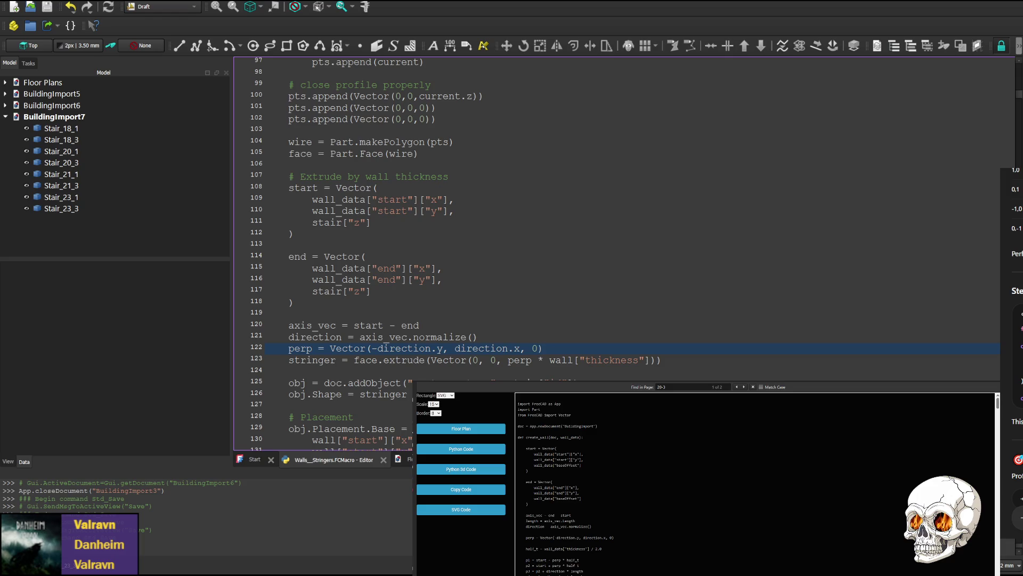
pyautogui.hotkey('ctrl', 'F6')
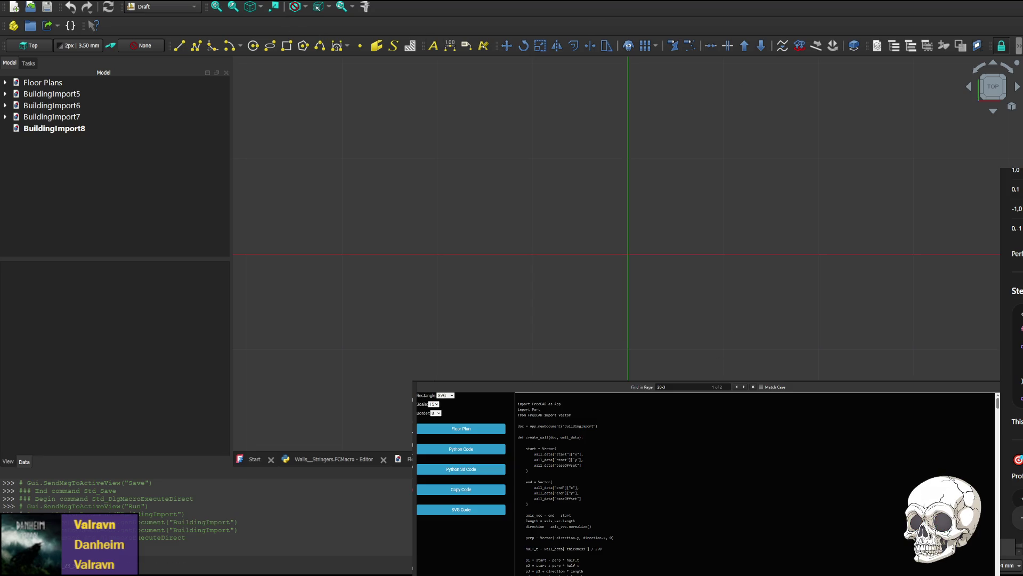
pyautogui.hotkey('ctrl', 'w')
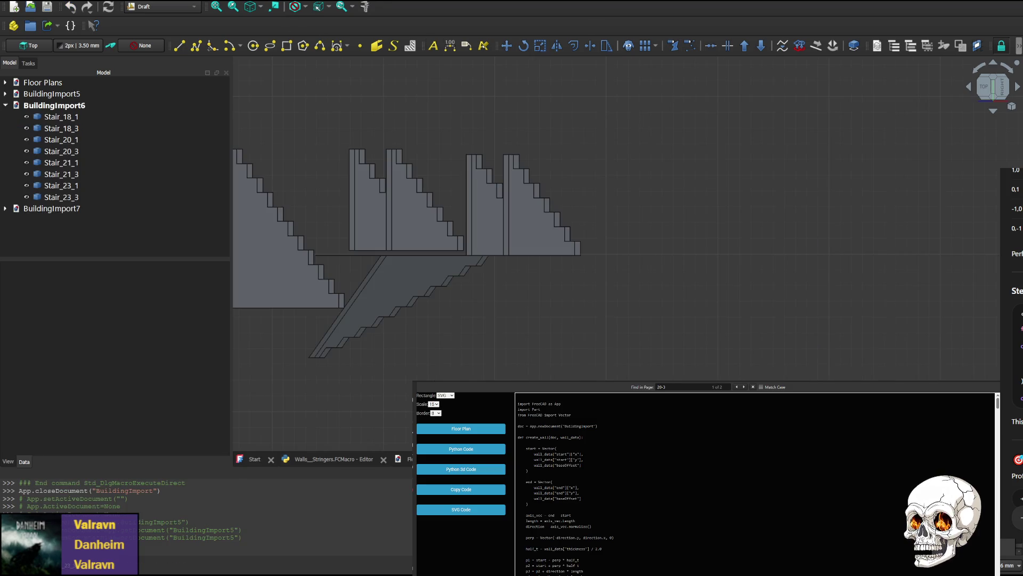
# - Change wall_data to wall in the start and end coordinate lines 109–116, save and rerun the macro
pyautogui.click(329, 459)
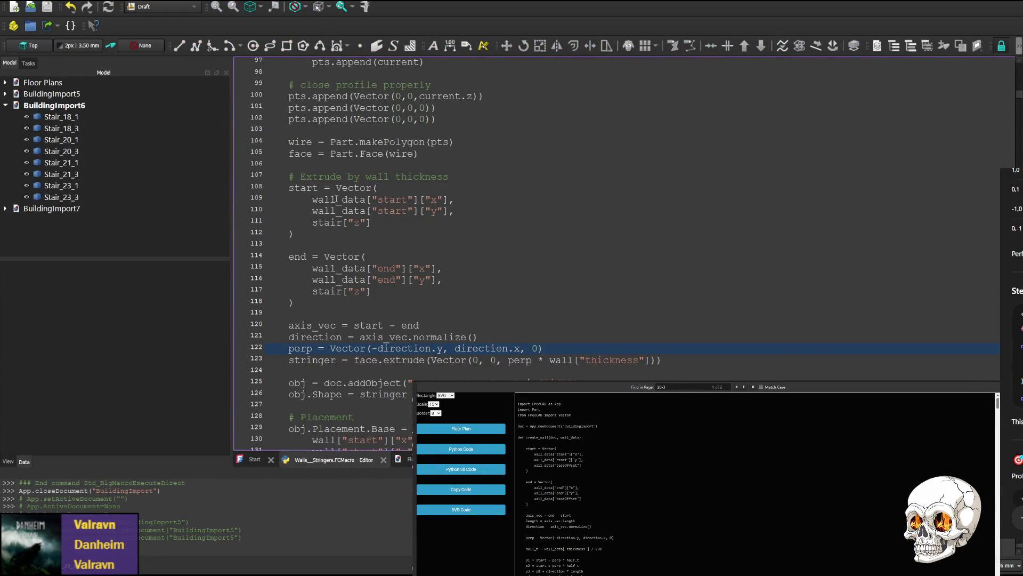
pyautogui.moveTo(335, 199)
pyautogui.mouseDown()
pyautogui.moveTo(363, 198)
pyautogui.moveTo(365, 210)
pyautogui.mouseUp()
pyautogui.press('Delete')
pyautogui.press('Delete')
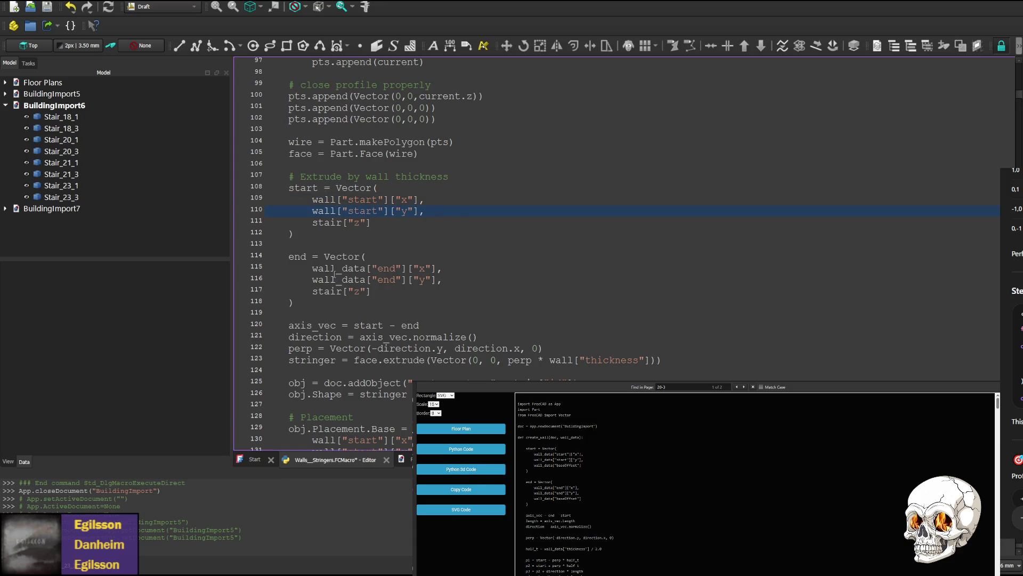
pyautogui.moveTo(336, 269)
pyautogui.mouseDown()
pyautogui.moveTo(366, 269)
pyautogui.moveTo(365, 280)
pyautogui.mouseUp()
pyautogui.press('Delete')
pyautogui.press('Delete')
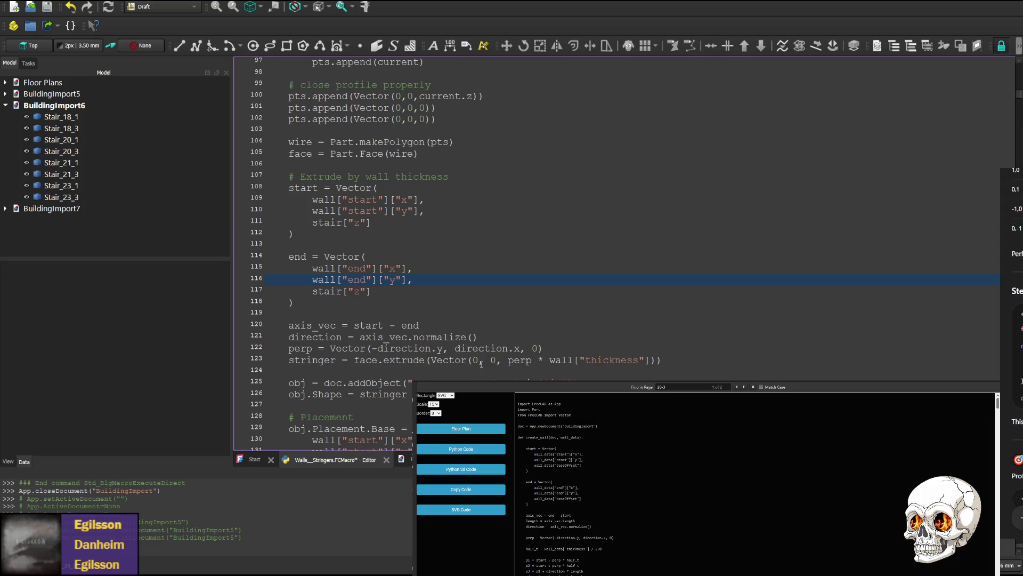
pyautogui.hotkey('ctrl', 's')
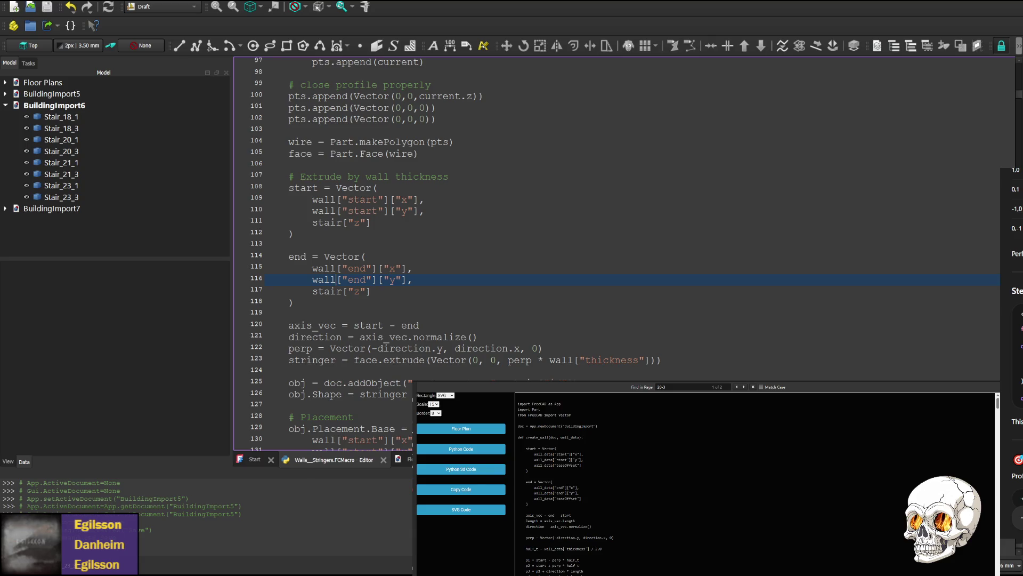
pyautogui.hotkey('ctrl', 'F6')
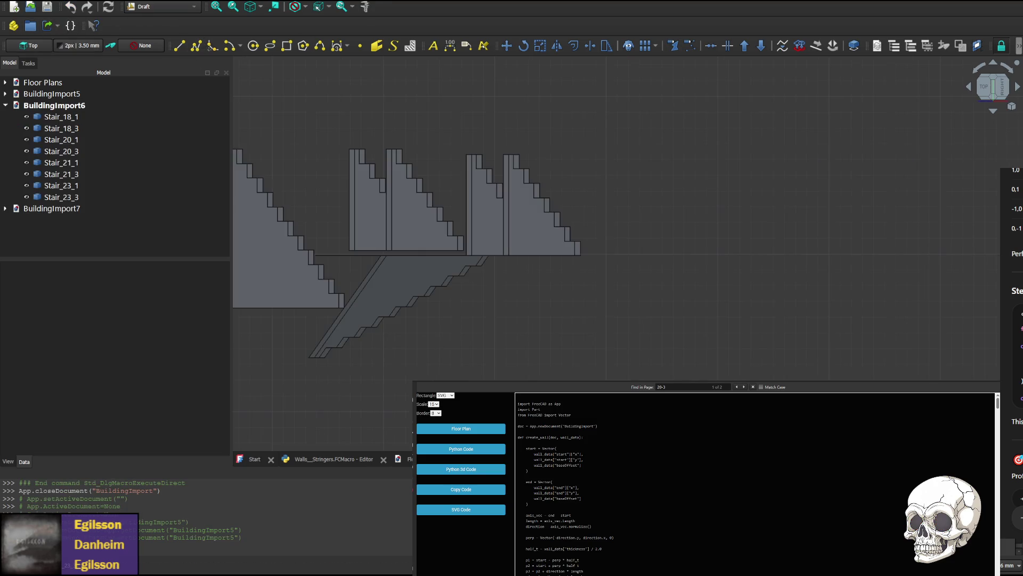
# - Add stringer = face.extrude(perp * wall["thickness"]) below line 123 with matching indentation, save and run
pyautogui.click(342, 460)
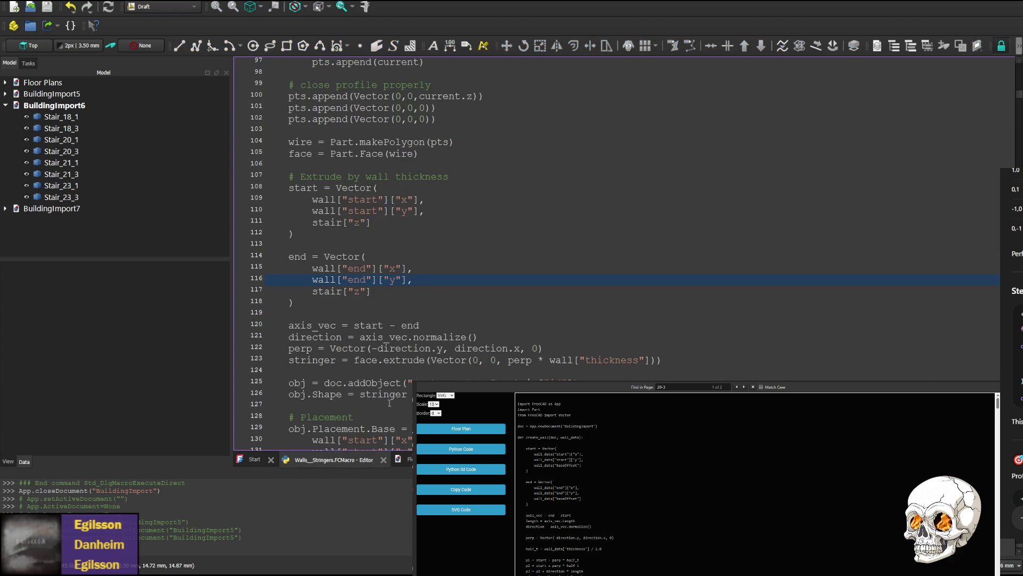
pyautogui.scroll(-1, 533, 361)
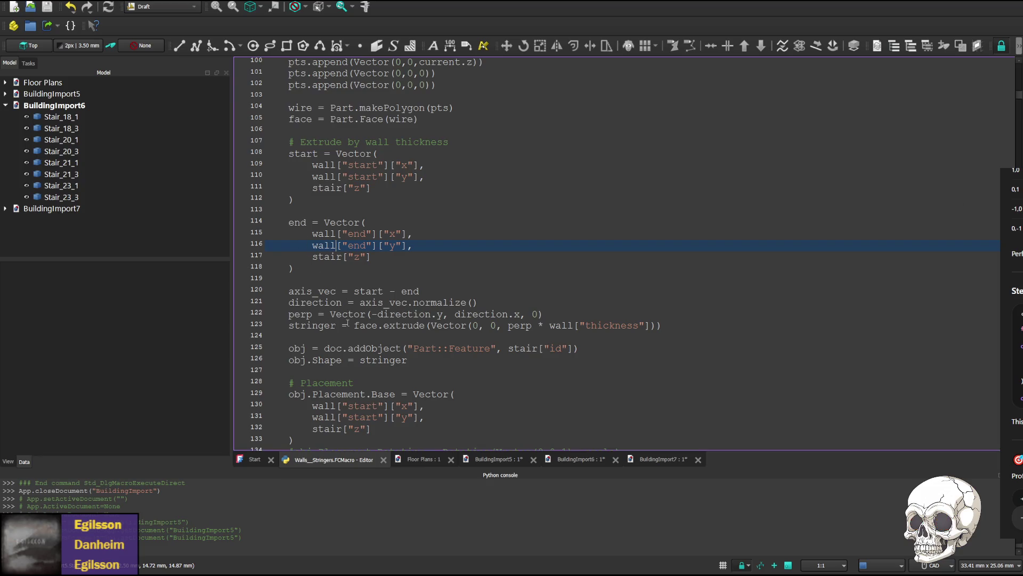
pyautogui.click(689, 323)
pyautogui.press('Return')
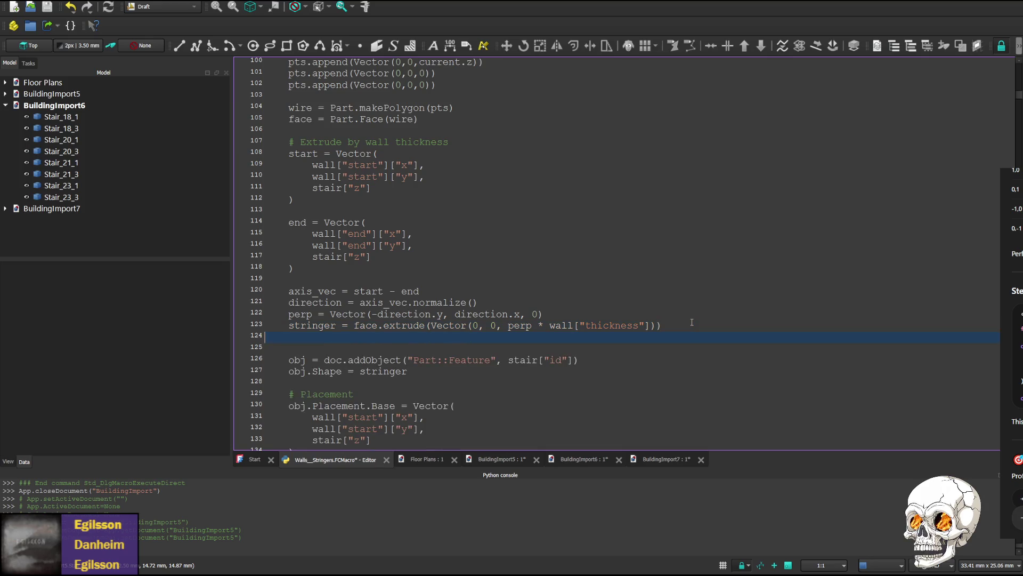
pyautogui.write('stringer = face.extrude(perp * wall_data["thickness"])')
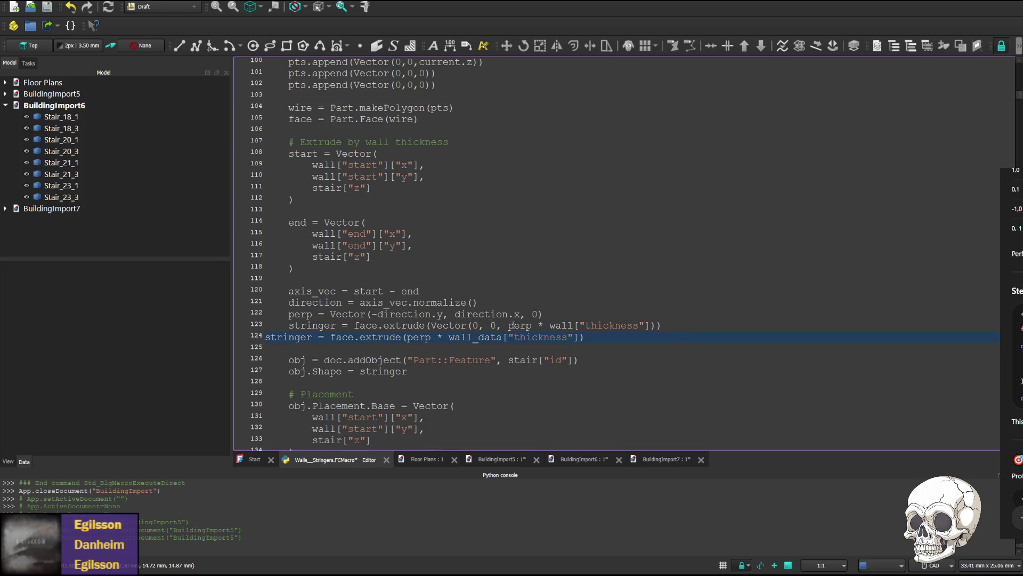
pyautogui.moveTo(289, 326); pyautogui.dragTo(264, 326)
pyautogui.hotkey('ctrl', 'c')
pyautogui.click(264, 336)
pyautogui.hotkey('ctrl', 'v')
pyautogui.write('#')
pyautogui.hotkey('ctrl', 'F6')
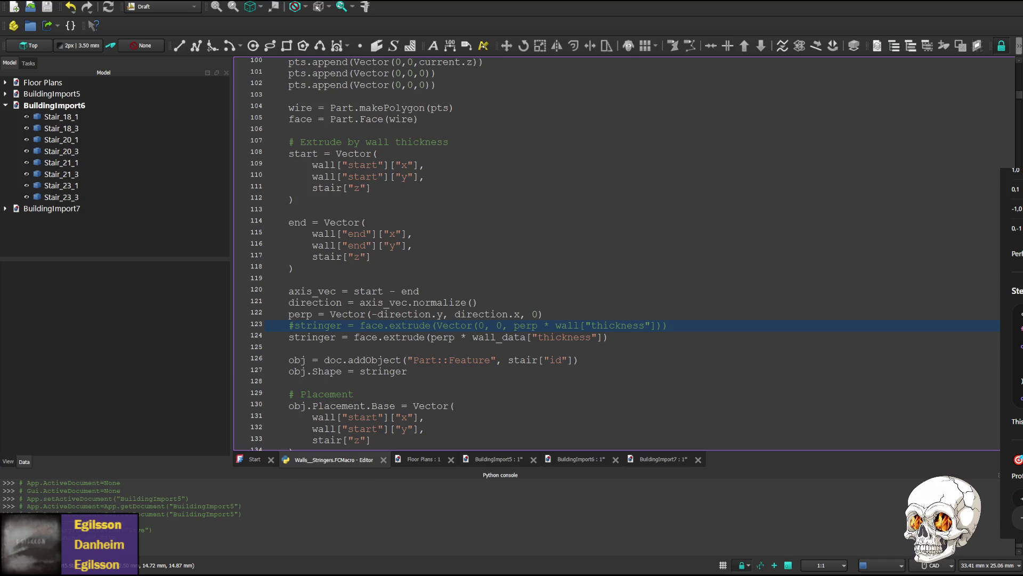
pyautogui.press('F6')
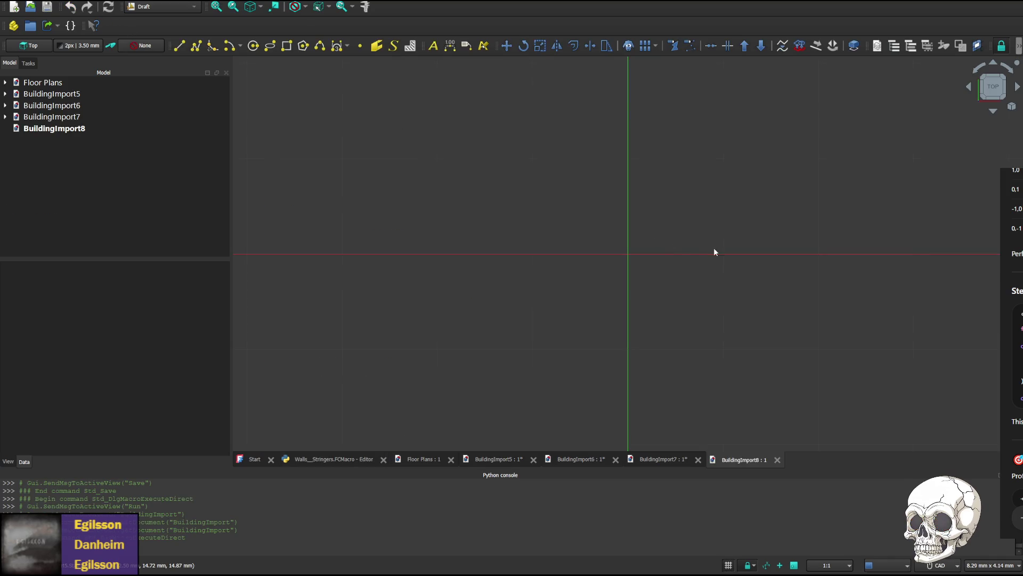
pyautogui.scroll(-2, 770, 261)
pyautogui.scroll(-2, 884, 221)
pyautogui.scroll(-2, 838, 249)
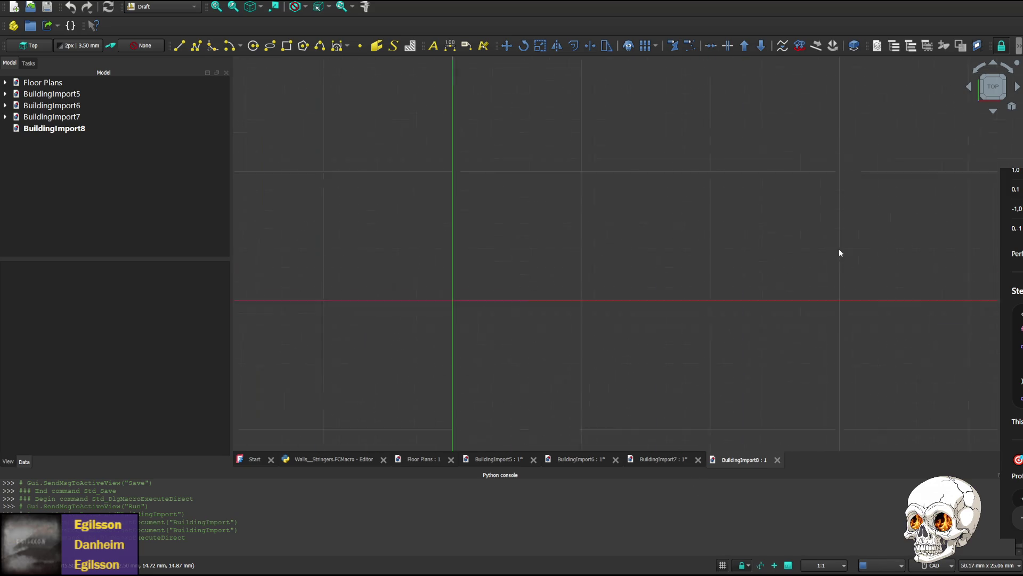
pyautogui.scroll(-2, 746, 238)
pyautogui.scroll(2, 752, 233)
pyautogui.scroll(2, 704, 256)
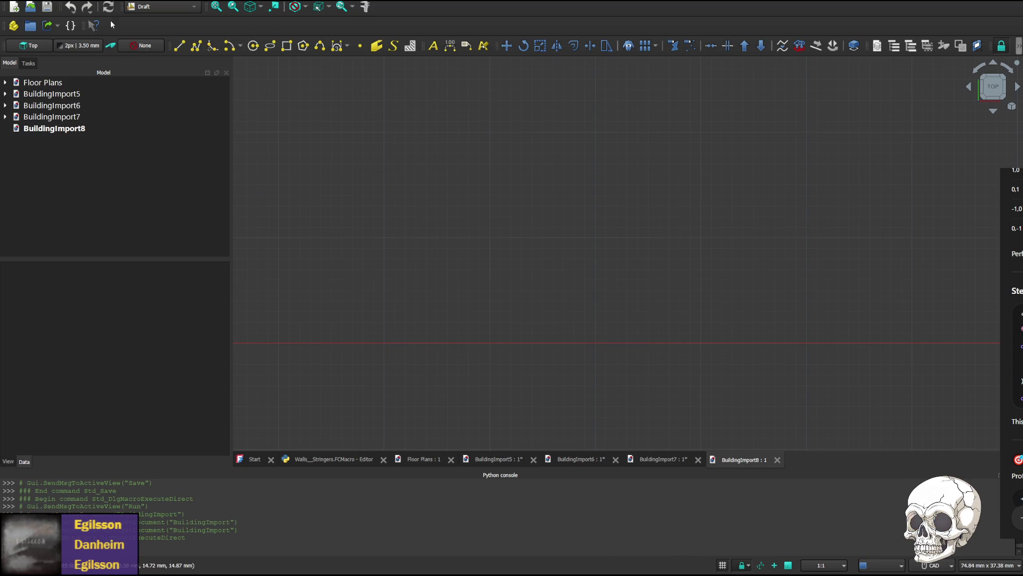
# - Close the empty BuildingImport8, change wall_data to wall on line 124, save and rerun the macro
pyautogui.middleClick(726, 460)
pyautogui.click(334, 459)
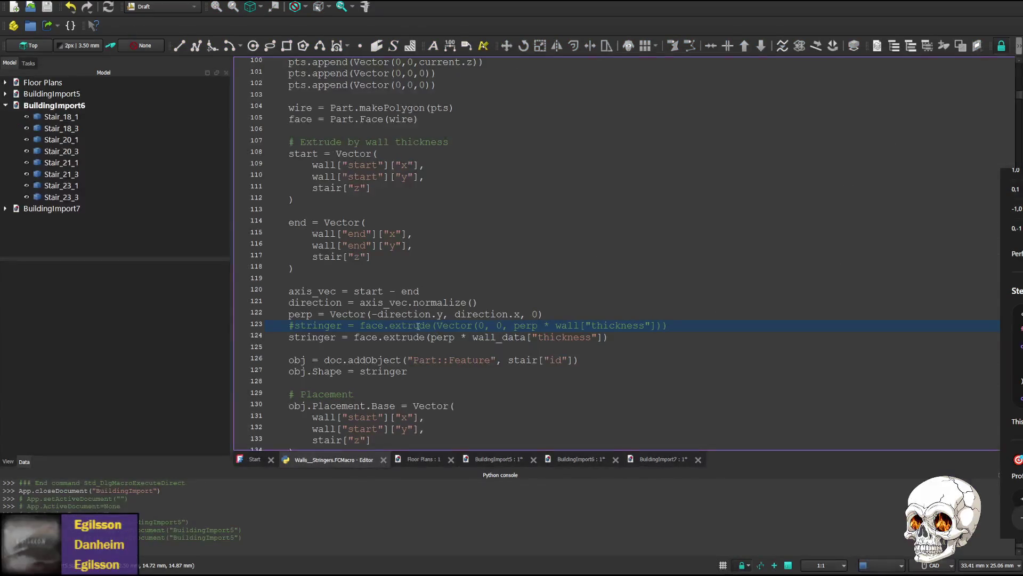
pyautogui.moveTo(501, 338); pyautogui.dragTo(526, 338)
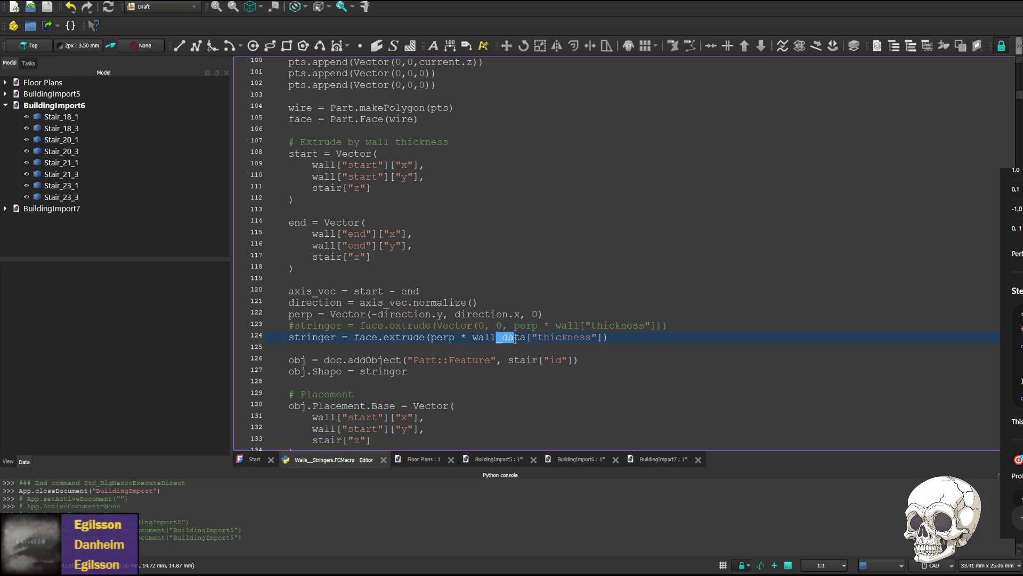
pyautogui.press('BackSpace')
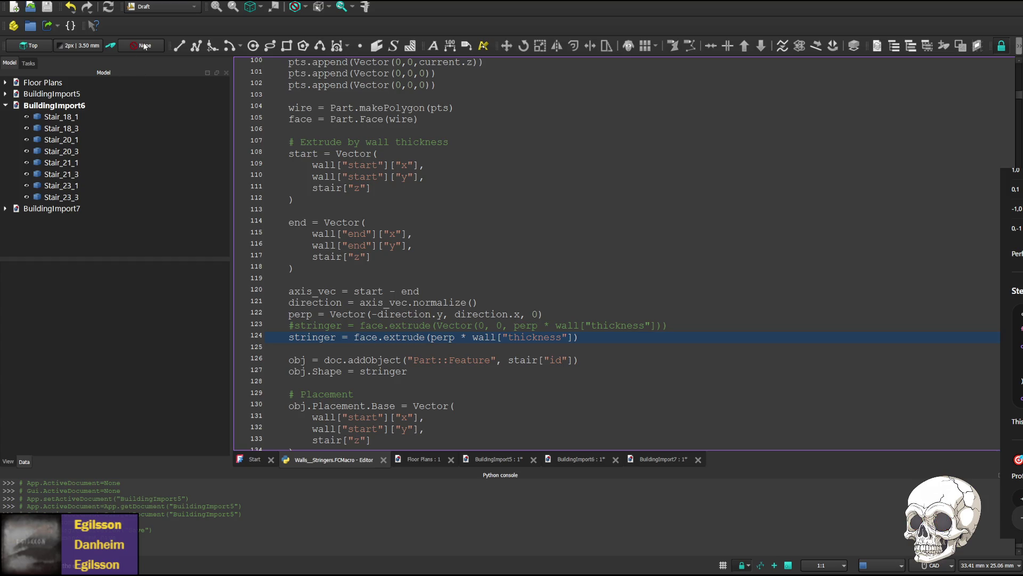
pyautogui.hotkey('ctrl', 's')
pyautogui.hotkey('ctrl', 'F6')
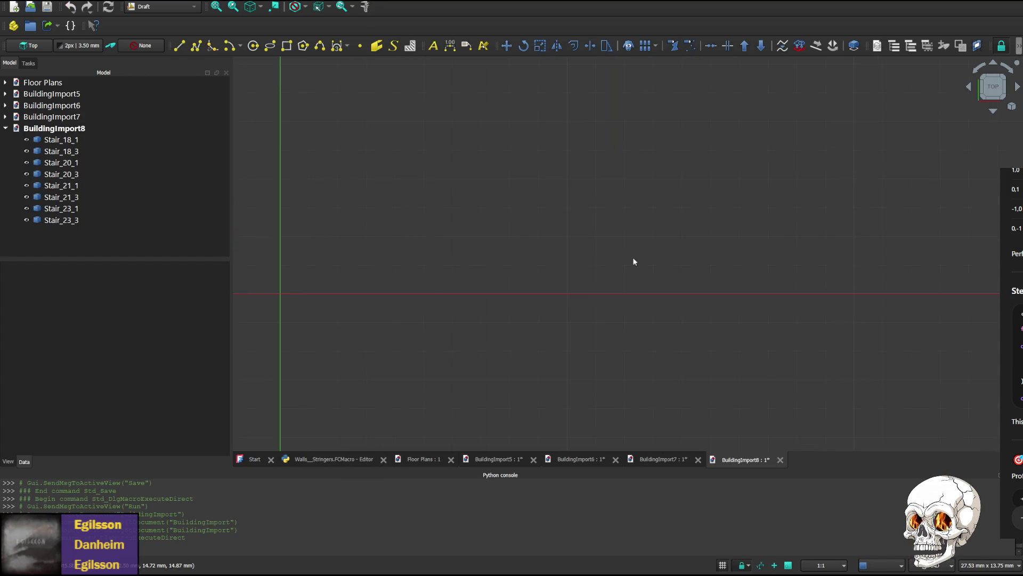
pyautogui.scroll(-1, 903, 221)
pyautogui.scroll(3, 541, 299)
pyautogui.scroll(2, 573, 300)
pyautogui.scroll(2, 549, 225)
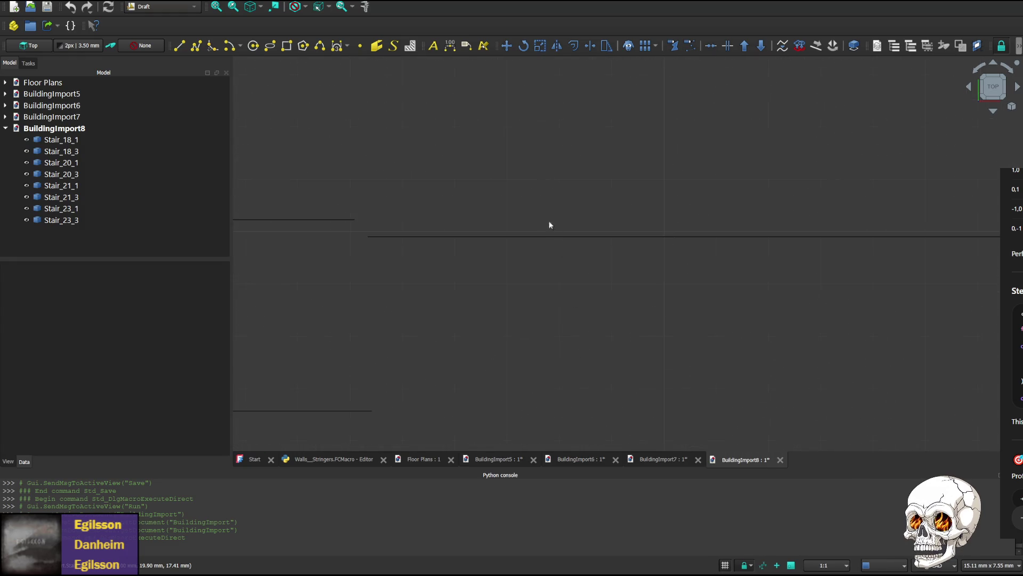
# - View the stringers from the side, select Stair_21_3 to check placement, then close BuildingImport8
pyautogui.click(994, 112)
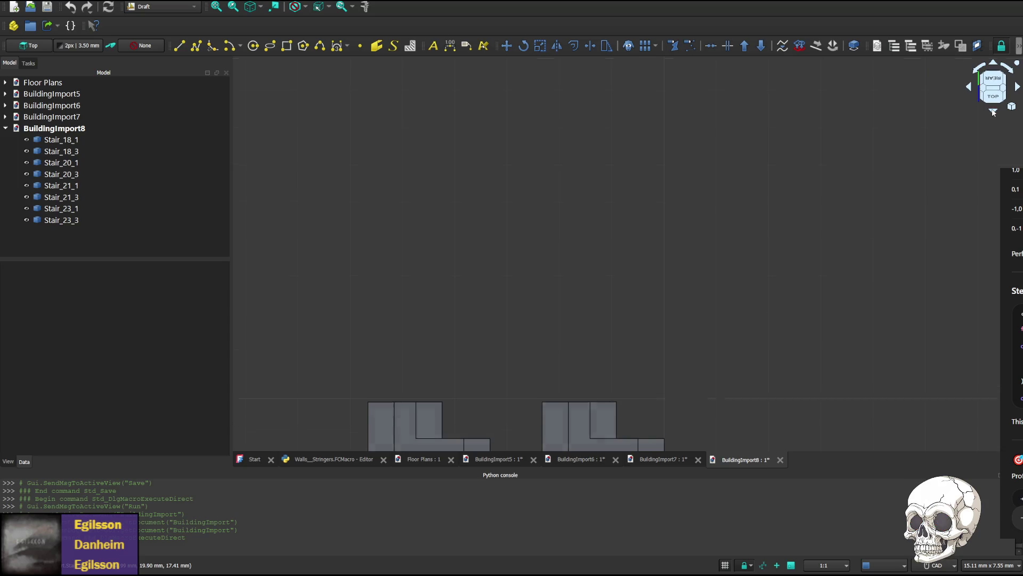
pyautogui.scroll(-2, 683, 158)
pyautogui.scroll(-2, 672, 240)
pyautogui.scroll(-2, 656, 320)
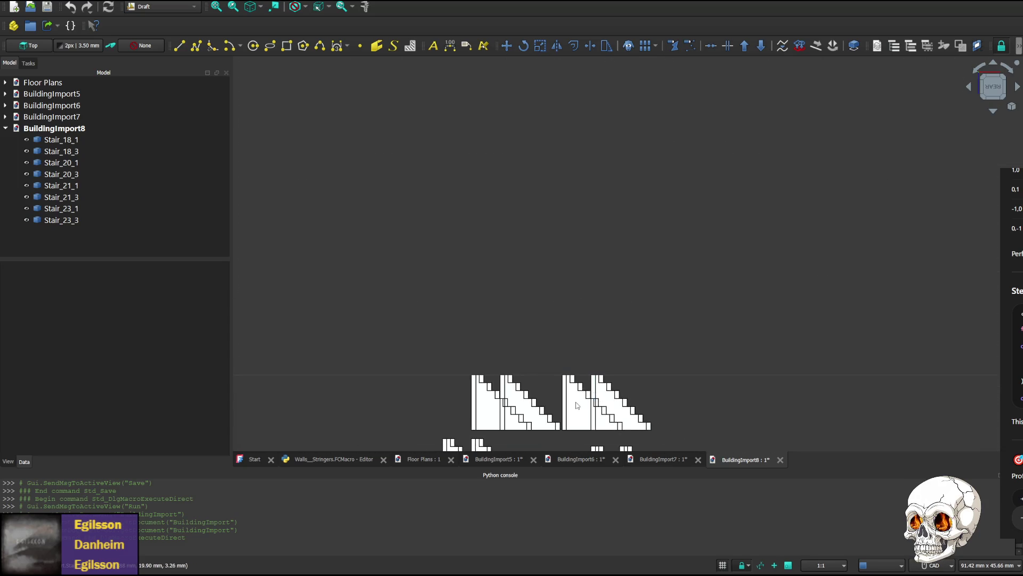
pyautogui.scroll(4, 645, 349)
pyautogui.click(581, 395)
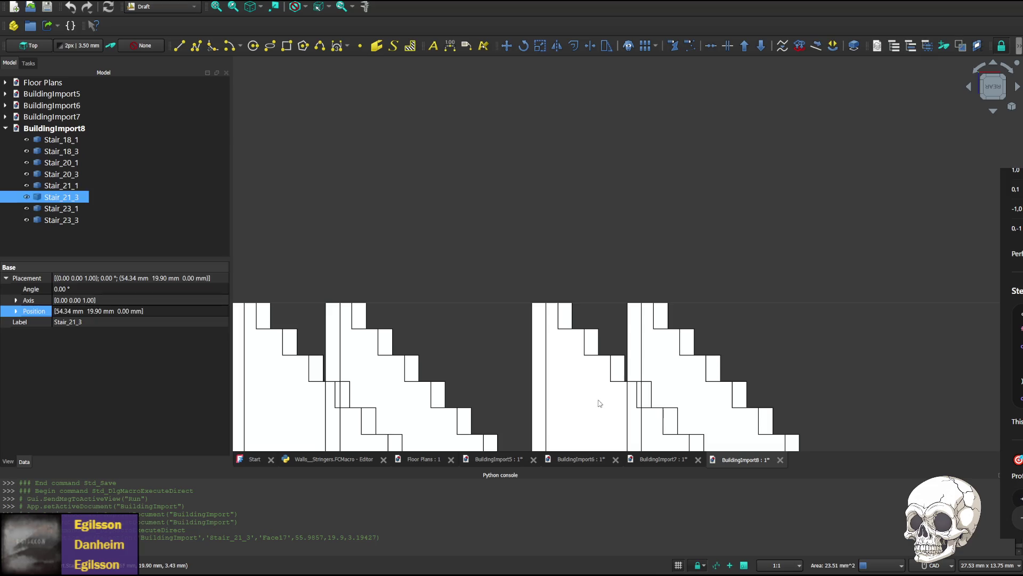
pyautogui.scroll(-2, 590, 384)
pyautogui.scroll(1, 582, 387)
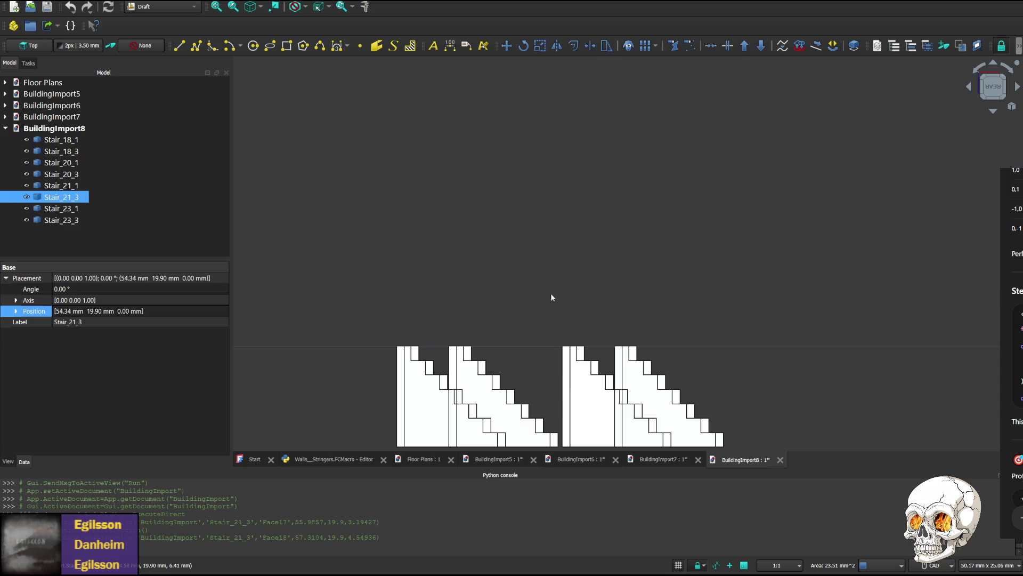
pyautogui.hotkey('ctrl', 'w')
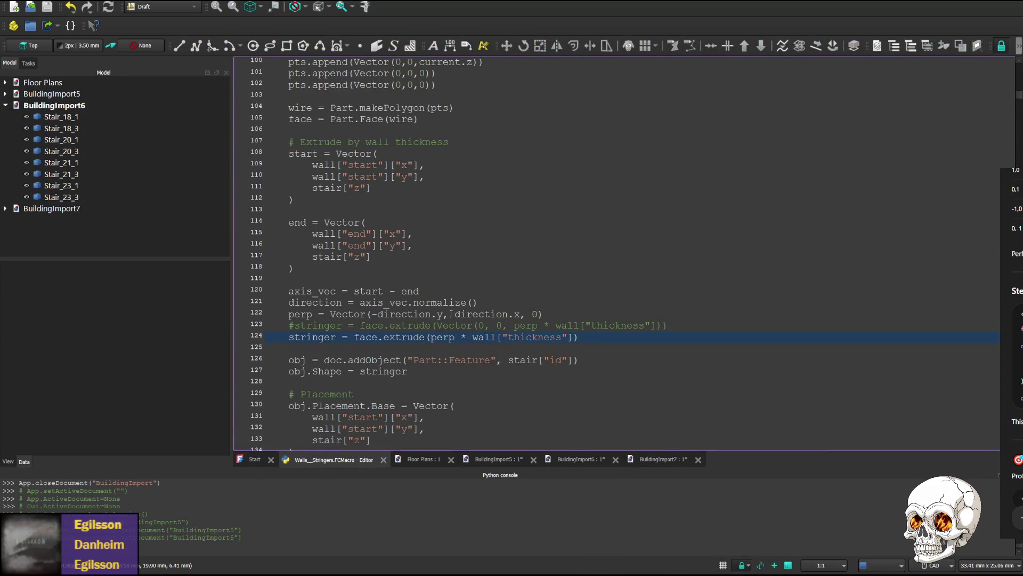
pyautogui.doubleClick(368, 337)
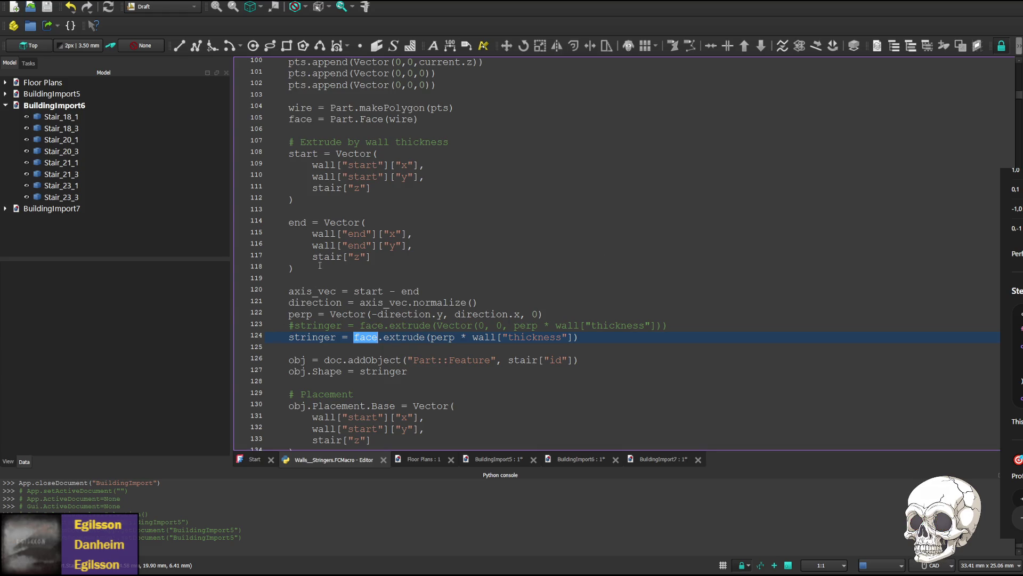
pyautogui.scroll(3, 323, 264)
pyautogui.click(301, 221)
pyautogui.press('End')
pyautogui.press('Left')
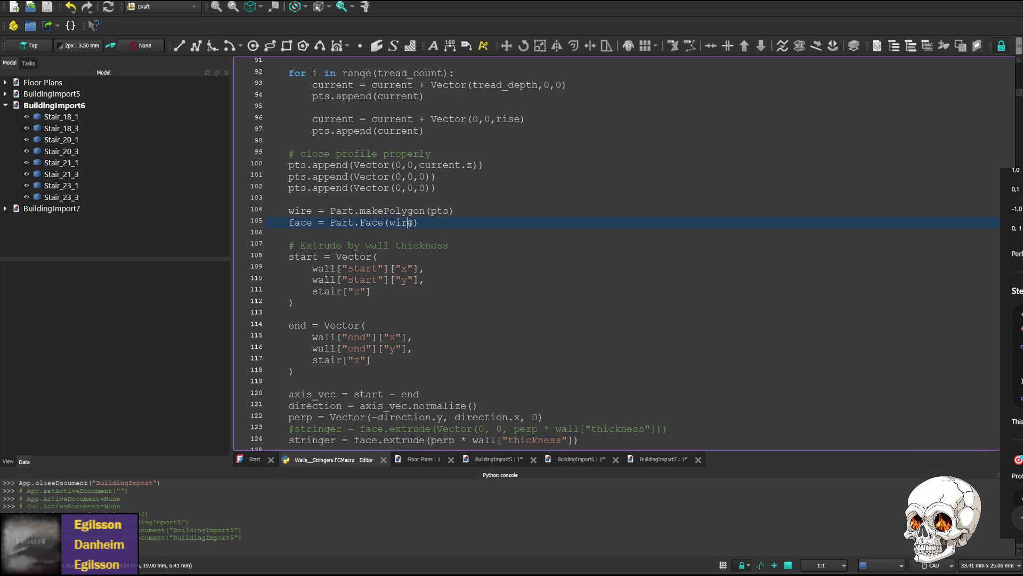
pyautogui.click(300, 211)
pyautogui.scroll(2, 415, 222)
pyautogui.scroll(1, 415, 221)
pyautogui.scroll(2, 384, 244)
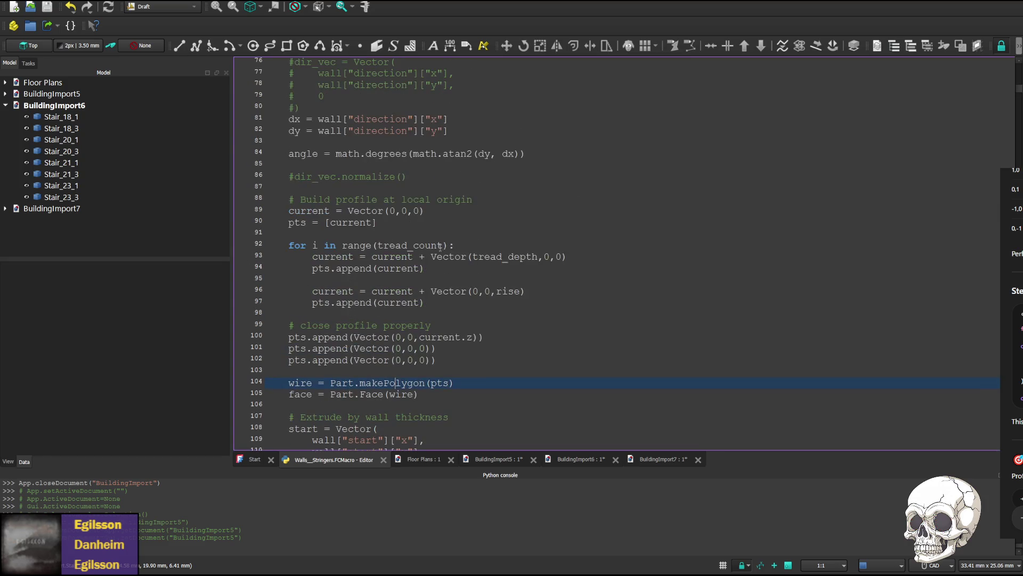
pyautogui.scroll(2, 361, 268)
pyautogui.scroll(1, 360, 268)
pyautogui.scroll(3, 361, 268)
pyautogui.scroll(-8, 428, 231)
pyautogui.scroll(-2, 416, 238)
pyautogui.scroll(-4, 403, 245)
pyautogui.scroll(-3, 394, 251)
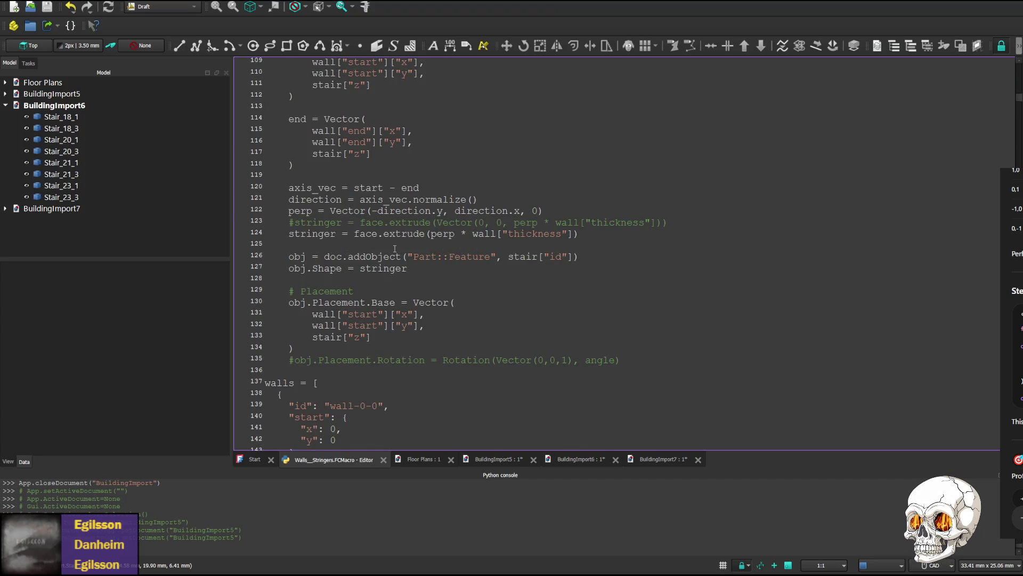
pyautogui.scroll(2, 393, 248)
pyautogui.scroll(1, 393, 248)
pyautogui.scroll(-2, 394, 245)
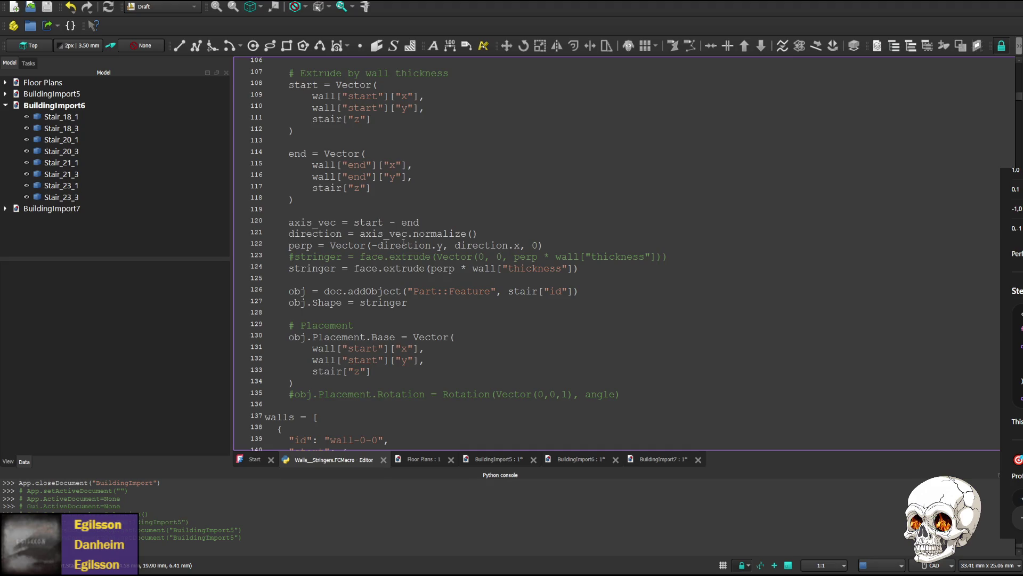
pyautogui.scroll(4, 403, 244)
pyautogui.scroll(3, 400, 240)
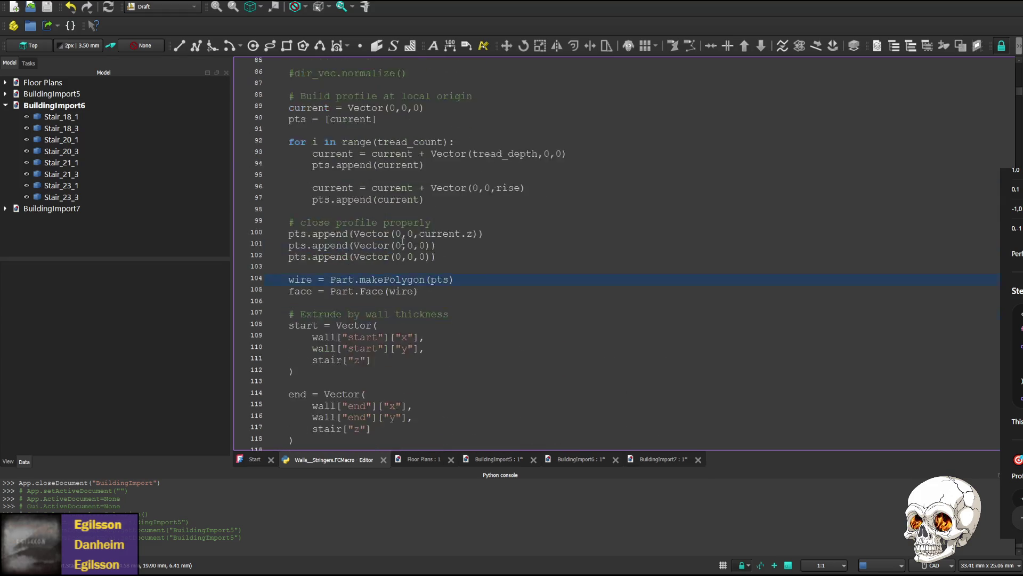
pyautogui.scroll(2, 399, 238)
pyautogui.scroll(3, 398, 243)
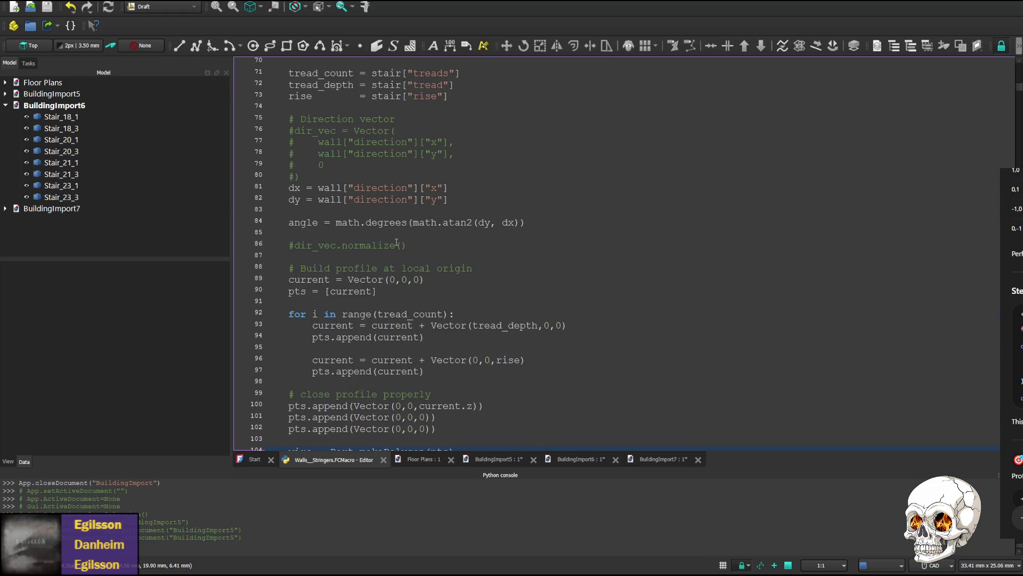
pyautogui.scroll(-5, 394, 245)
pyautogui.scroll(-2, 394, 246)
pyautogui.scroll(-3, 392, 248)
pyautogui.scroll(-2, 394, 247)
pyautogui.scroll(-1, 392, 246)
pyautogui.scroll(1, 389, 246)
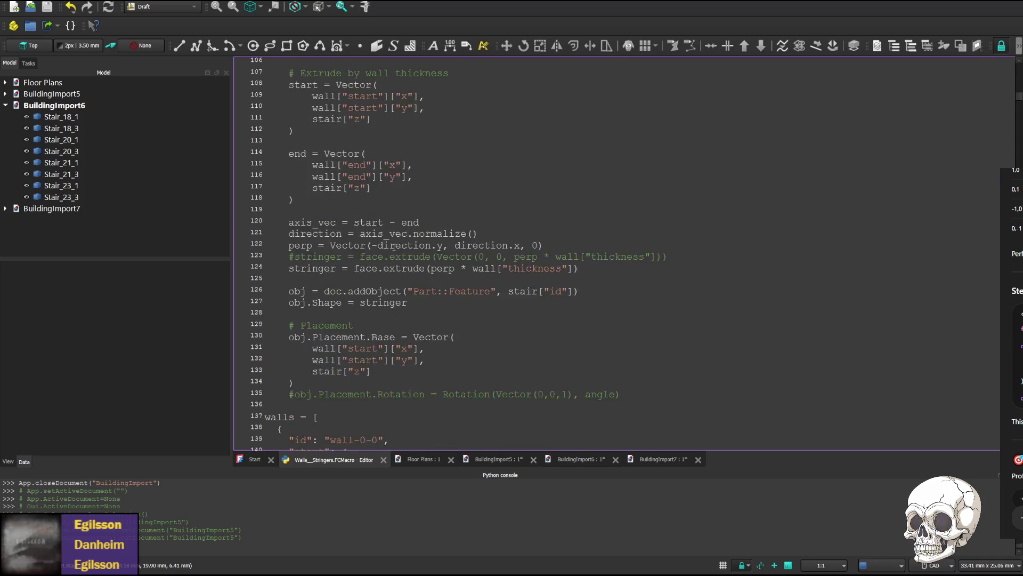
pyautogui.scroll(1, 392, 246)
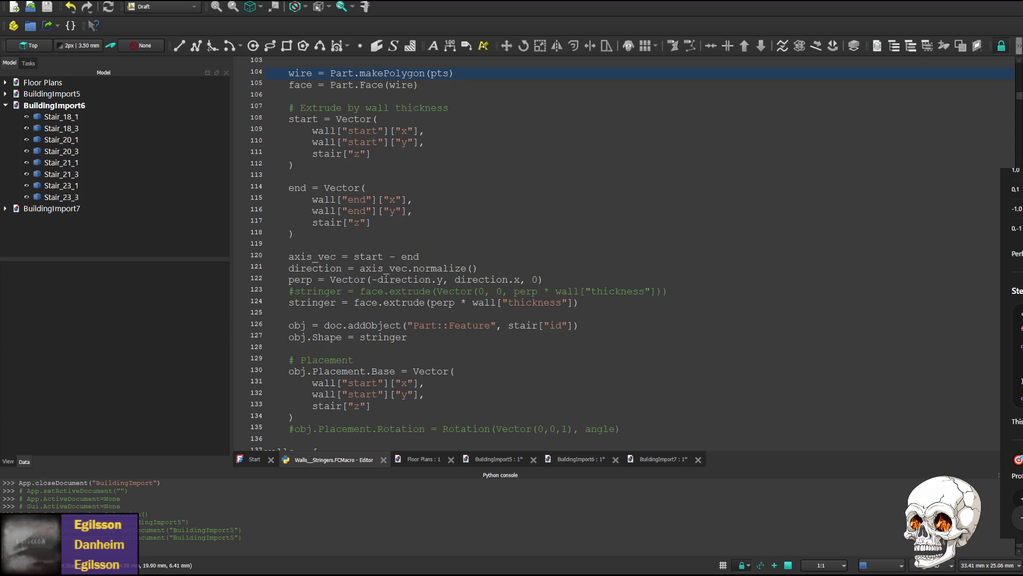
pyautogui.scroll(-3, 333, 271)
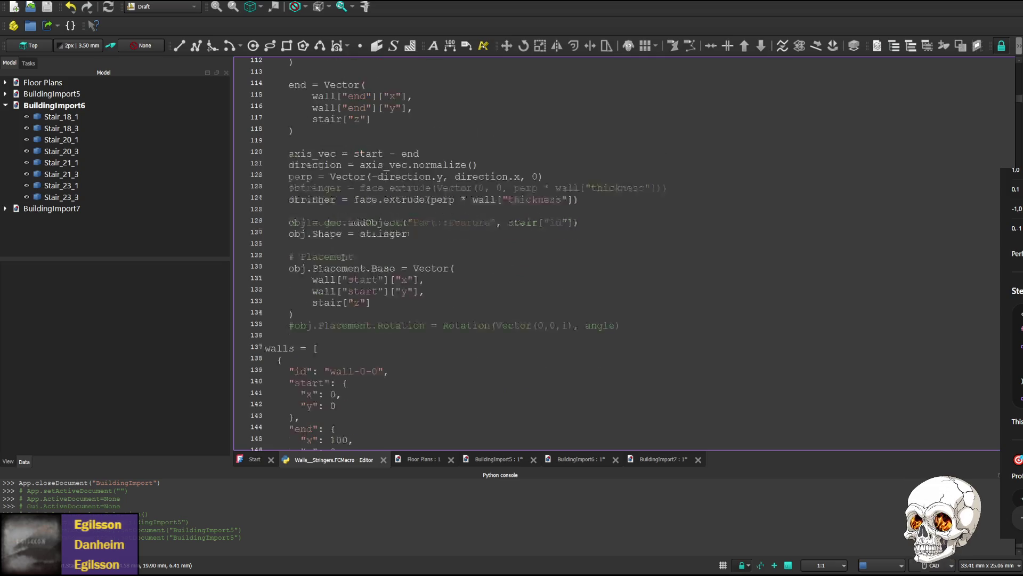
pyautogui.scroll(-1, 333, 271)
pyautogui.moveTo(648, 290)
pyautogui.mouseDown()
pyautogui.moveTo(285, 234)
pyautogui.moveTo(262, 188)
pyautogui.mouseUp()
pyautogui.scroll(15, 285, 235)
# - Paste the new create_stringer body taking wall_data over lines 69–91, remove the blank line, and run the macro
pyautogui.hotkey('ctrl', 'v')
pyautogui.scroll(5, 416, 245)
pyautogui.scroll(5, 415, 244)
pyautogui.scroll(5, 415, 245)
pyautogui.click(438, 245)
pyautogui.write('_data')
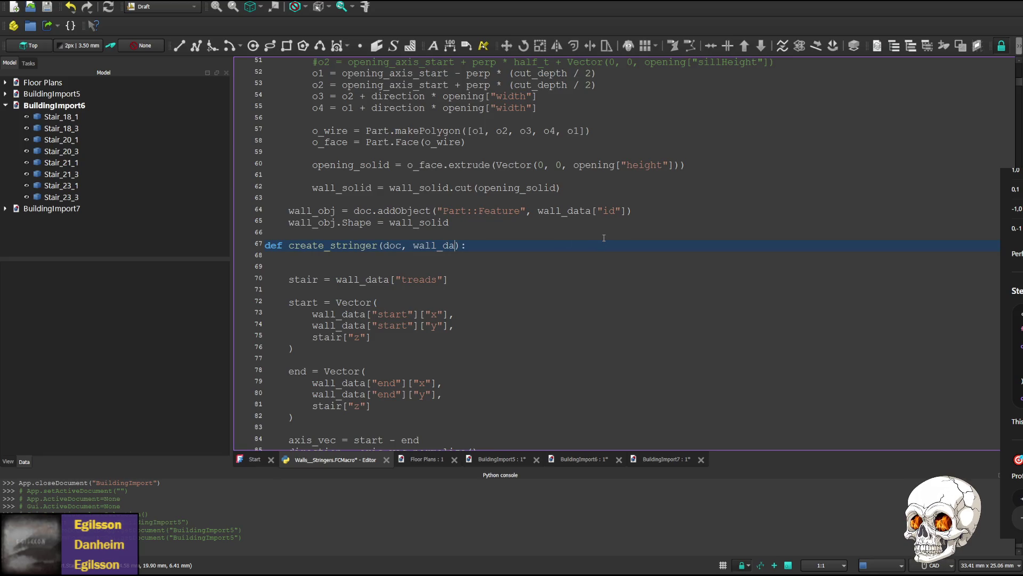
pyautogui.click(371, 265)
pyautogui.press('BackSpace')
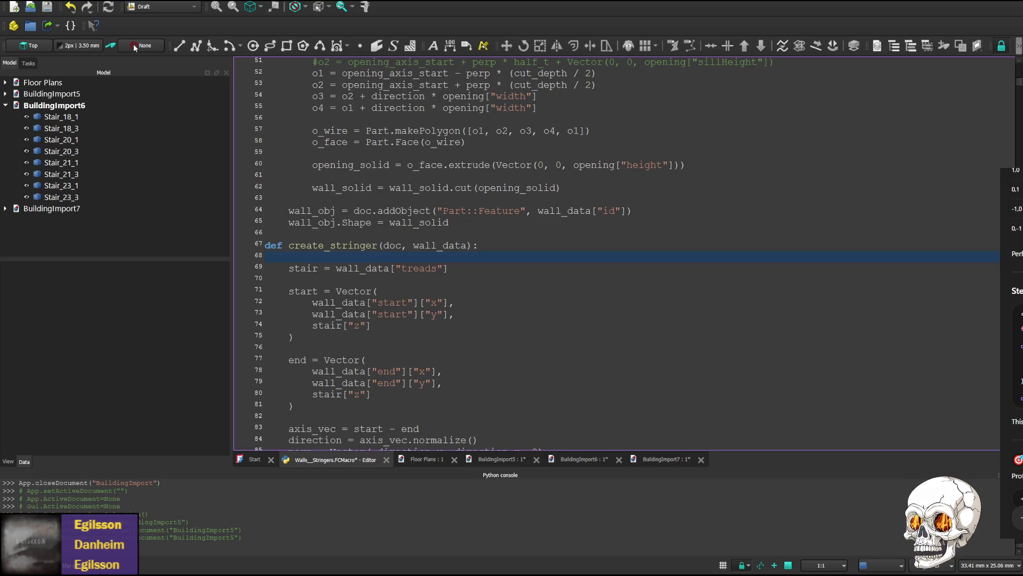
pyautogui.hotkey('ctrl', 'F6')
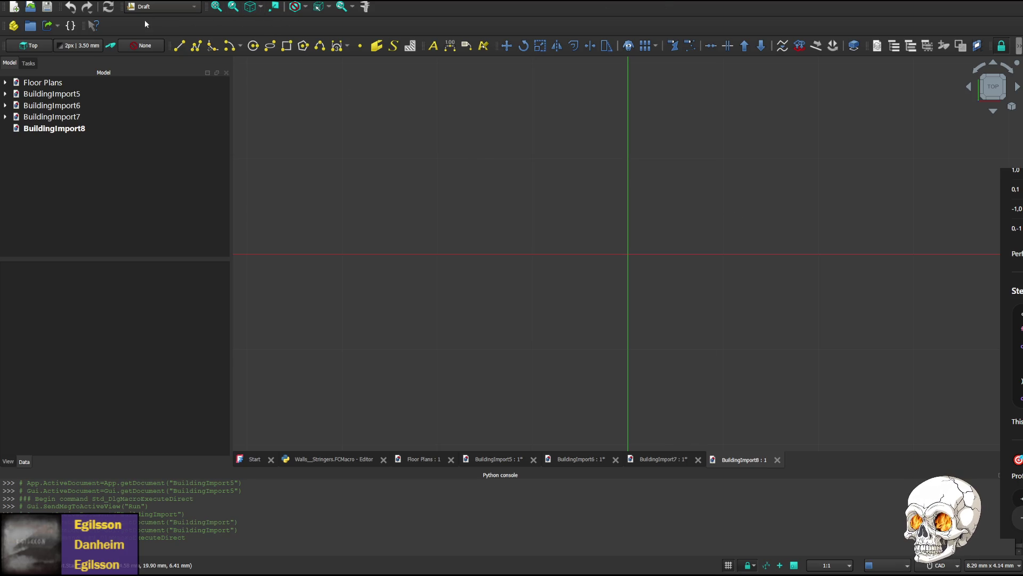
# - Close the empty BuildingImport8, replace stair with wall_data on lines 98–99, save and rerun the macro
pyautogui.middleClick(733, 462)
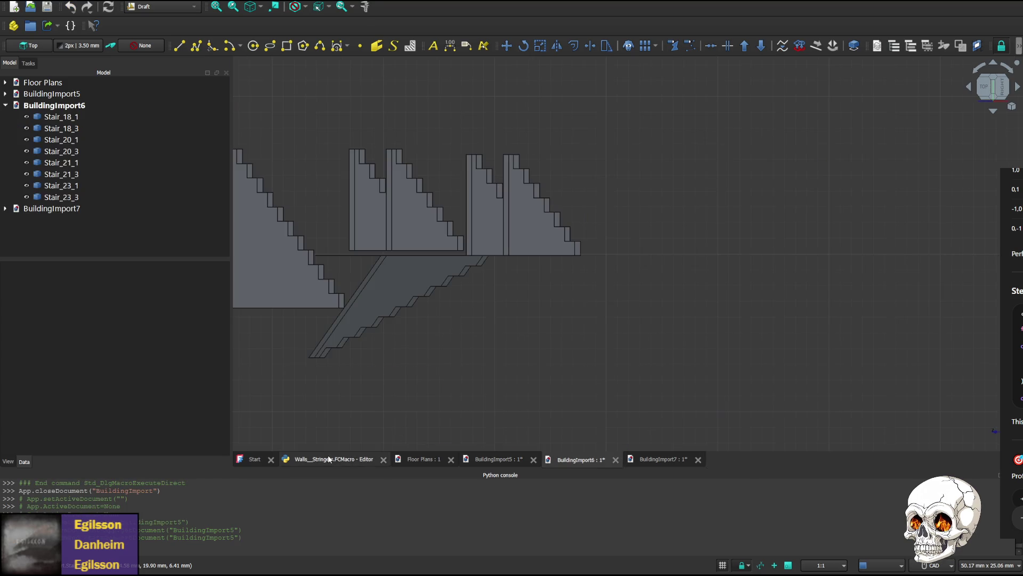
pyautogui.click(333, 459)
pyautogui.scroll(-4, 372, 279)
pyautogui.scroll(-1, 372, 280)
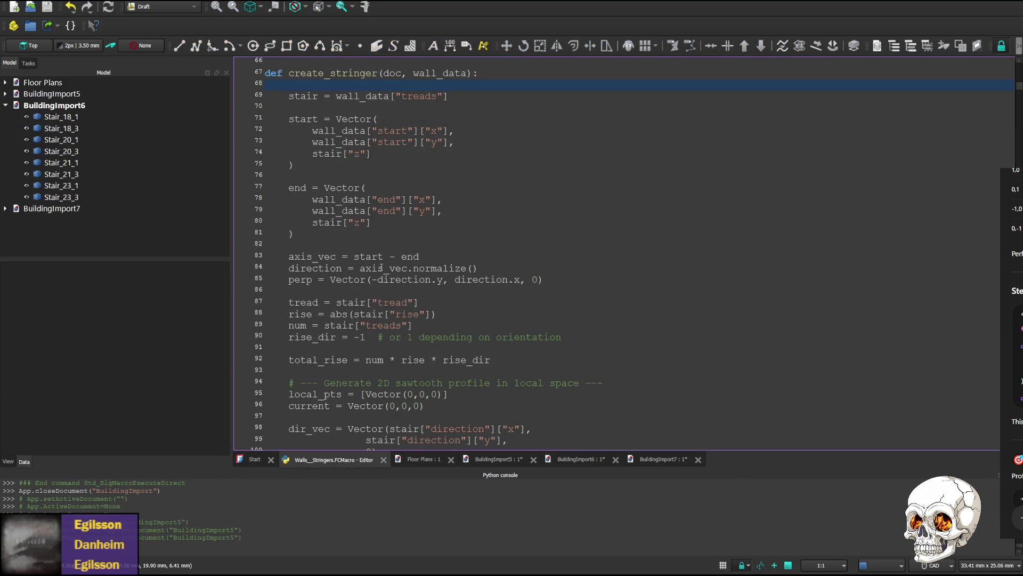
pyautogui.scroll(1, 384, 264)
pyautogui.scroll(-3, 375, 303)
pyautogui.doubleClick(411, 361)
pyautogui.write('wall_data')
pyautogui.doubleClick(415, 360)
pyautogui.hotkey('ctrl', 'c')
pyautogui.click(377, 372)
pyautogui.doubleClick(377, 371)
pyautogui.hotkey('ctrl', 'v')
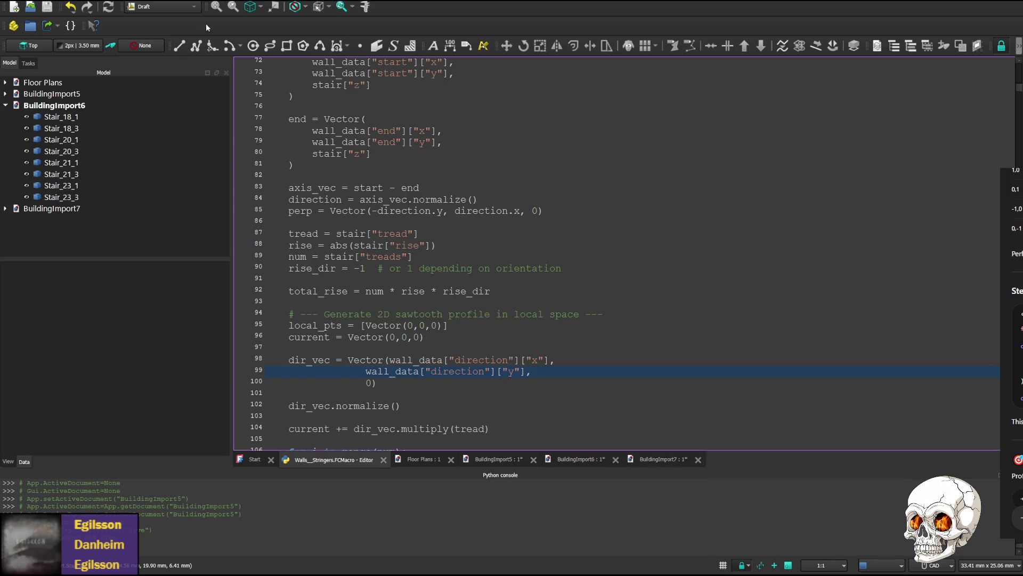
pyautogui.hotkey('ctrl', 's')
pyautogui.hotkey('ctrl', 'F6')
pyautogui.scroll(-3, 851, 195)
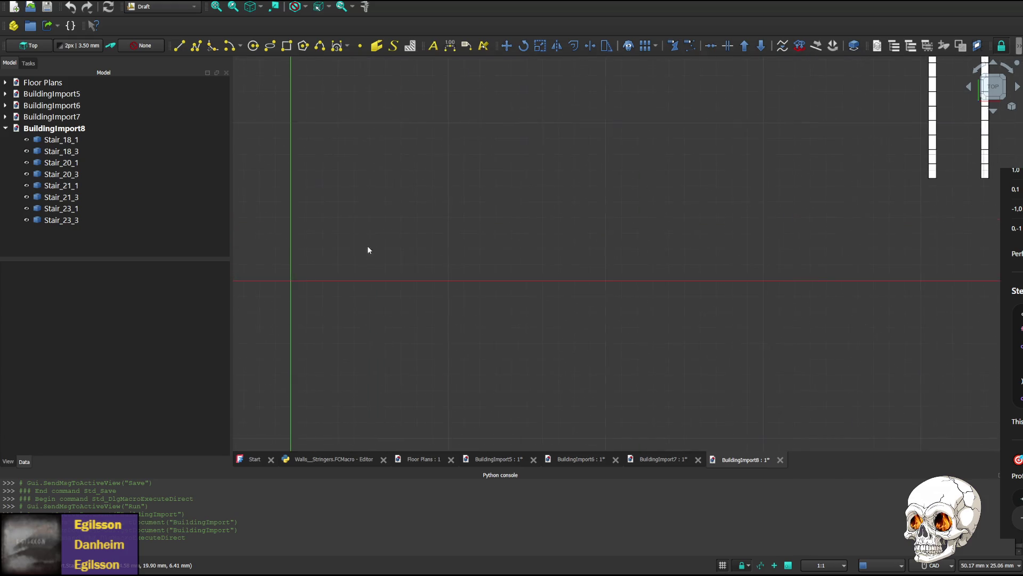
# - Pan to the stairs and rotate through several side views of the stringers, then return to the macro code
pyautogui.moveTo(835, 179); pyautogui.dragTo(558, 222, button='middle')
pyautogui.scroll(3, 518, 157)
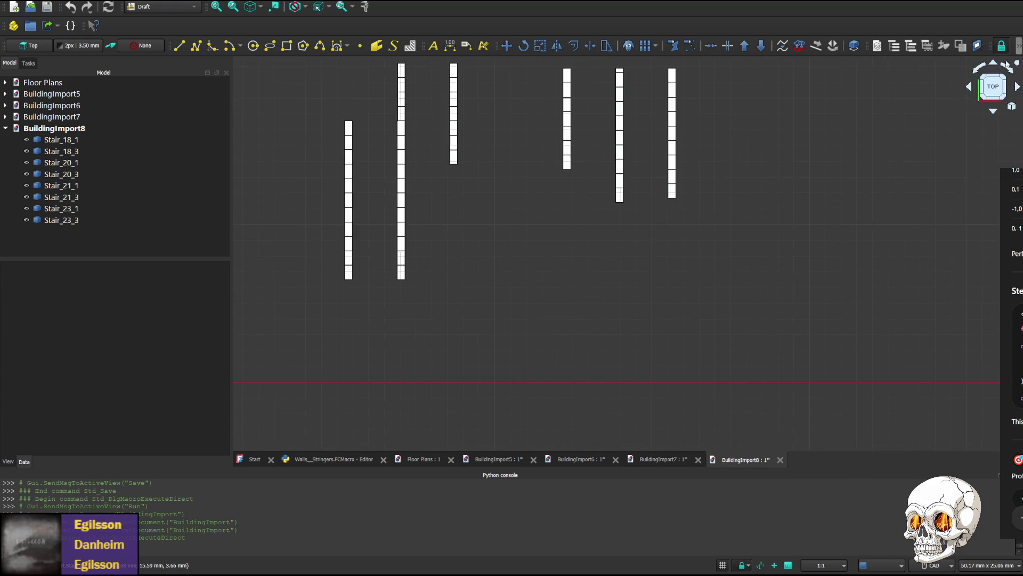
pyautogui.click(1016, 86)
pyautogui.click(1016, 86)
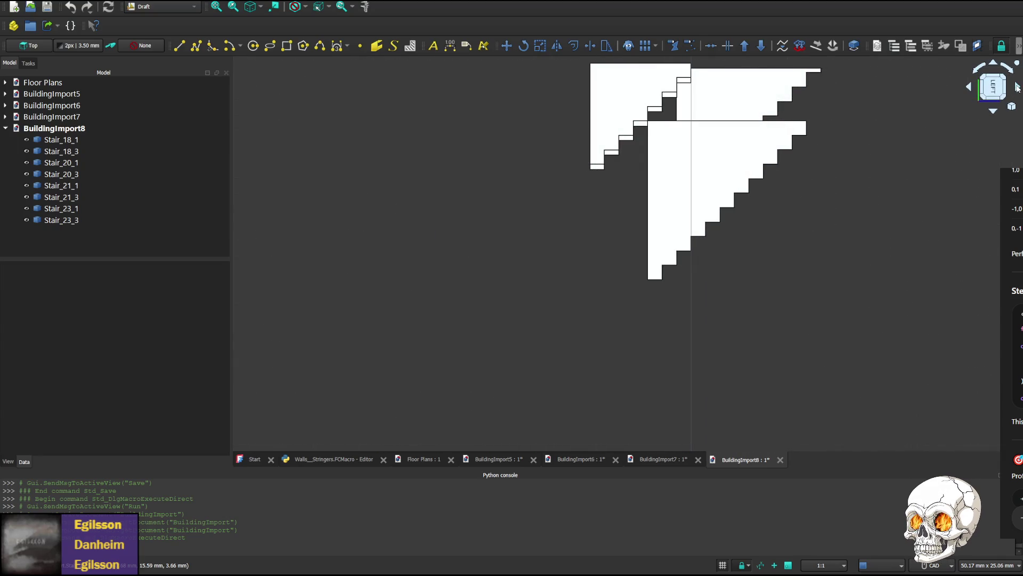
pyautogui.click(1015, 88)
pyautogui.click(1016, 87)
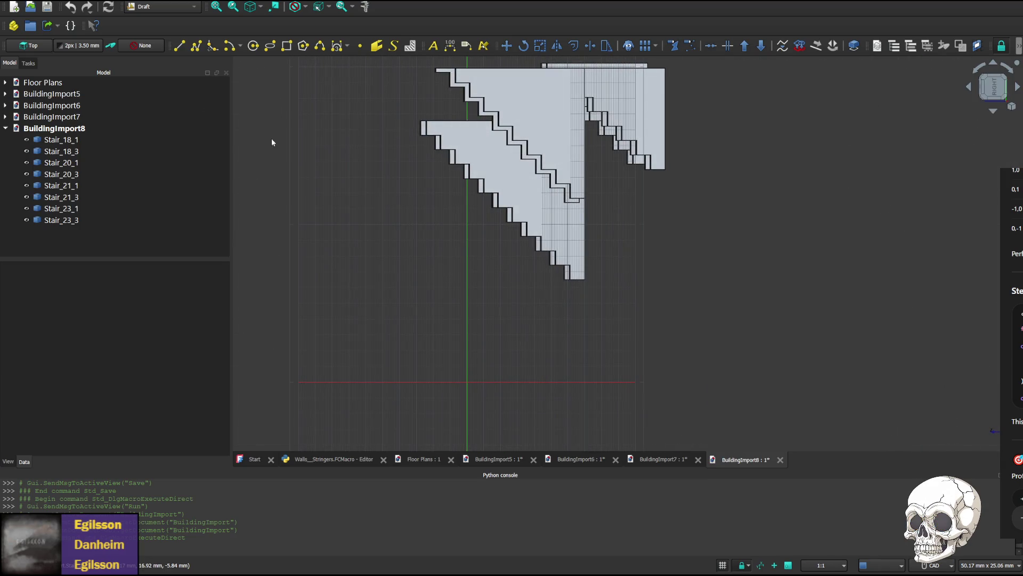
pyautogui.click(325, 461)
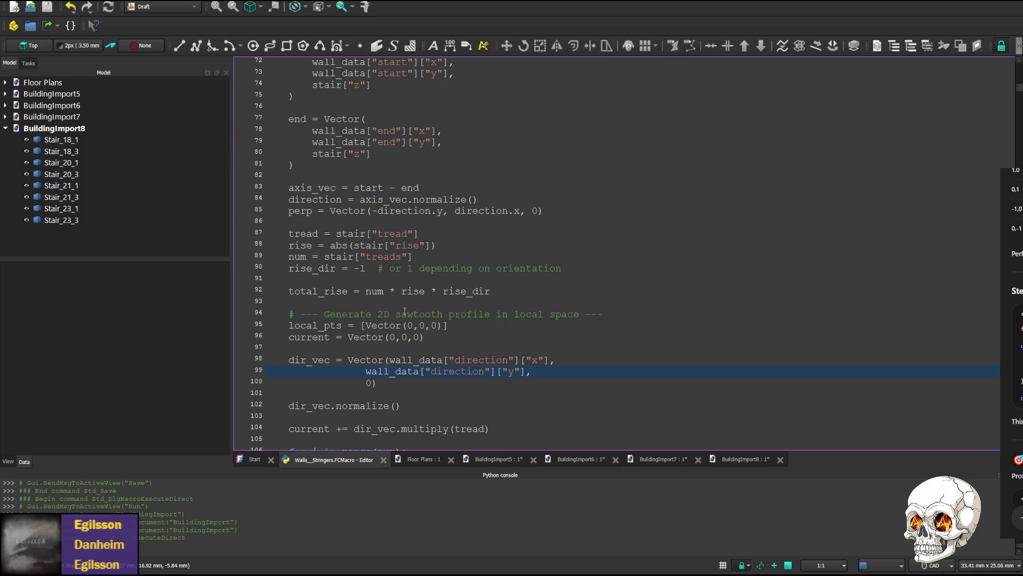
pyautogui.scroll(-6, 410, 310)
pyautogui.scroll(-5, 384, 311)
pyautogui.scroll(-2, 368, 311)
pyautogui.scroll(2, 356, 312)
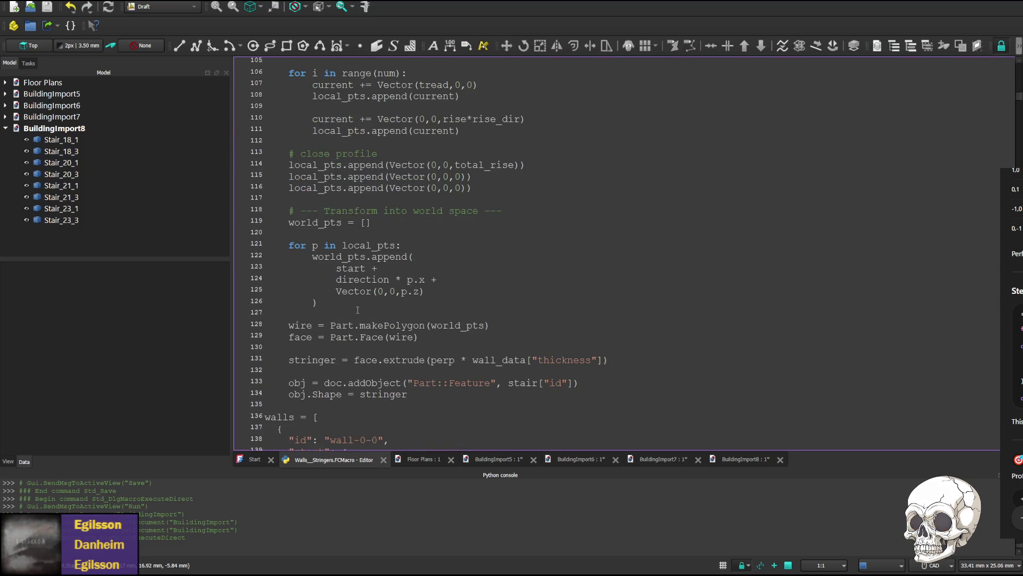
# - Comment out the dir_vec calculation, its normalization and the initial tread offset on lines 98–100, 102 and 104
pyautogui.click(384, 280)
pyautogui.doubleClick(384, 280)
pyautogui.scroll(6, 391, 280)
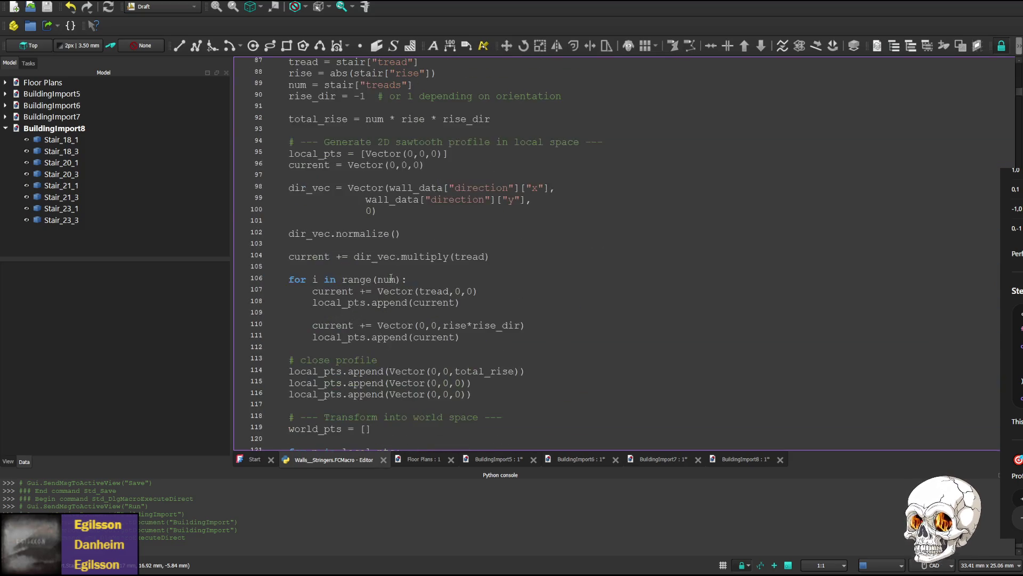
pyautogui.scroll(1, 392, 279)
pyautogui.scroll(1, 400, 286)
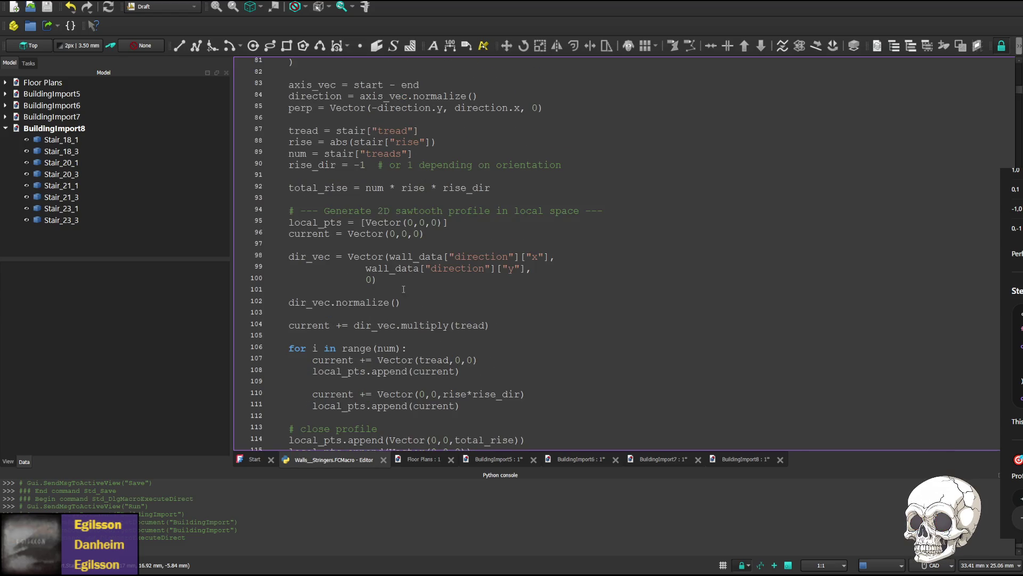
pyautogui.scroll(-4, 404, 289)
pyautogui.scroll(-2, 369, 332)
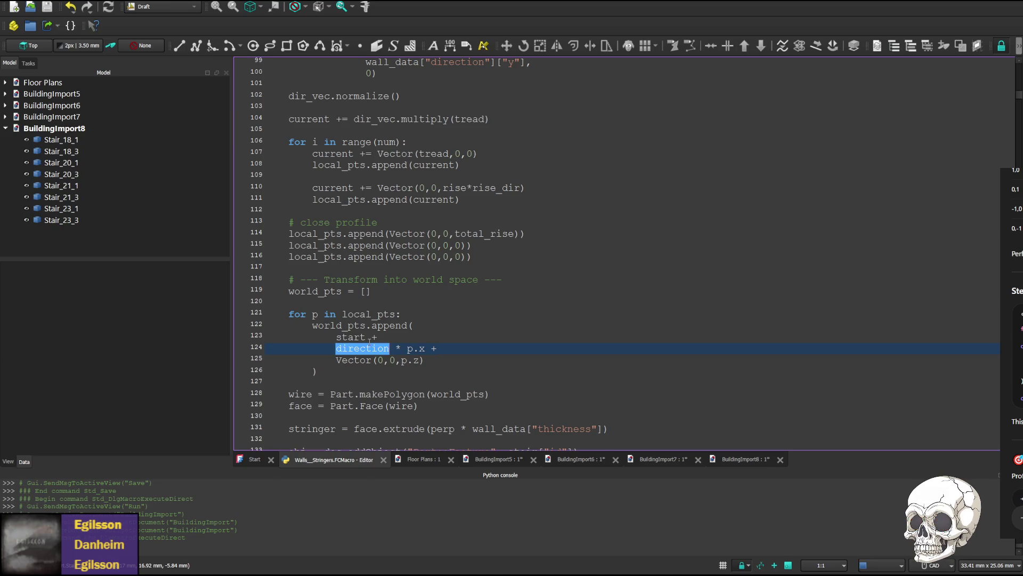
pyautogui.scroll(5, 373, 336)
pyautogui.scroll(3, 352, 327)
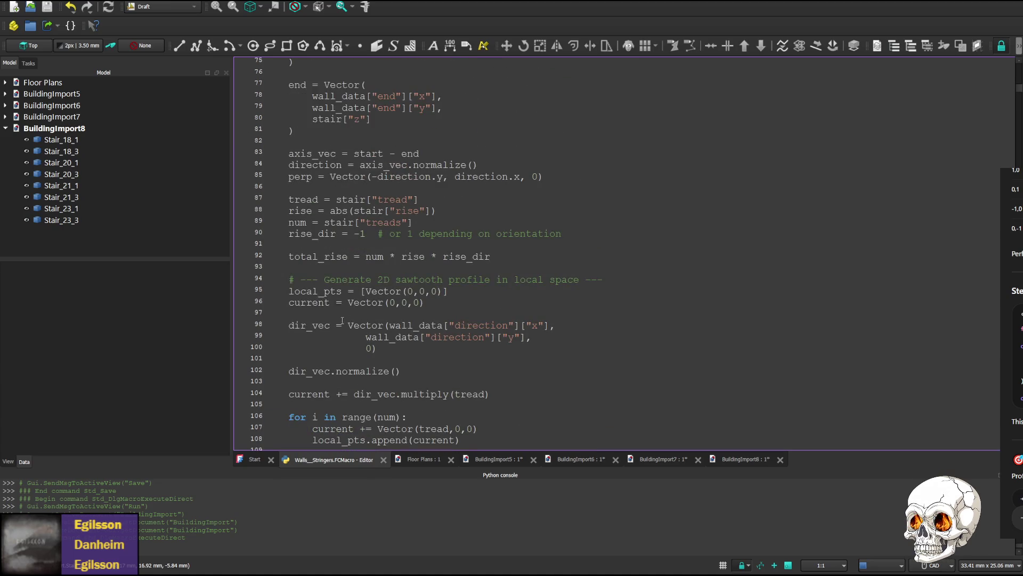
pyautogui.click(446, 326)
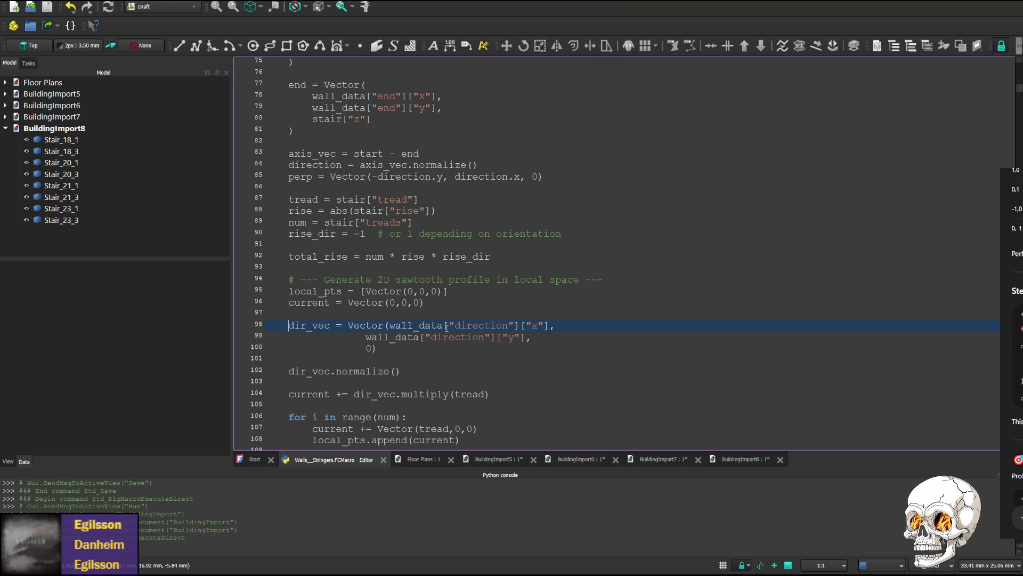
pyautogui.press('Home')
pyautogui.write('#')
pyautogui.press('Down')
pyautogui.press('Home')
pyautogui.write('##')
pyautogui.press('Down')
pyautogui.write('#')
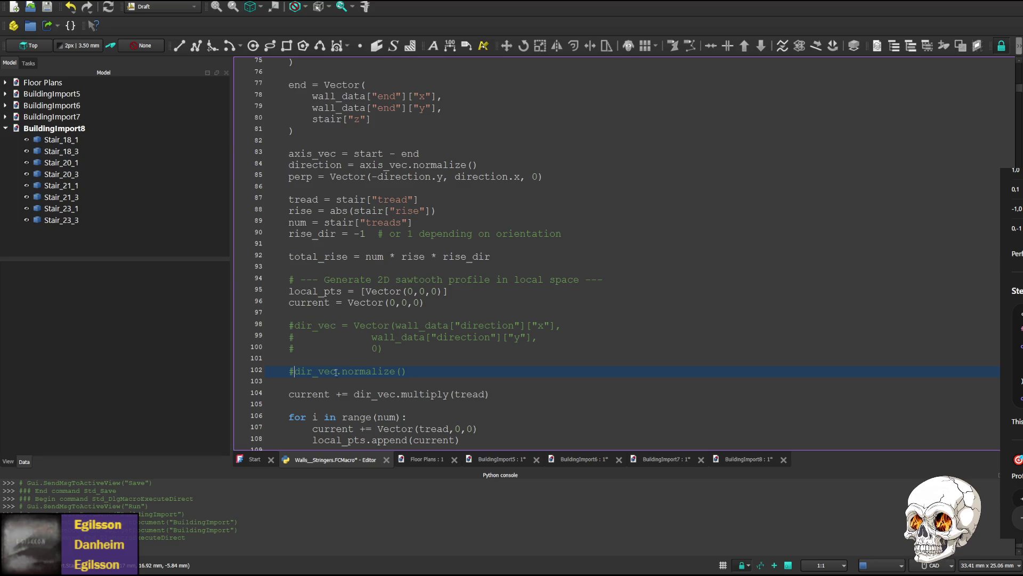
pyautogui.click(292, 392)
pyautogui.write('#')
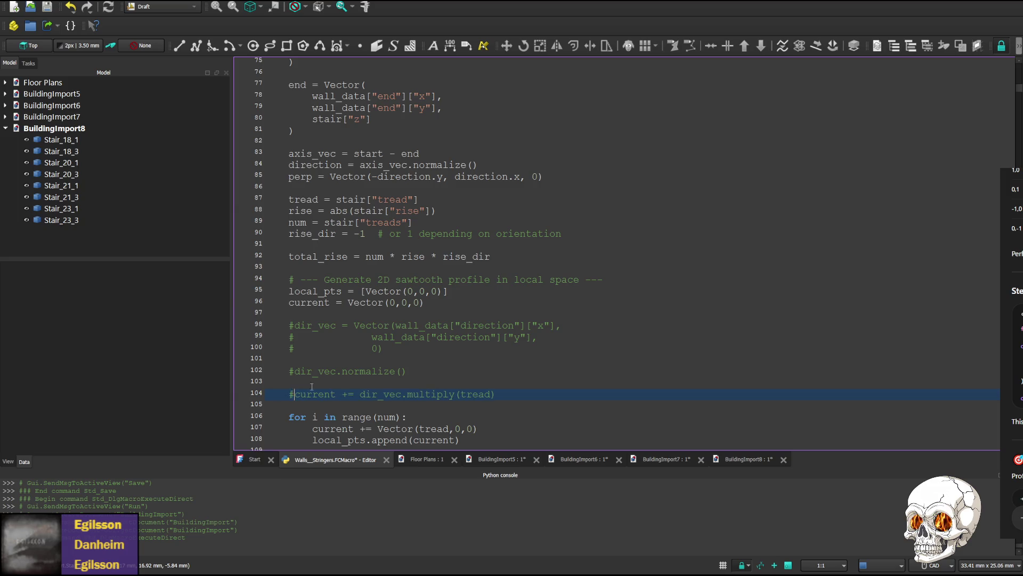
pyautogui.scroll(2, 293, 328)
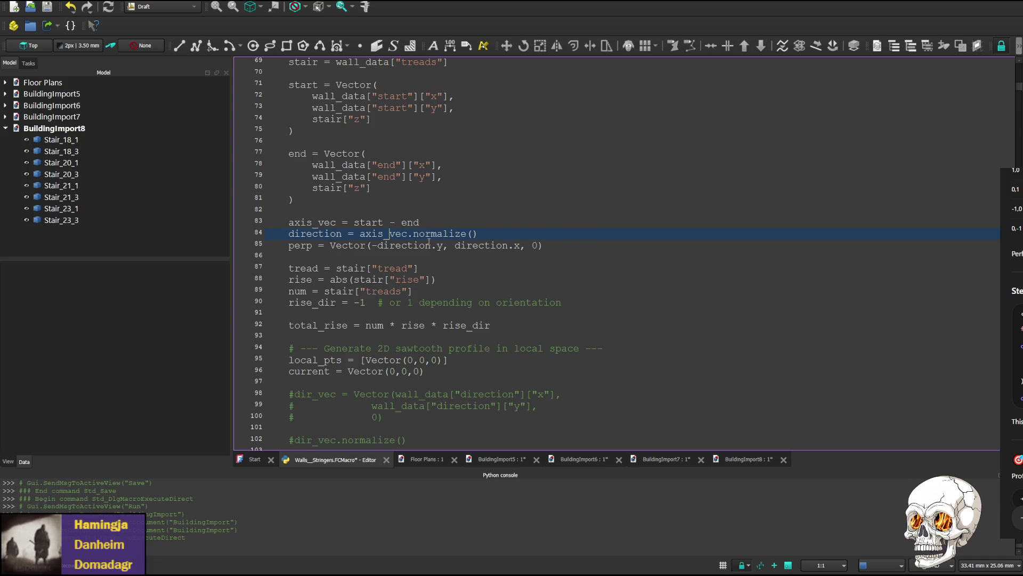
pyautogui.scroll(1, 399, 230)
# - Select start - end on line 83 and the Vector expression from the commented dir_vec block for reuse there
pyautogui.doubleClick(382, 268)
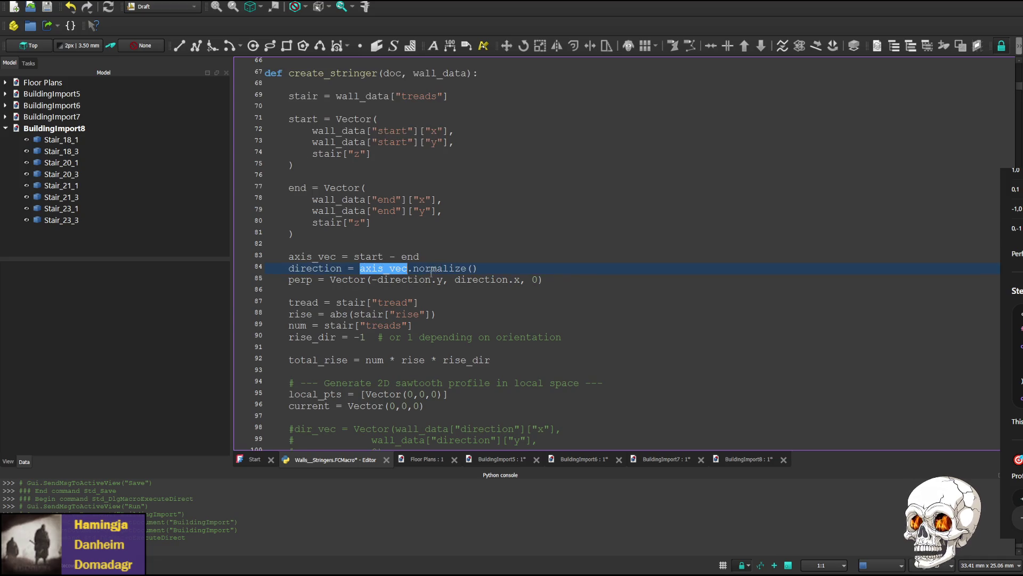
pyautogui.scroll(-3, 374, 325)
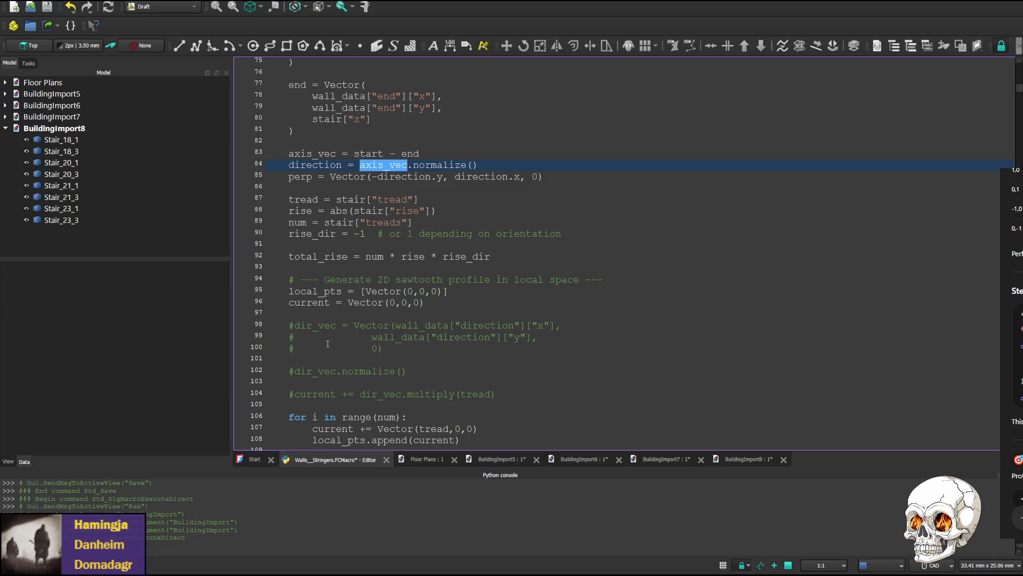
pyautogui.scroll(2, 327, 344)
pyautogui.scroll(-1, 326, 391)
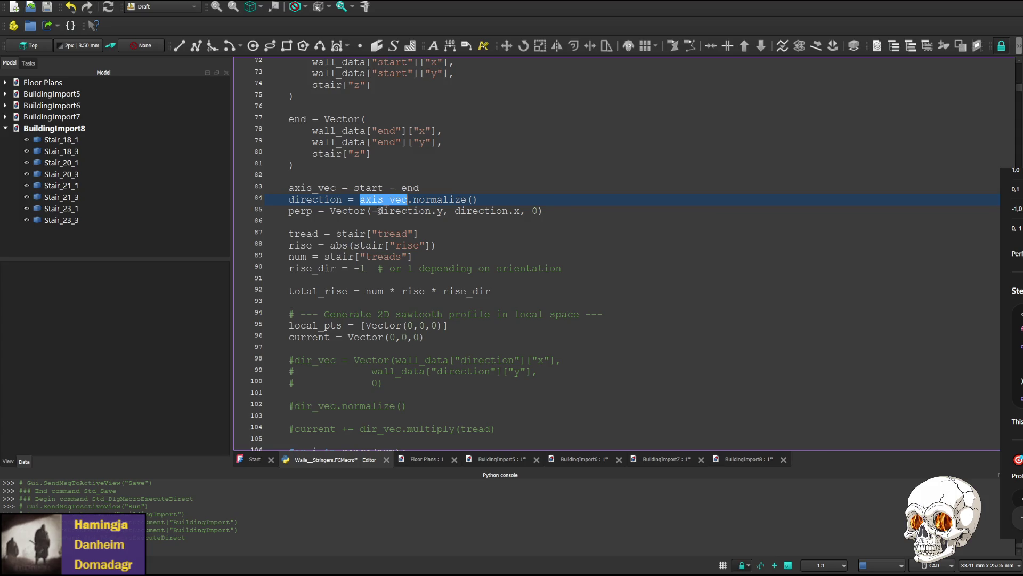
pyautogui.click(364, 199)
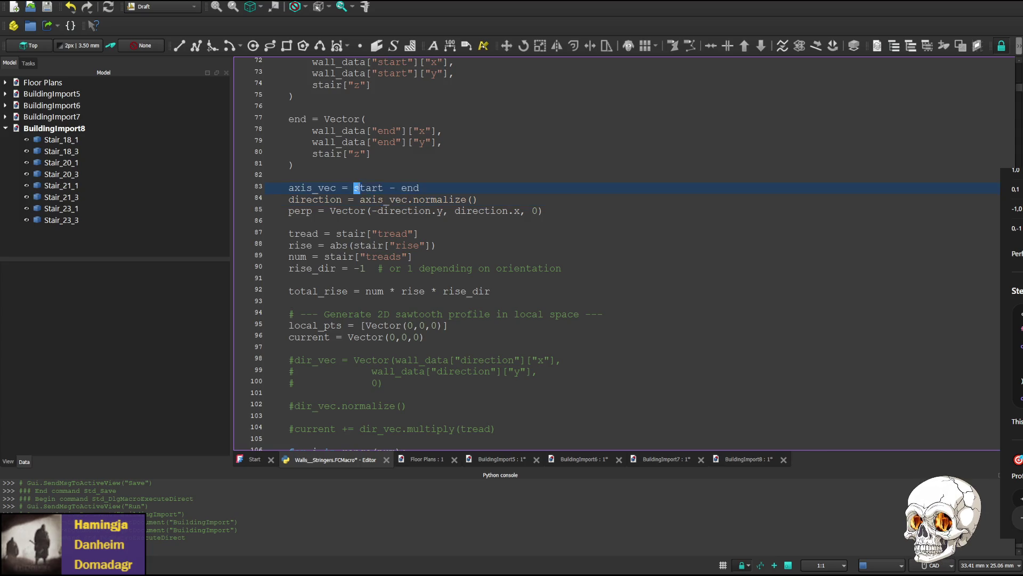
pyautogui.moveTo(353, 188); pyautogui.dragTo(419, 188)
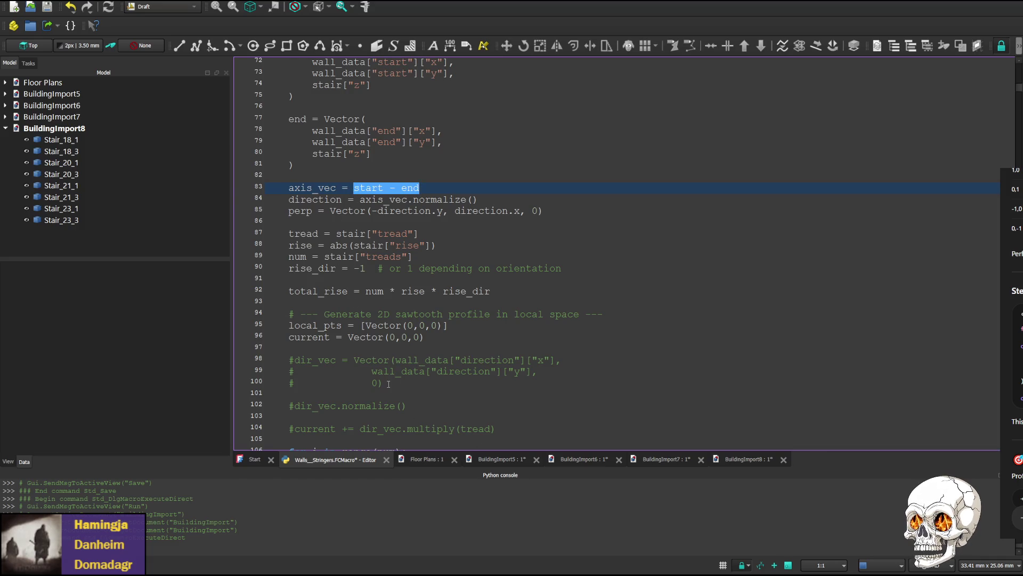
pyautogui.moveTo(384, 383); pyautogui.dragTo(294, 361)
pyautogui.hotkey('ctrl', 'c')
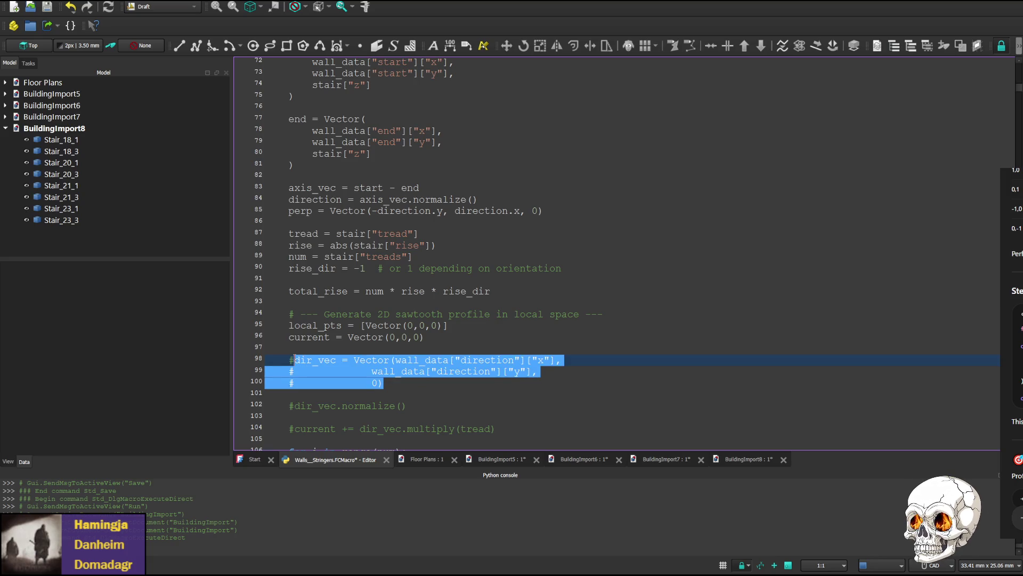
pyautogui.moveTo(294, 361); pyautogui.dragTo(353, 361)
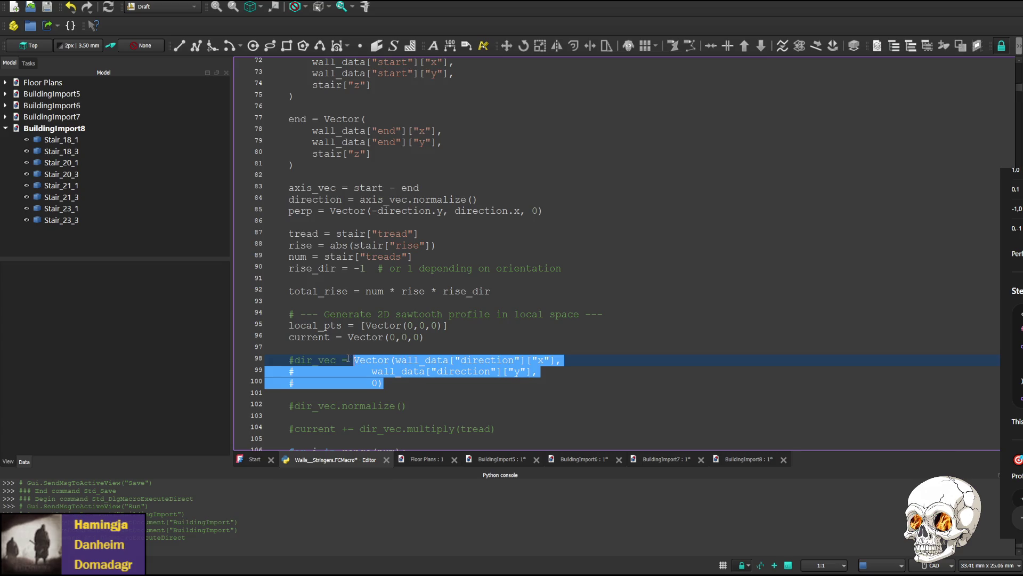
pyautogui.click(432, 188)
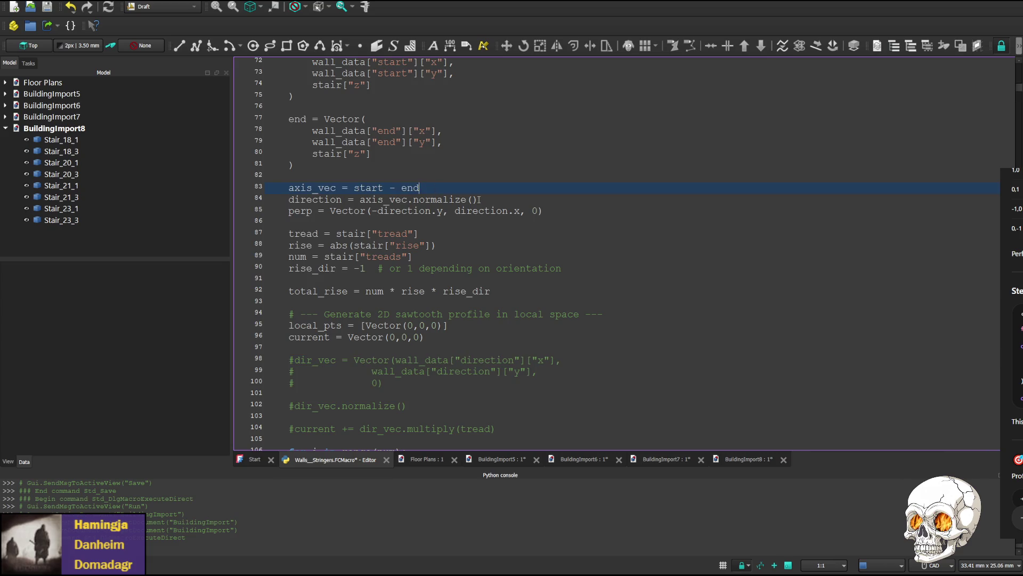
# - Paste the Vector(wall_data['direction'] x, y, 0) lines below line 83 and uncomment lines 85–86 as the new axis_vec
pyautogui.press('Return')
pyautogui.write('a')
pyautogui.press('BackSpace')
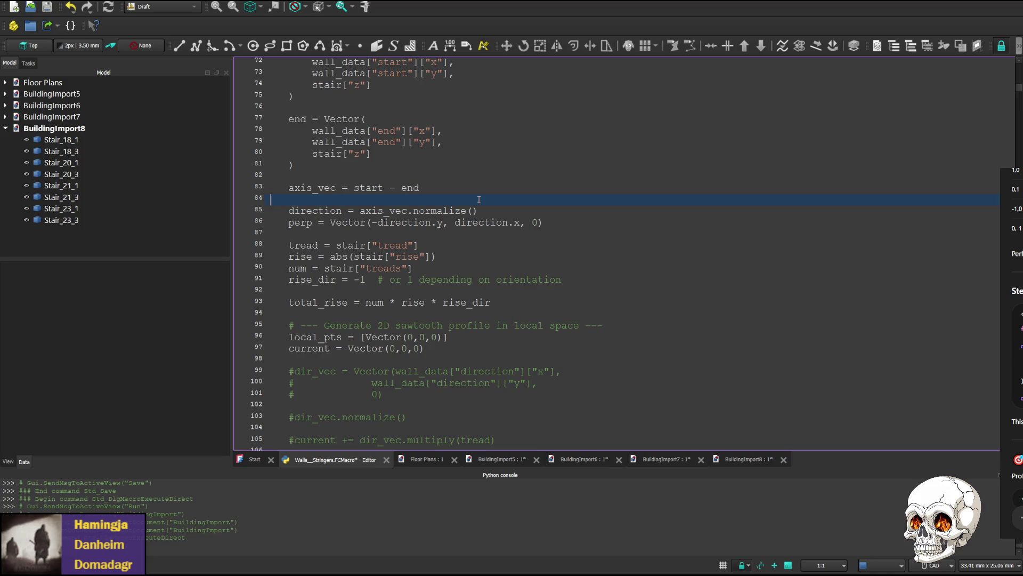
pyautogui.write('ax')
pyautogui.write('s_vec =')
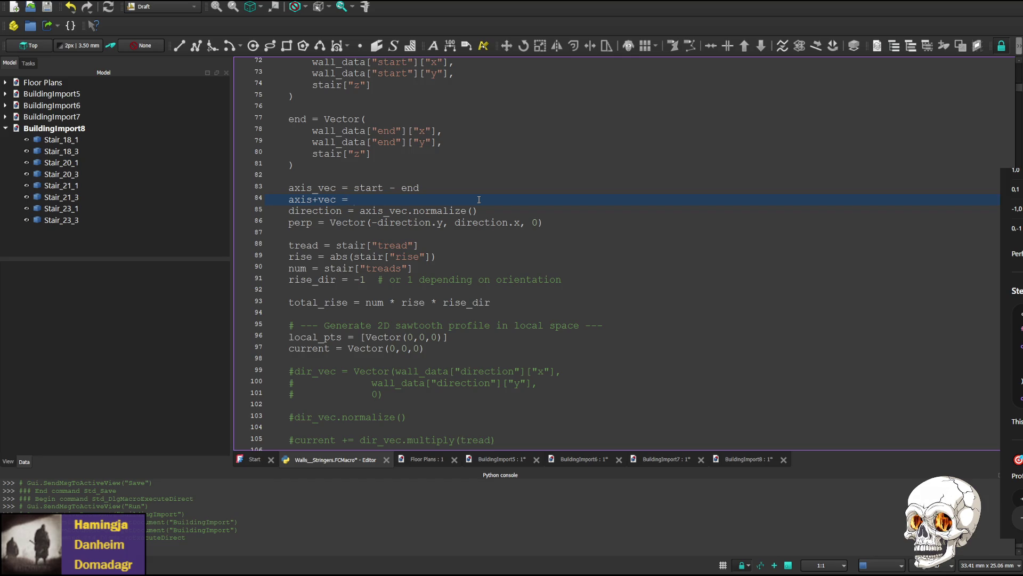
pyautogui.hotkey('ctrl', 'v')
pyautogui.press('Up')
pyautogui.press('Home')
pyautogui.press('Delete')
pyautogui.press('Down')
pyautogui.press('Delete')
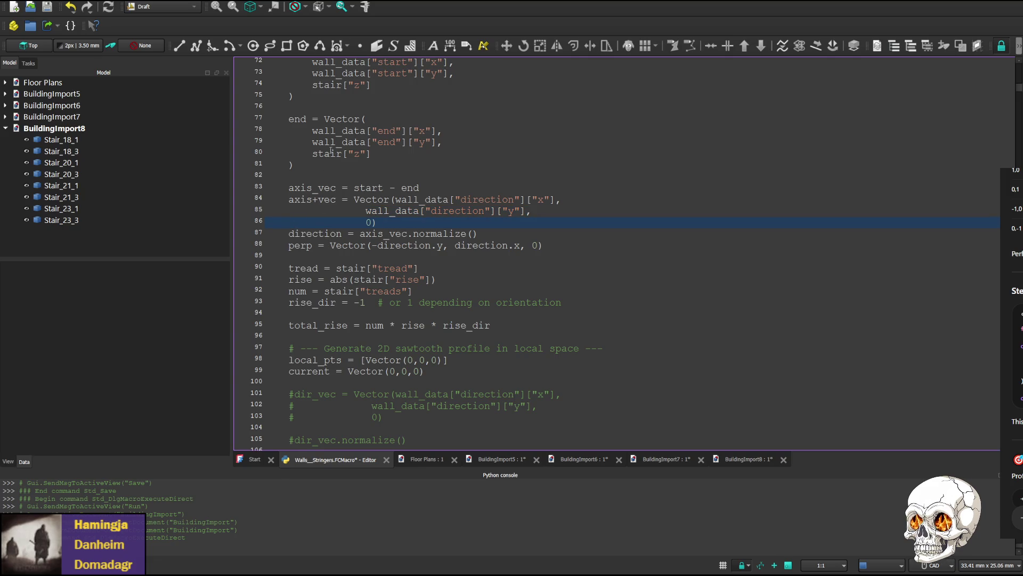
pyautogui.write('#')
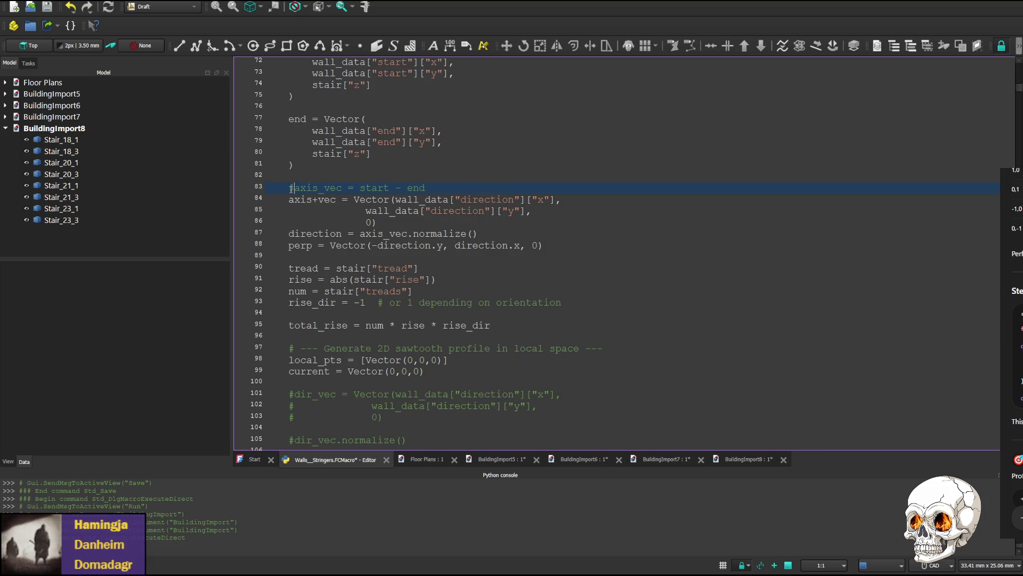
# - Save the macro with the direction-based axis vector and switch to another window
pyautogui.press('Up')
pyautogui.hotkey('ctrl', 's')
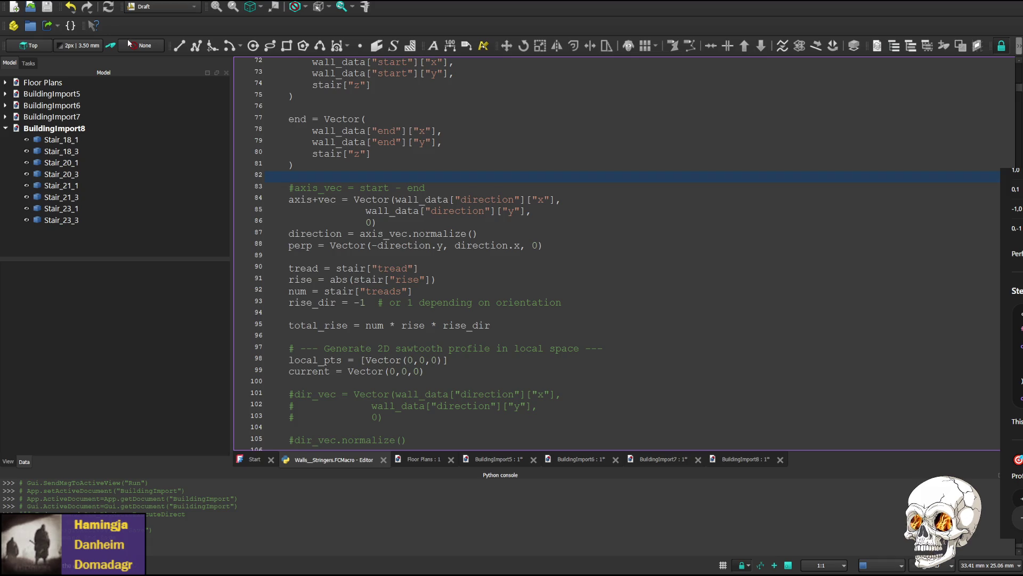
pyautogui.hotkey('ctrl', 's')
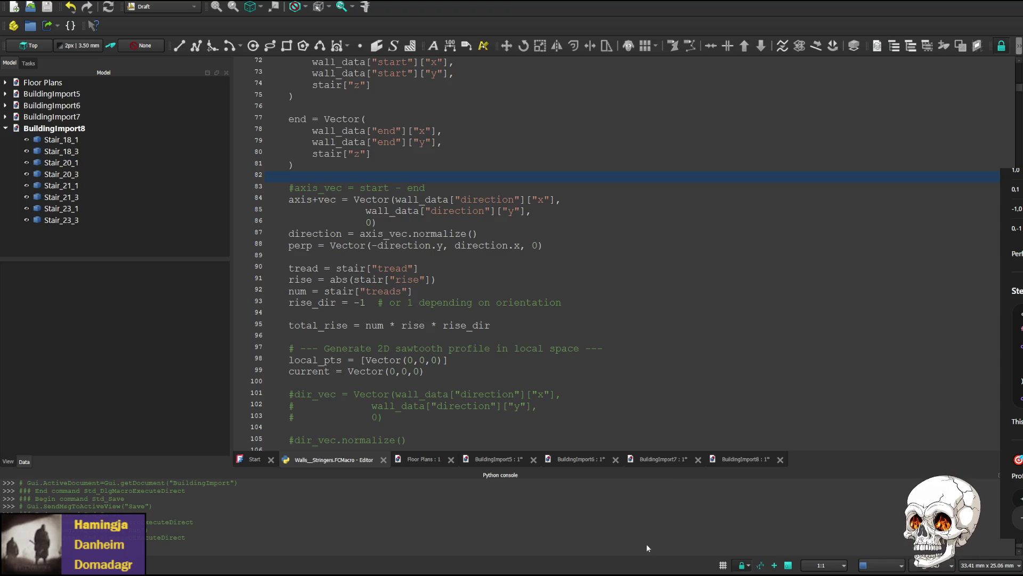
pyautogui.scroll(-2, 467, 334)
pyautogui.scroll(2, 424, 359)
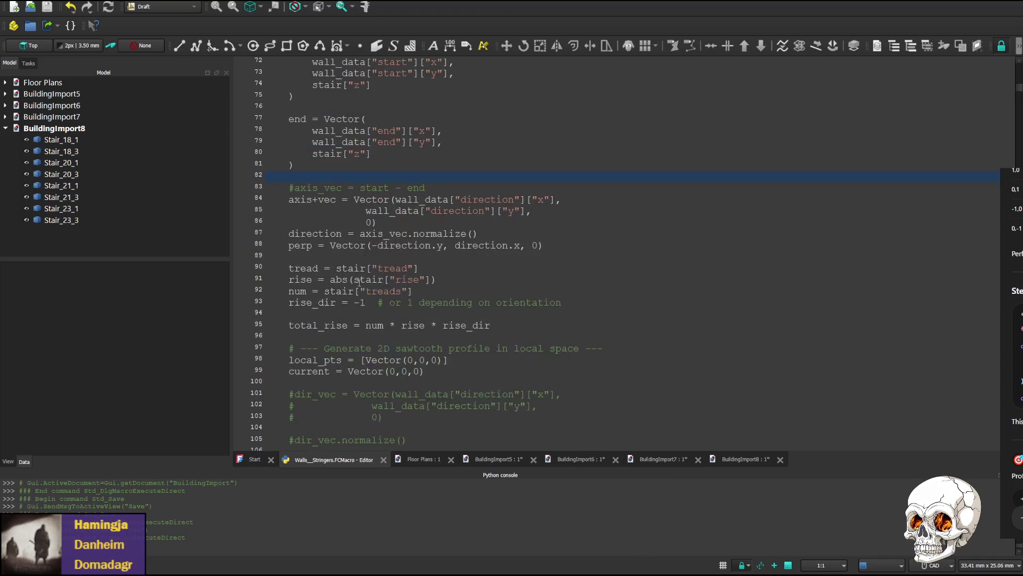
pyautogui.scroll(-1, 372, 387)
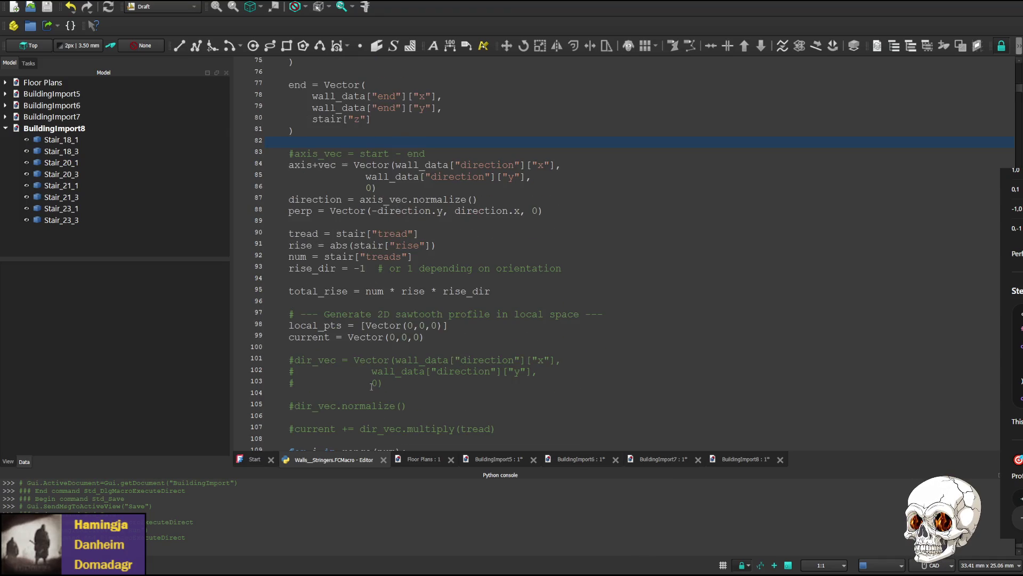
pyautogui.click(366, 176)
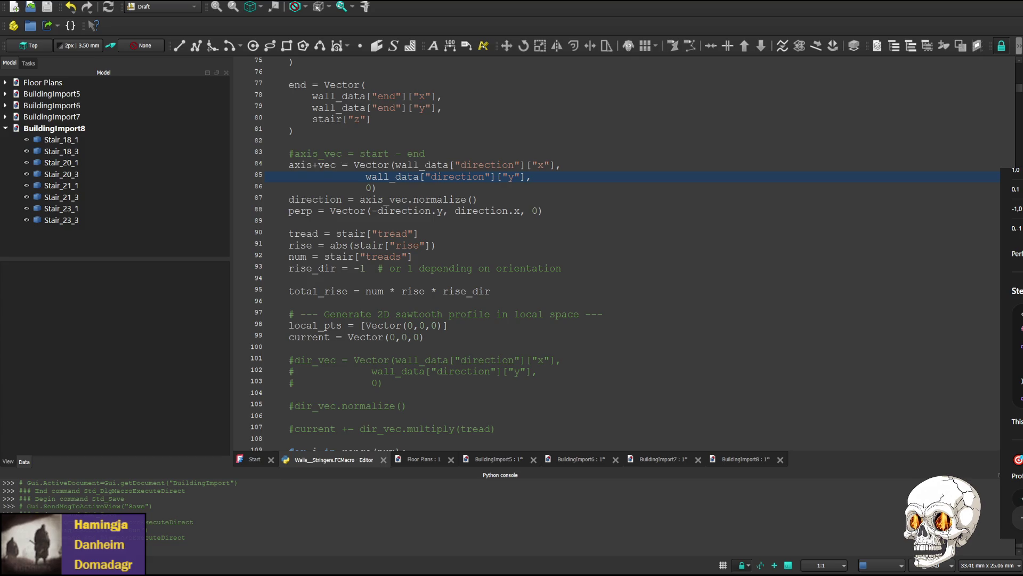
pyautogui.hotkey('alt', 'Tab')
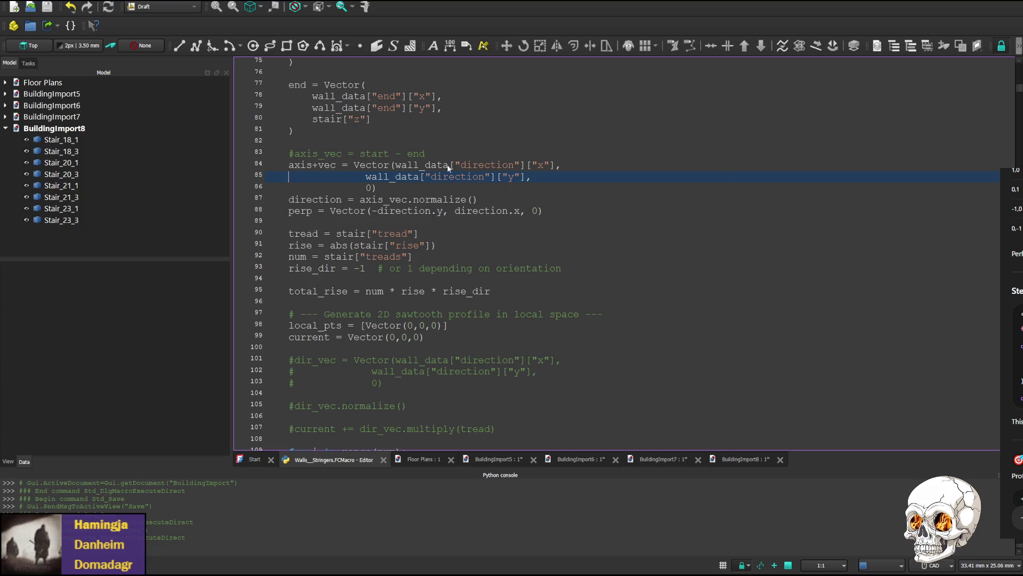
# - Re-tab the indentation on lines 85–86, add a blank line after '0)', then save and run the macro
pyautogui.moveTo(368, 177); pyautogui.dragTo(267, 177)
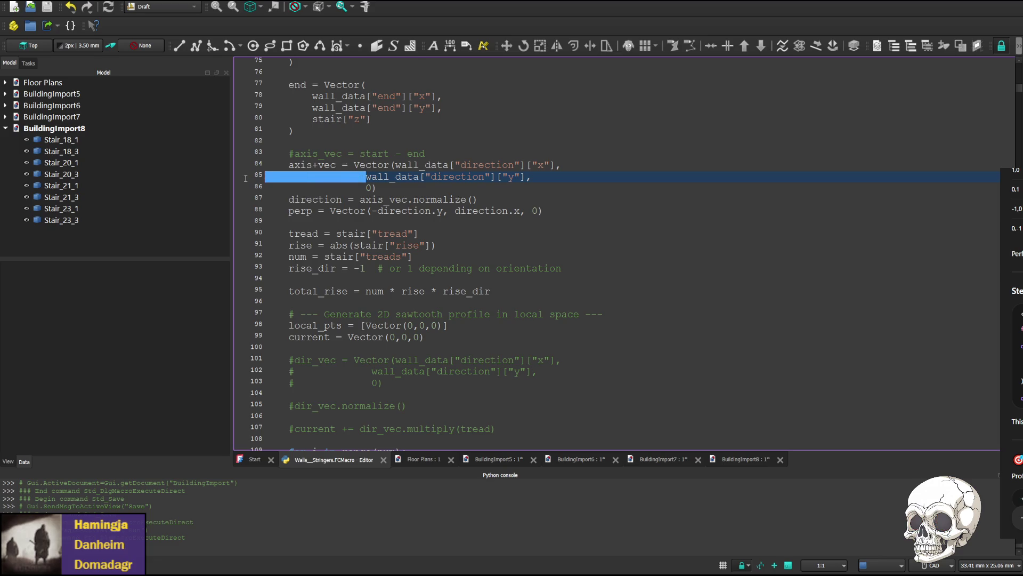
pyautogui.press('Tab')
pyautogui.moveTo(367, 188); pyautogui.dragTo(267, 188)
pyautogui.press('Tab')
pyautogui.press('Return')
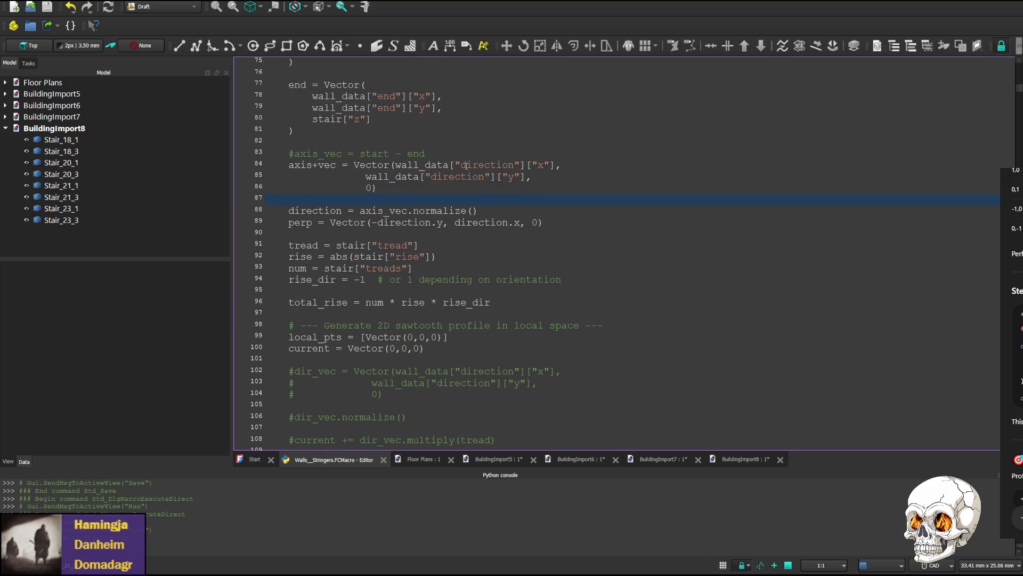
pyautogui.moveTo(290, 165); pyautogui.dragTo(266, 165)
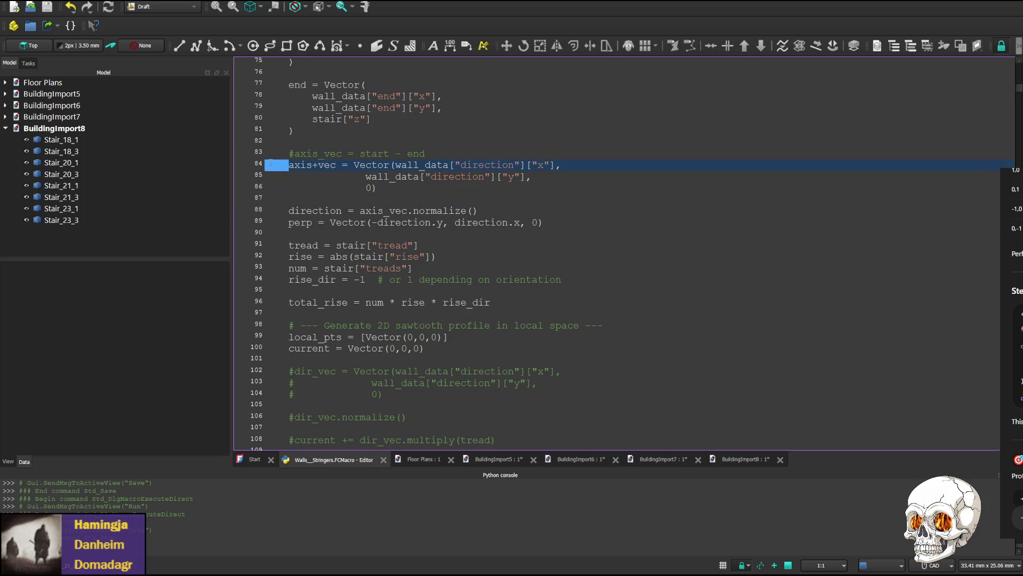
pyautogui.hotkey('ctrl', 's')
pyautogui.hotkey('ctrl', 'F6')
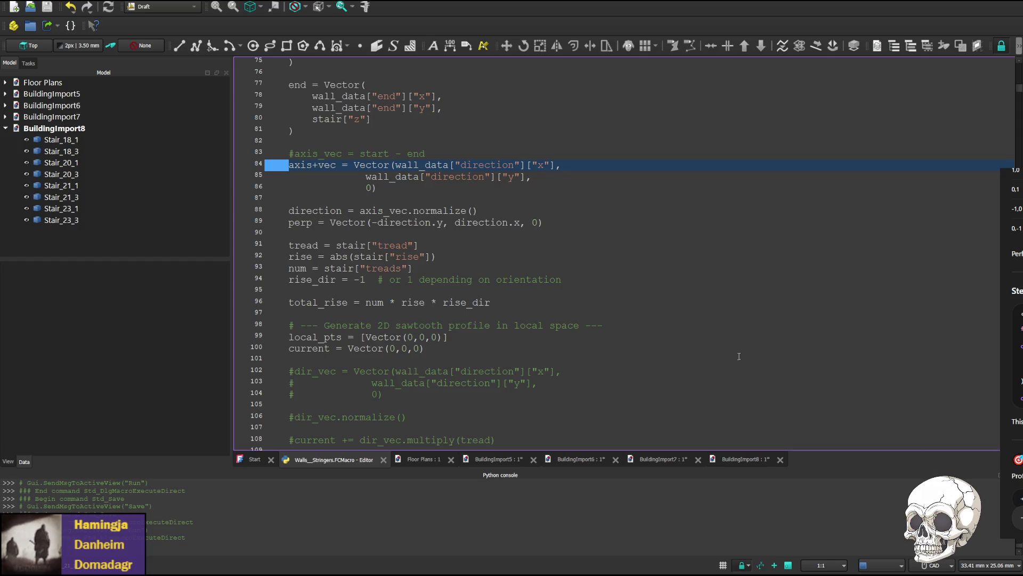
# - Fix the axis_vec variable name and rerun the macro to generate BuildingImport9
pyautogui.click(318, 165)
pyautogui.press('BackSpace')
pyautogui.write('_')
pyautogui.hotkey('ctrl', 'F6')
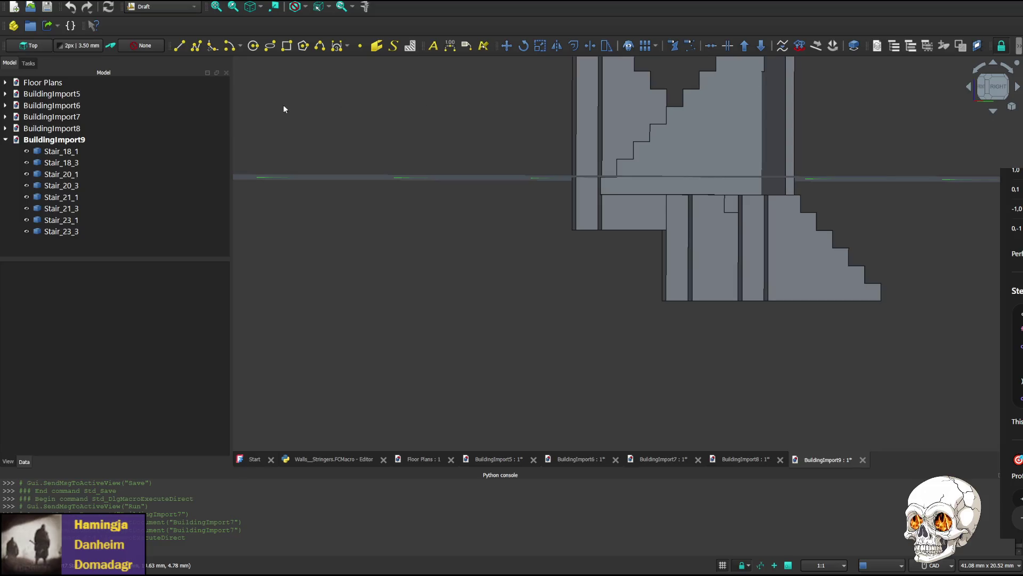
pyautogui.click(325, 460)
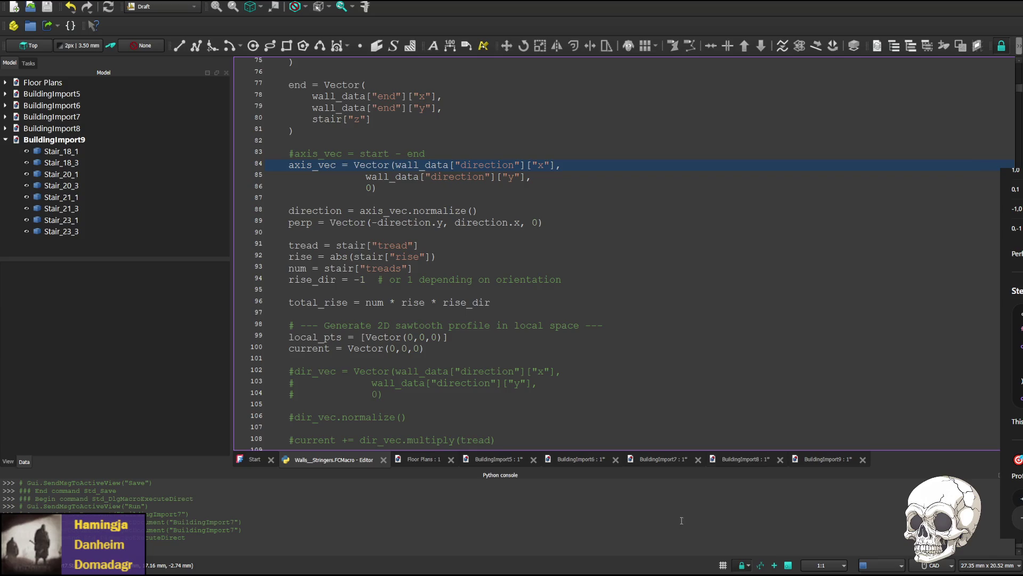
# - Close the older BuildingImport8, 7 and 6 documents
pyautogui.click(750, 460)
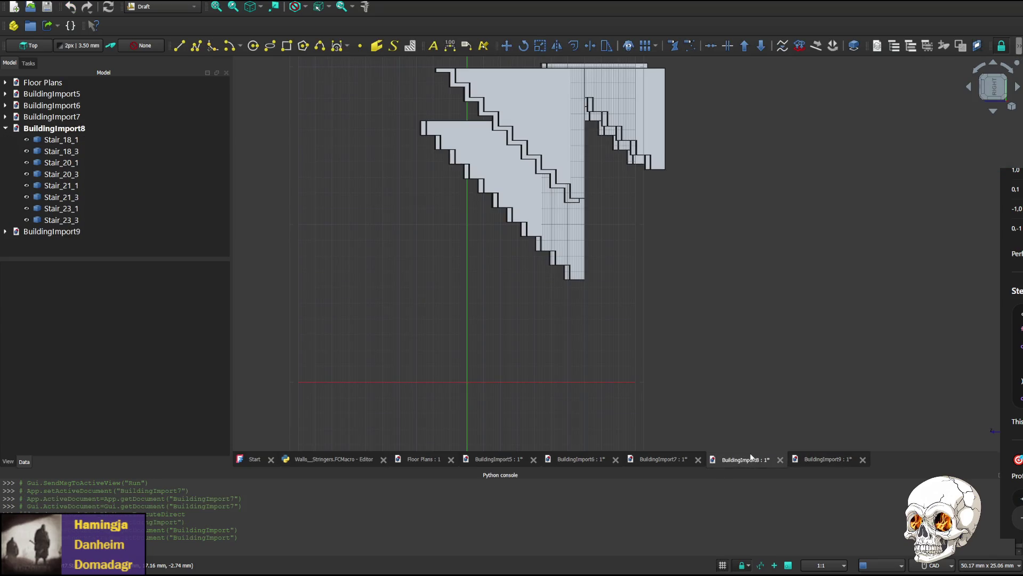
pyautogui.hotkey('ctrl', 'w')
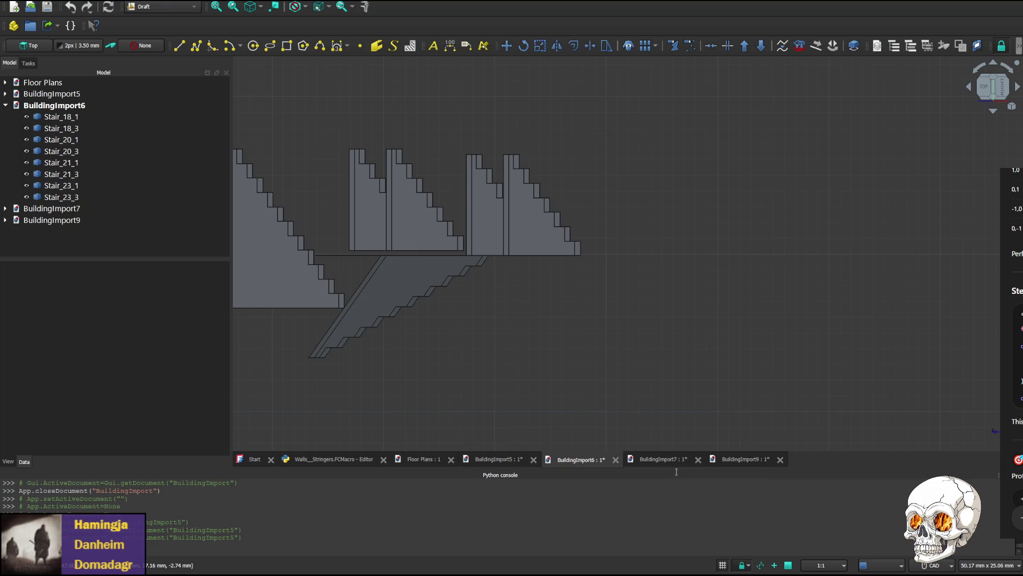
pyautogui.hotkey('ctrl', 'w')
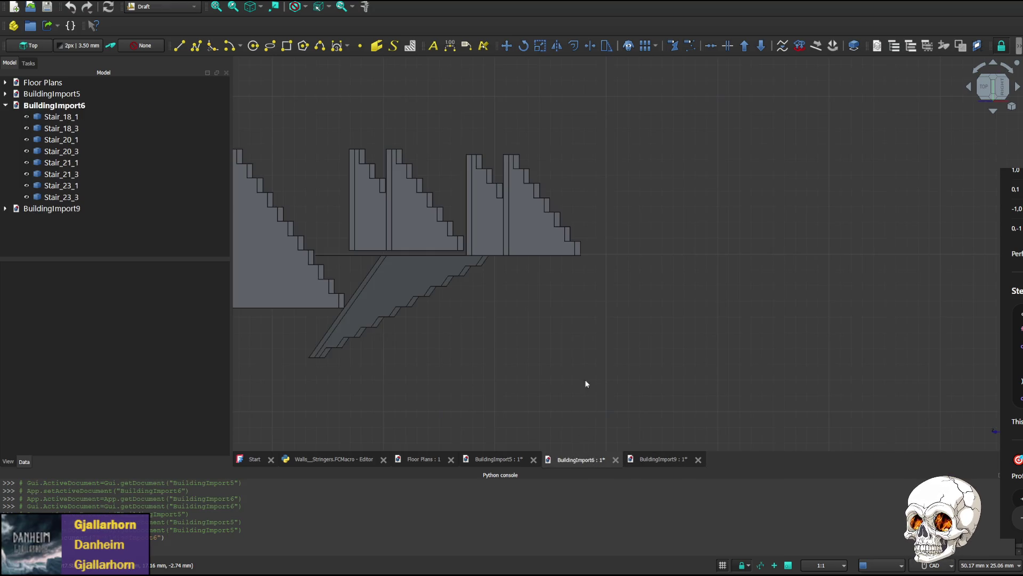
pyautogui.hotkey('ctrl', 'w')
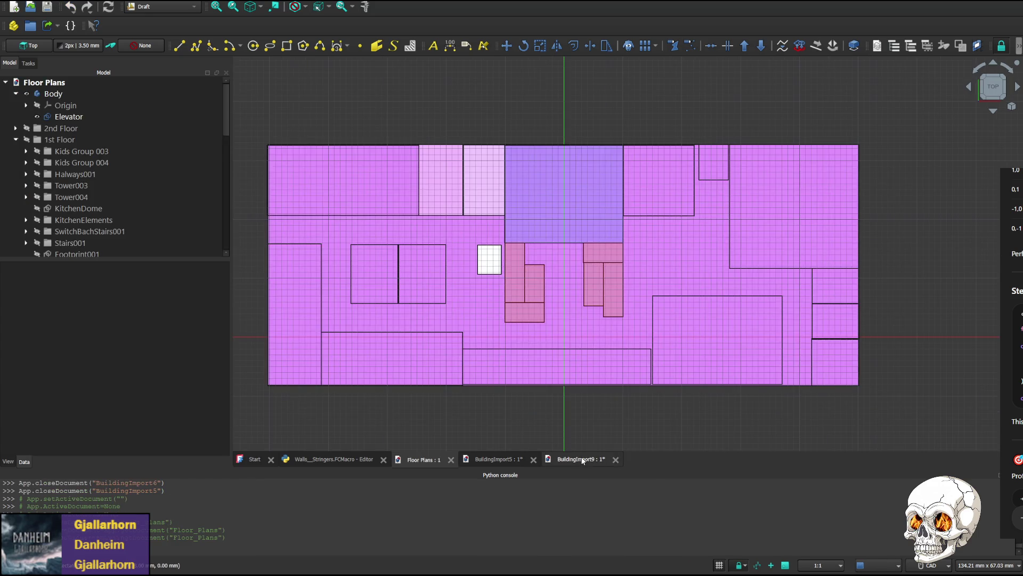
# - Cycle the BuildingImport9 stringers through rear, left, front and right side views
pyautogui.click(969, 88)
pyautogui.click(969, 89)
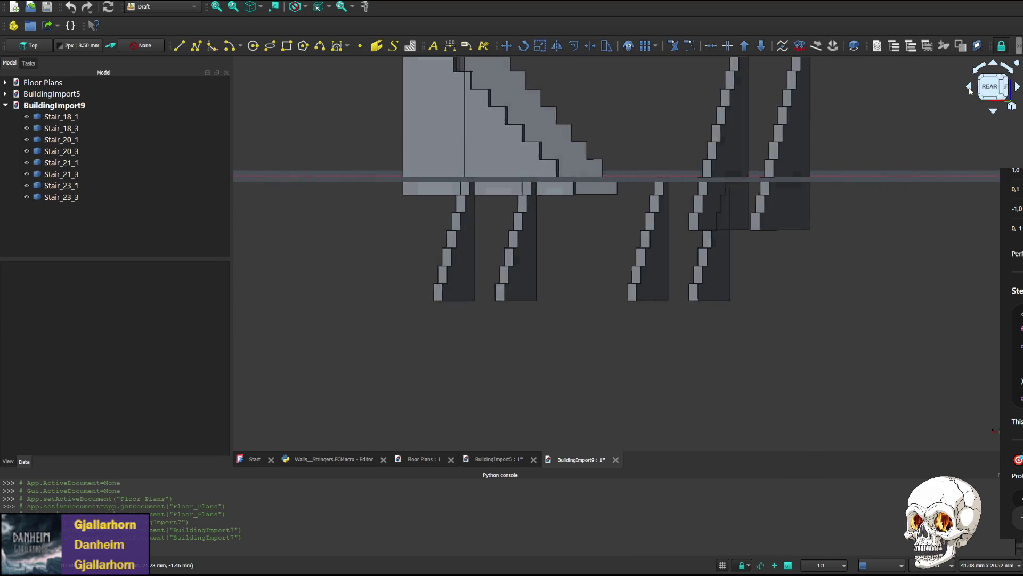
pyautogui.click(970, 91)
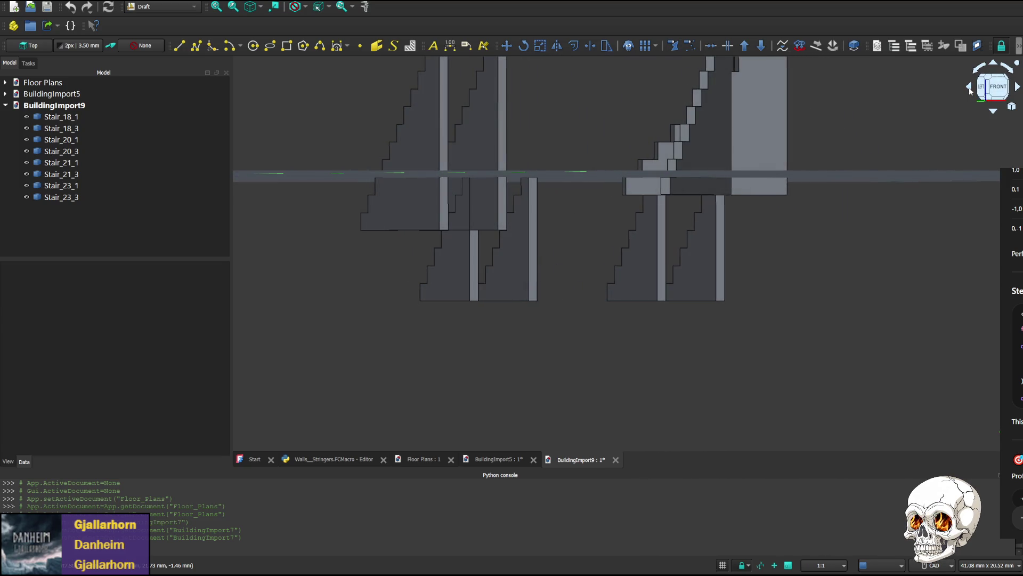
pyautogui.click(970, 90)
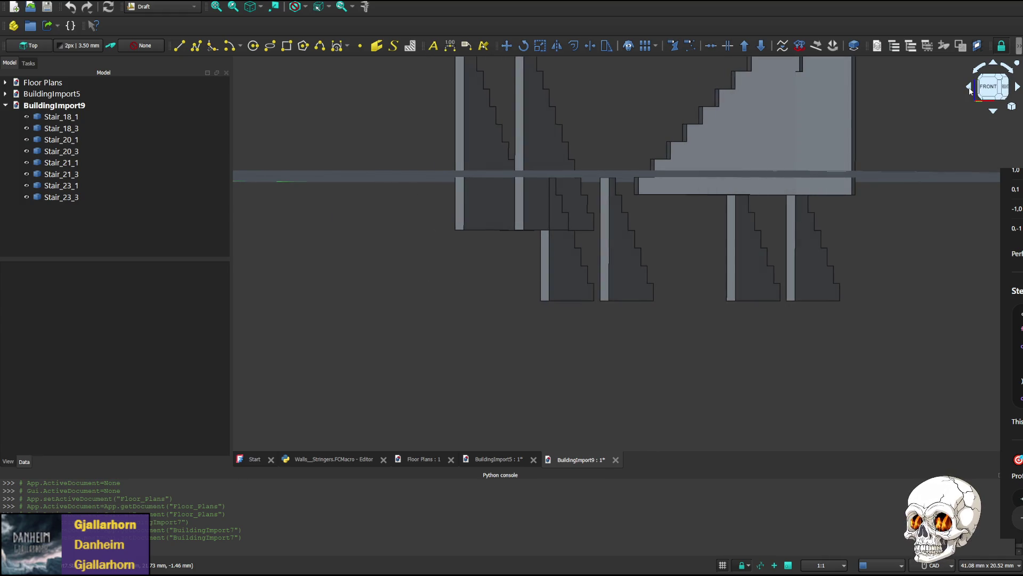
pyautogui.click(971, 91)
pyautogui.click(971, 90)
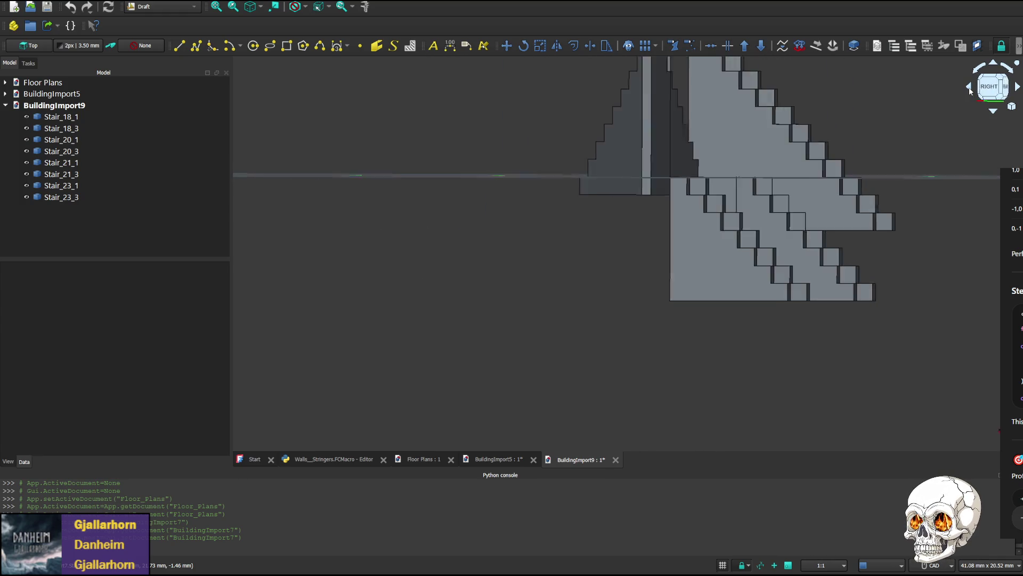
# - Identify Stair_23_3 as the wrong stringer in rear view and return to the macro code
pyautogui.click(970, 90)
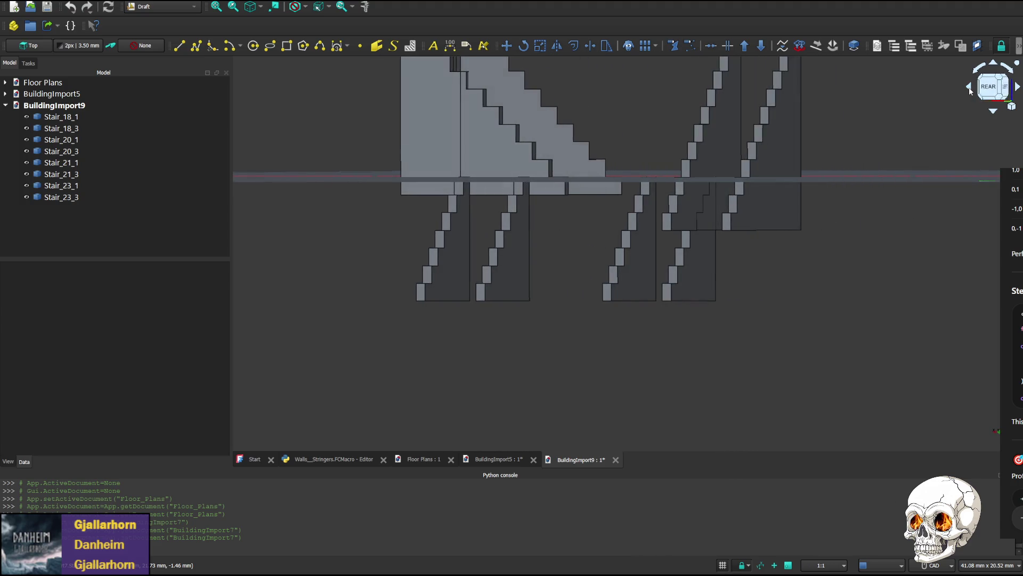
pyautogui.click(561, 133)
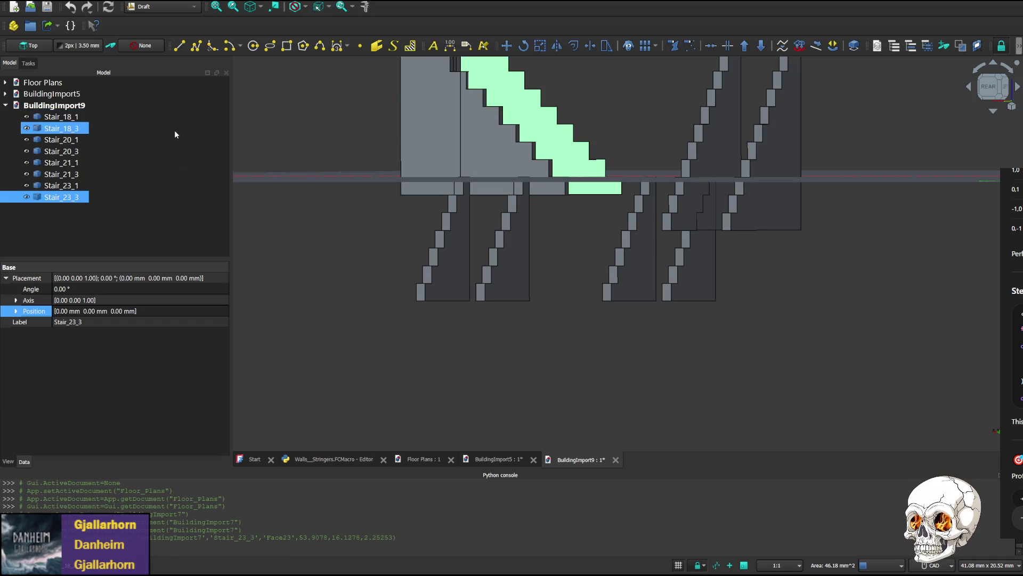
pyautogui.click(352, 455)
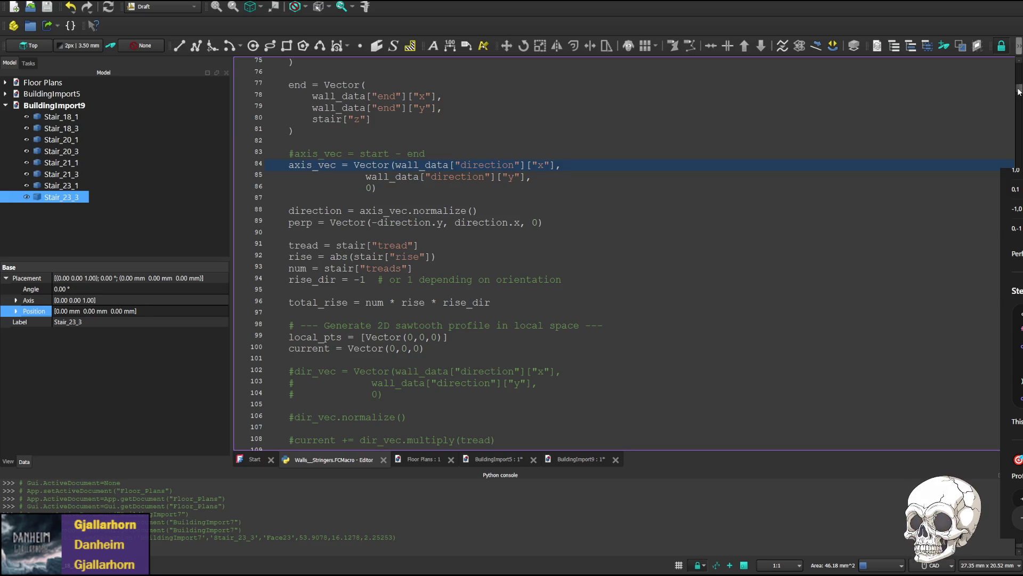
# - Set wall-23-3's direction to x 2, y 2, save and rerun the macro as BuildingImport10
pyautogui.moveTo(995, 72); pyautogui.dragTo(994, 419)
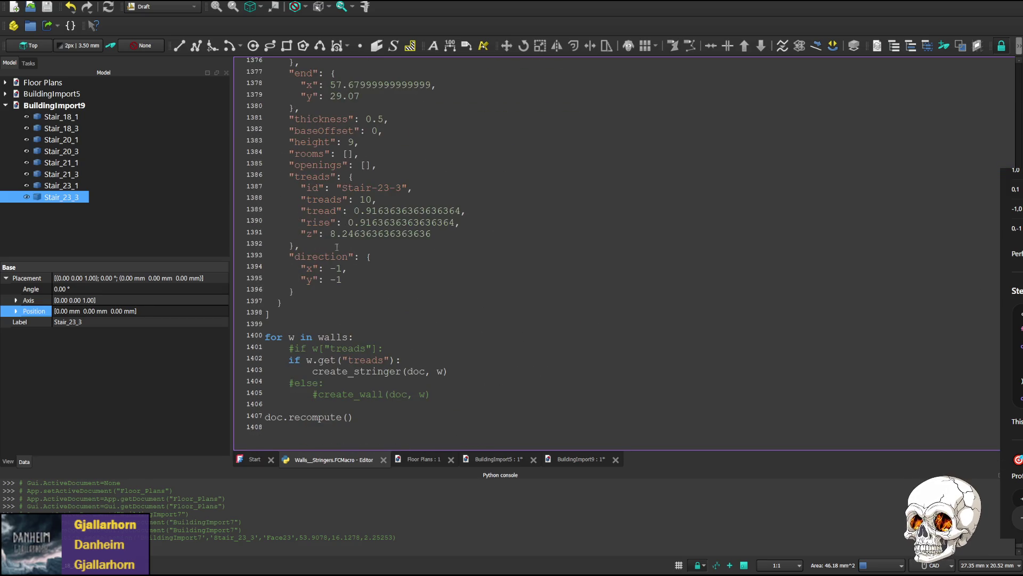
pyautogui.scroll(2, 312, 264)
pyautogui.scroll(3, 345, 272)
pyautogui.scroll(-3, 345, 374)
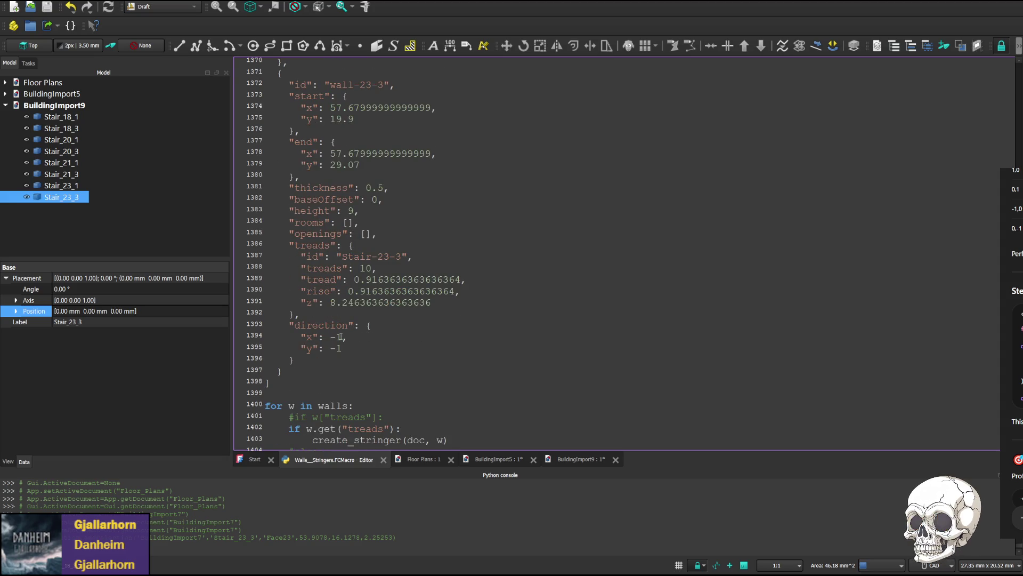
pyautogui.moveTo(330, 337)
pyautogui.mouseDown()
pyautogui.moveTo(344, 338)
pyautogui.moveTo(330, 348)
pyautogui.mouseUp()
pyautogui.write('22')
pyautogui.hotkey('ctrl', 's')
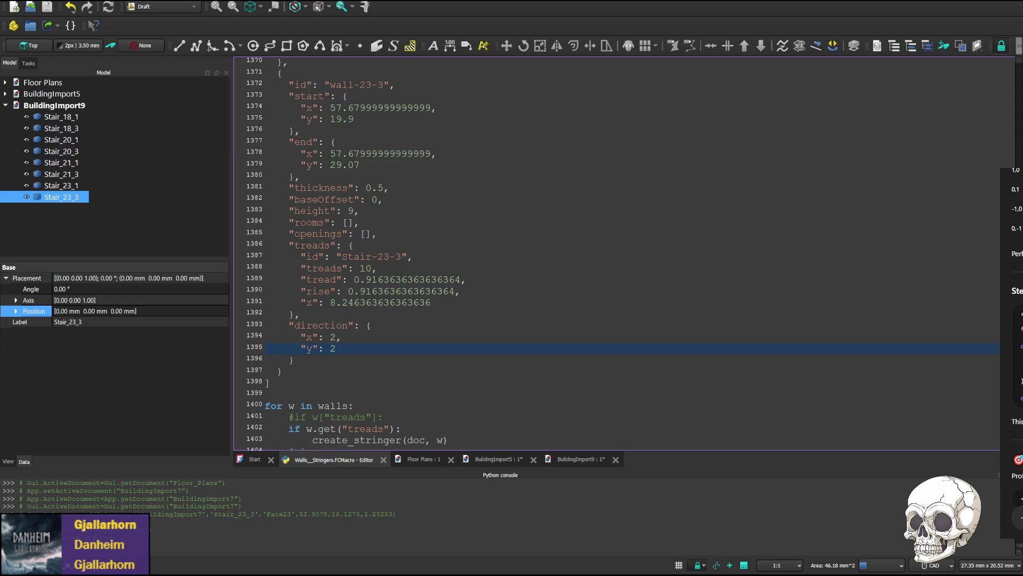
pyautogui.hotkey('ctrl', 'F6')
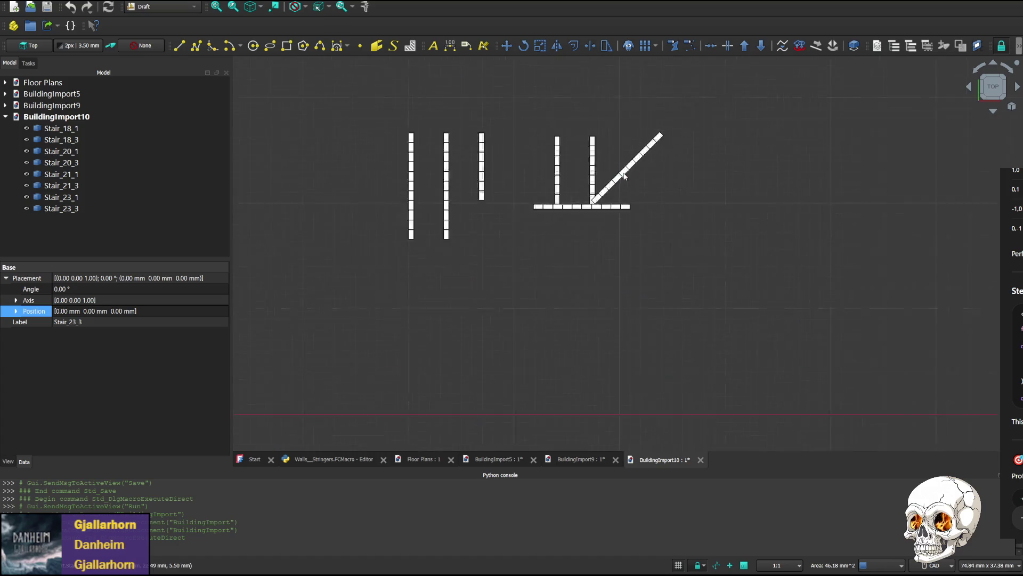
# - View BuildingImport10's stringers sideways, including angled Stair_23_3, then return to the macro code
pyautogui.click(1017, 88)
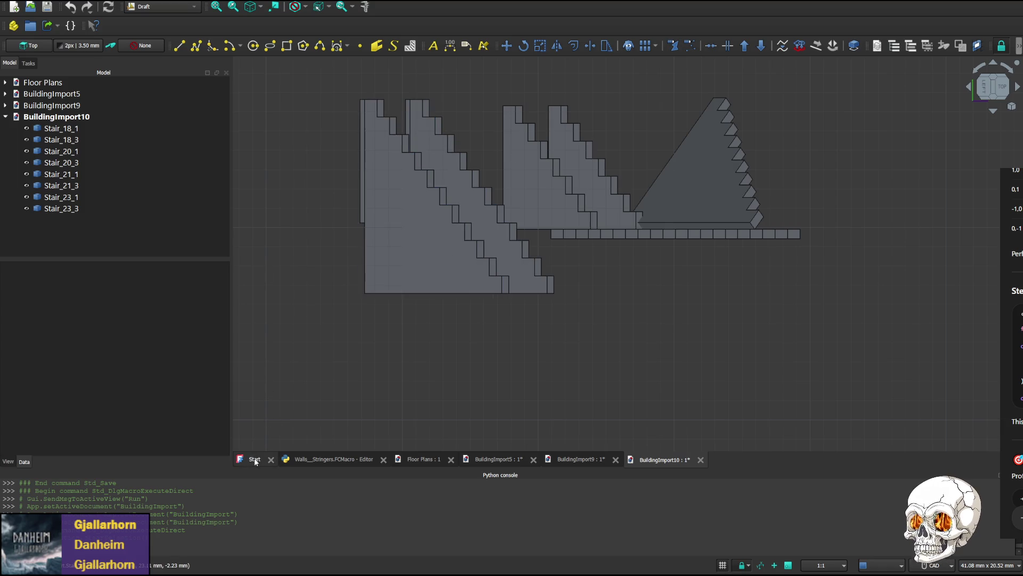
pyautogui.click(332, 458)
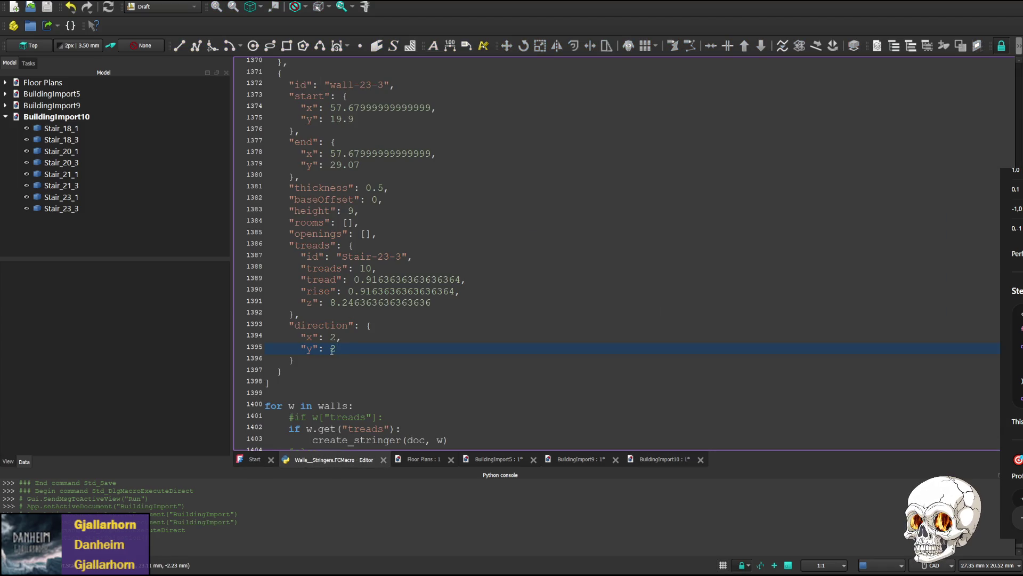
# - Set Stair-23-3's direction y to 0, save and rerun the macro as BuildingImport11
pyautogui.doubleClick(334, 348)
pyautogui.write('0')
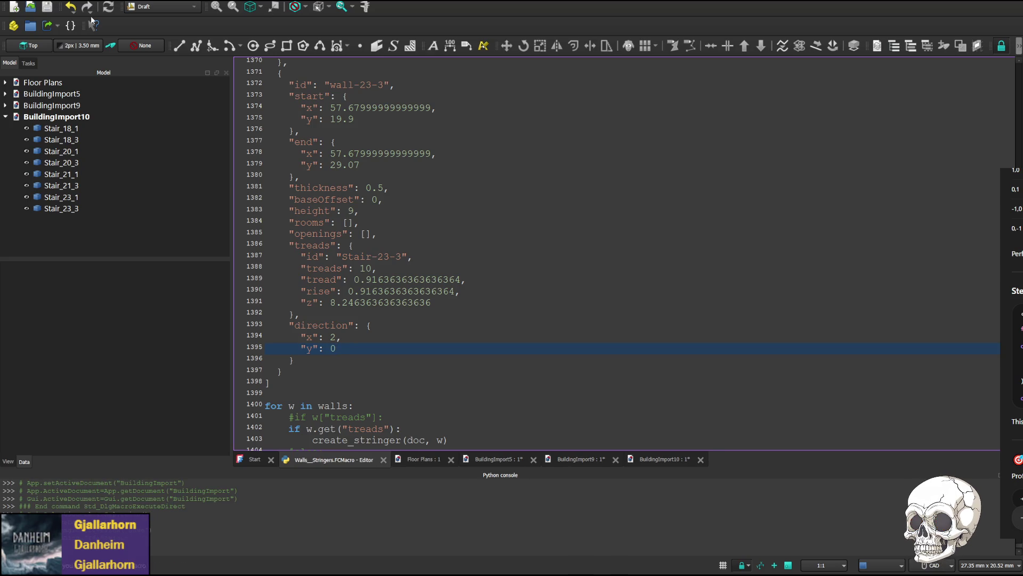
pyautogui.hotkey('ctrl', 's')
pyautogui.hotkey('ctrl', 'F6')
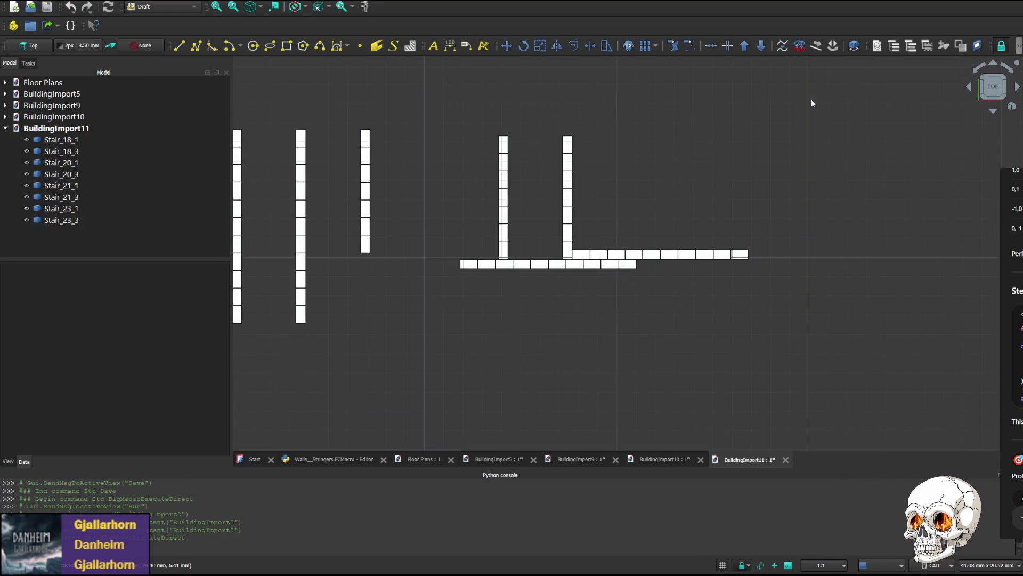
# - Inspect the BuildingImport11 stringers from top and several side views
pyautogui.click(1018, 86)
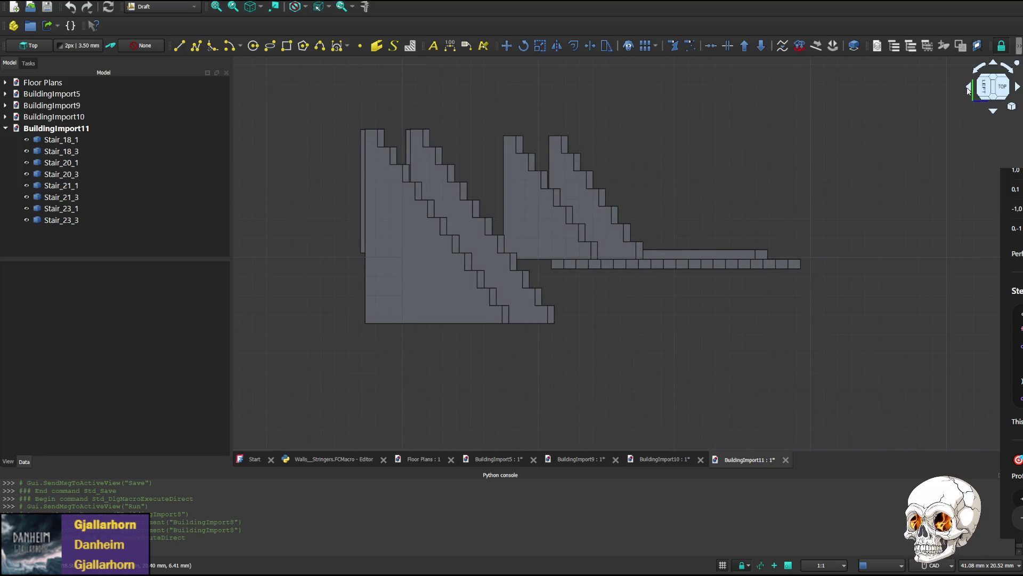
pyautogui.click(975, 88)
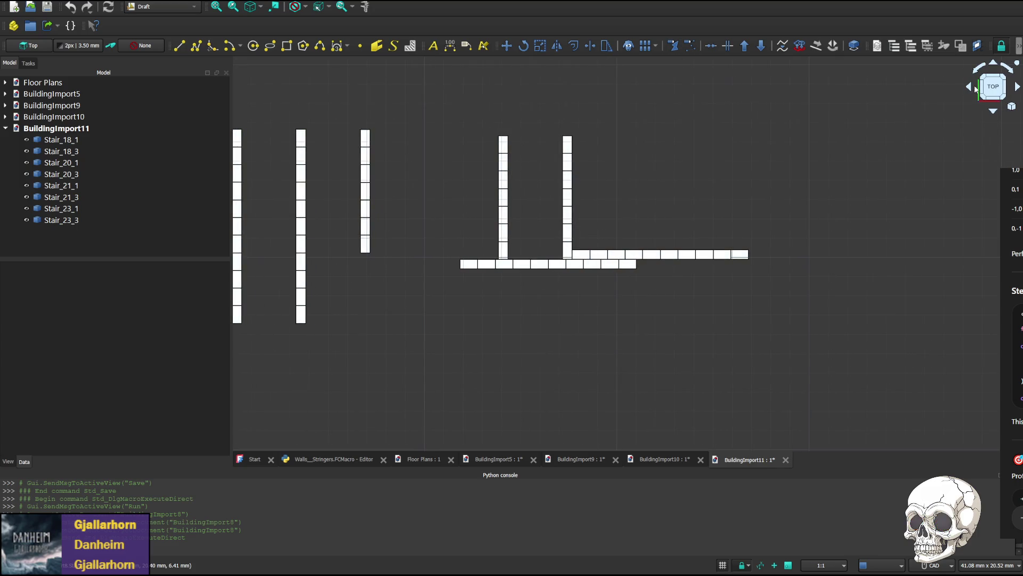
pyautogui.click(973, 88)
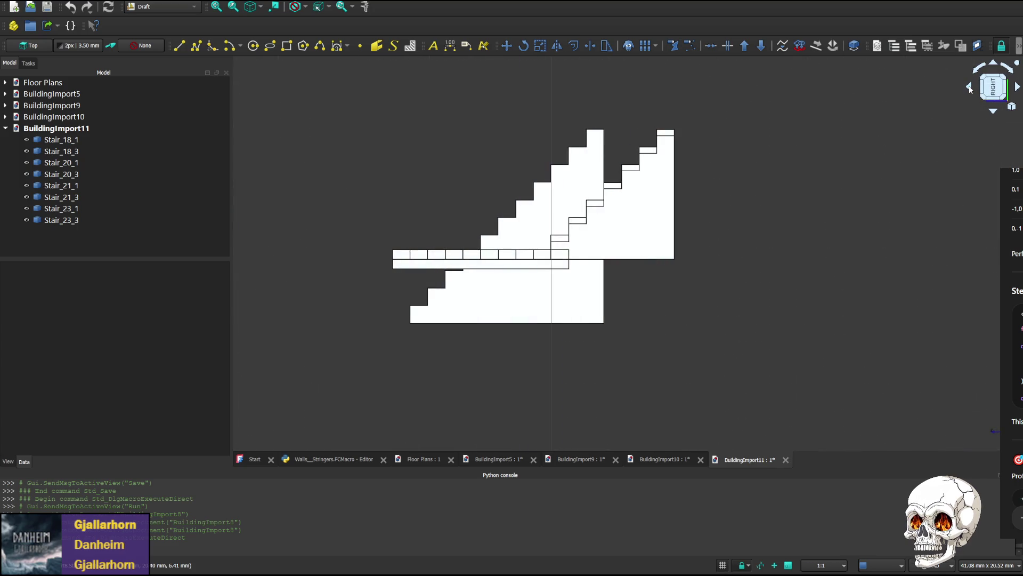
pyautogui.click(1018, 86)
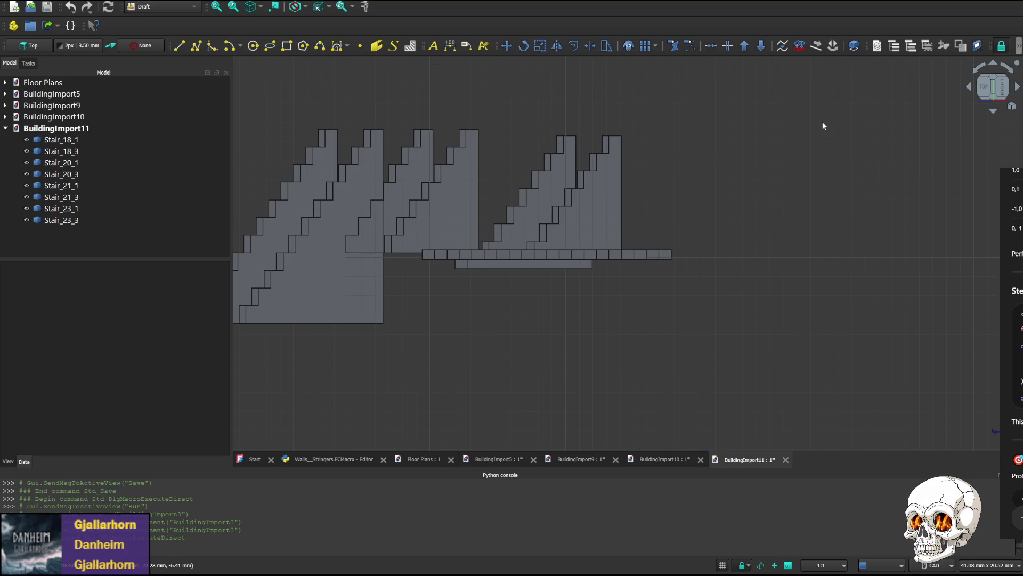
pyautogui.click(1018, 87)
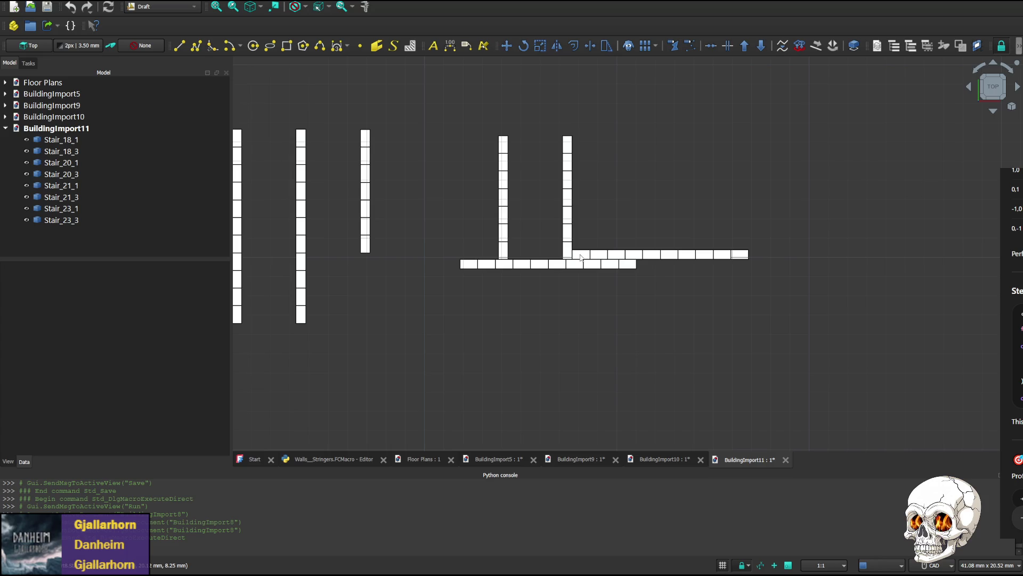
# - Return to the macro code and change Stair-23-3's direction x to 3 for BuildingImport12
pyautogui.click(254, 461)
pyautogui.click(322, 460)
pyautogui.click(337, 337)
pyautogui.press('BackSpace')
pyautogui.write('3')
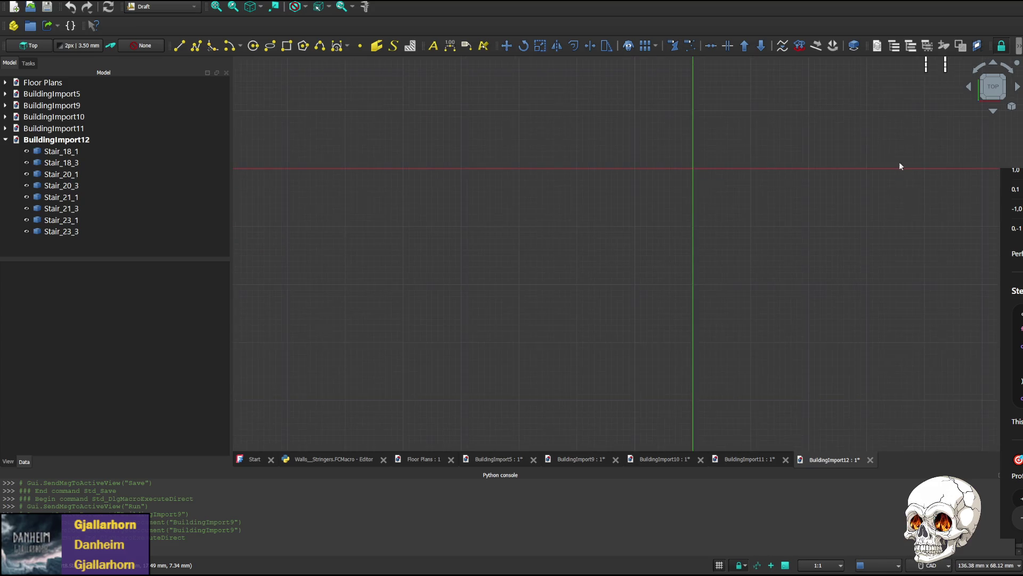
pyautogui.scroll(5, 701, 156)
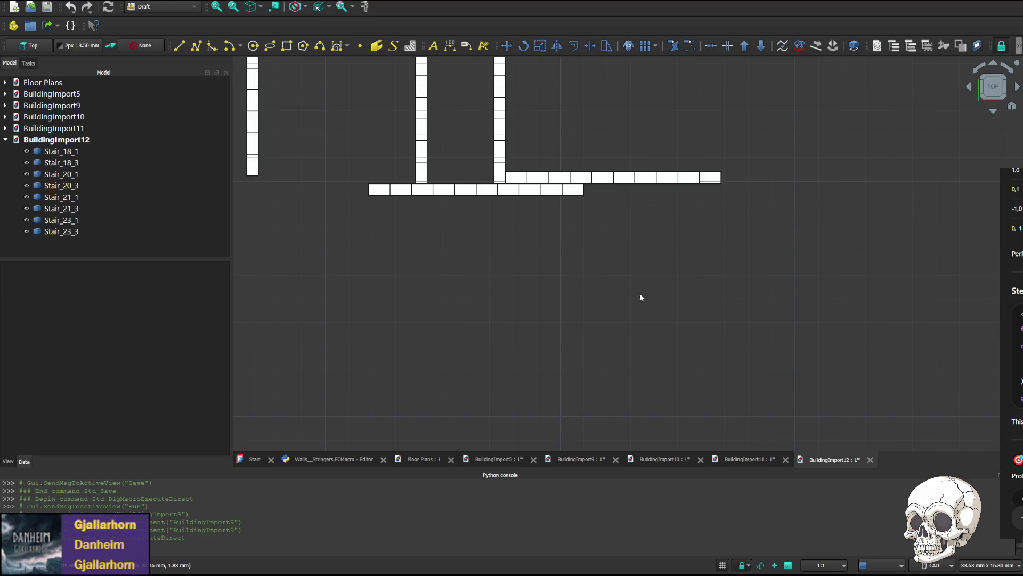
# - Compare the BuildingImport11 and 12 stringers, then return to the macro code
pyautogui.click(750, 459)
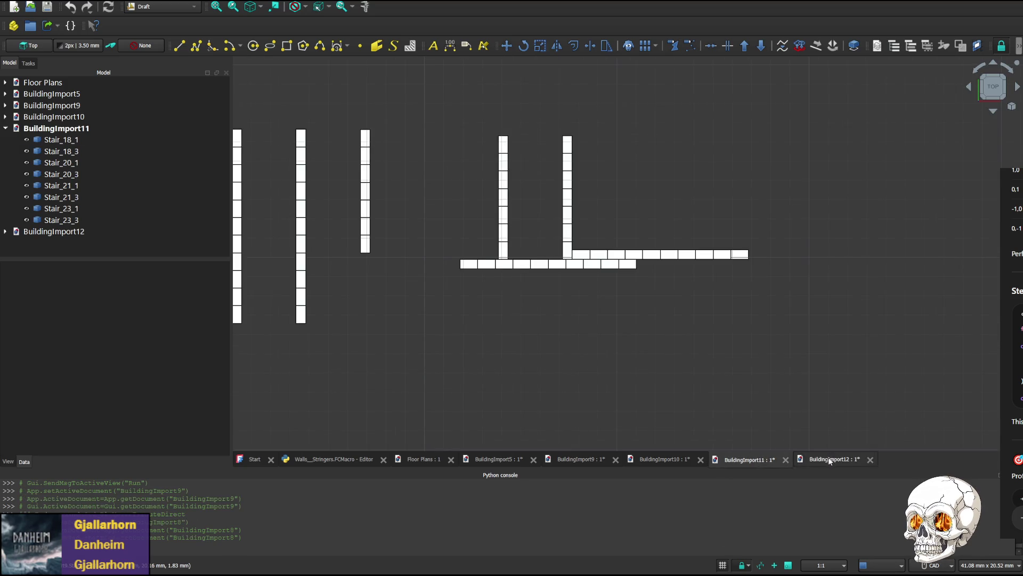
pyautogui.click(832, 459)
pyautogui.click(748, 460)
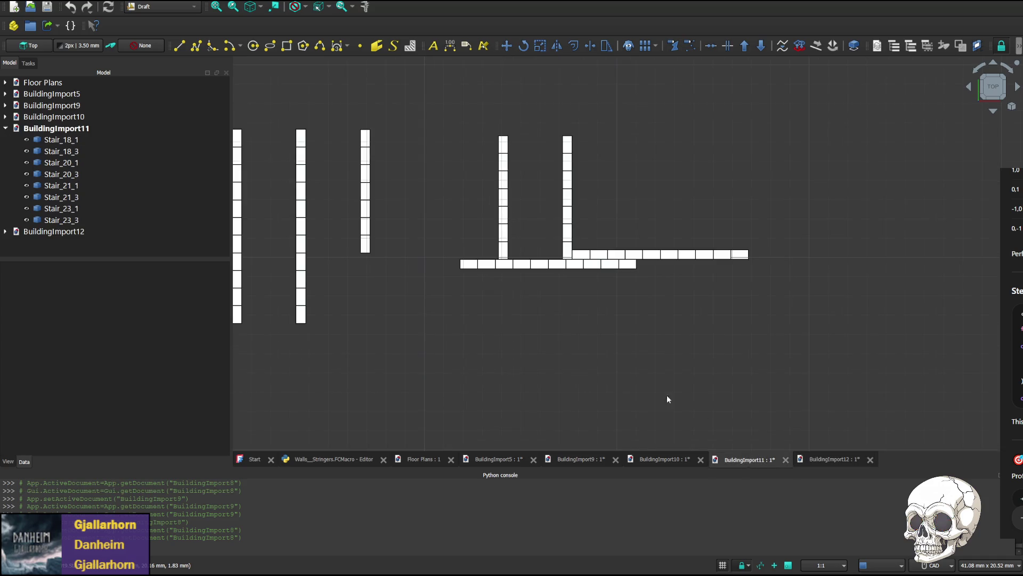
pyautogui.click(334, 459)
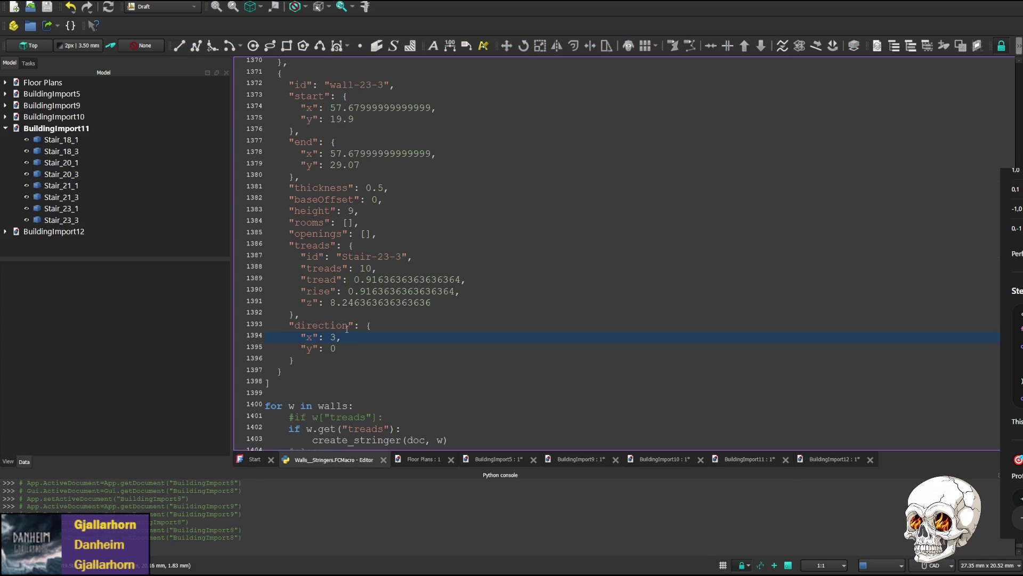
pyautogui.write('1')
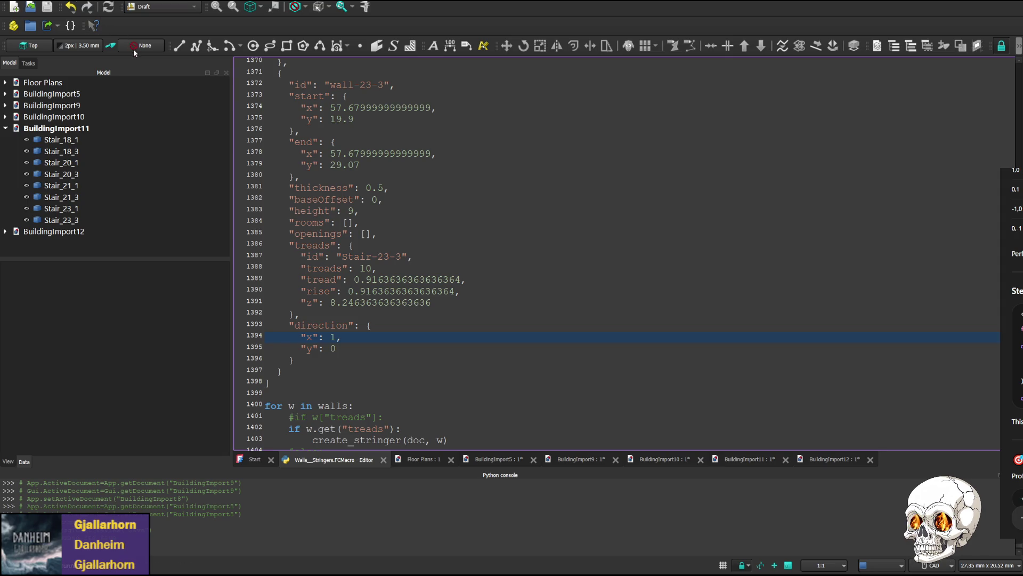
# - Set Stair-23-3's direction x to 1, rerun as BuildingImport13, and return to the macro code
pyautogui.hotkey('ctrl', 's')
pyautogui.hotkey('ctrl', 'F6')
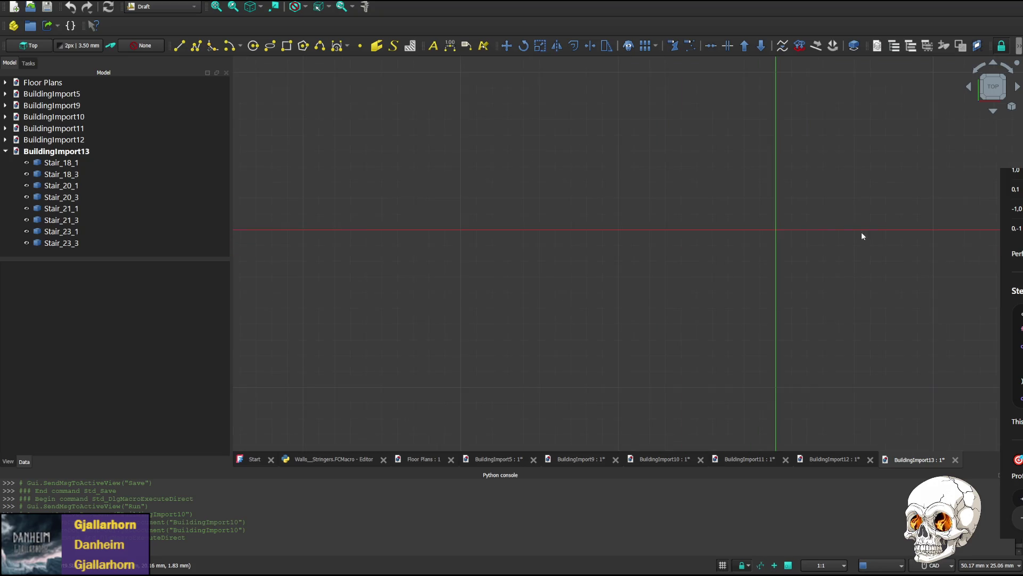
pyautogui.scroll(2, 608, 229)
pyautogui.scroll(4, 677, 280)
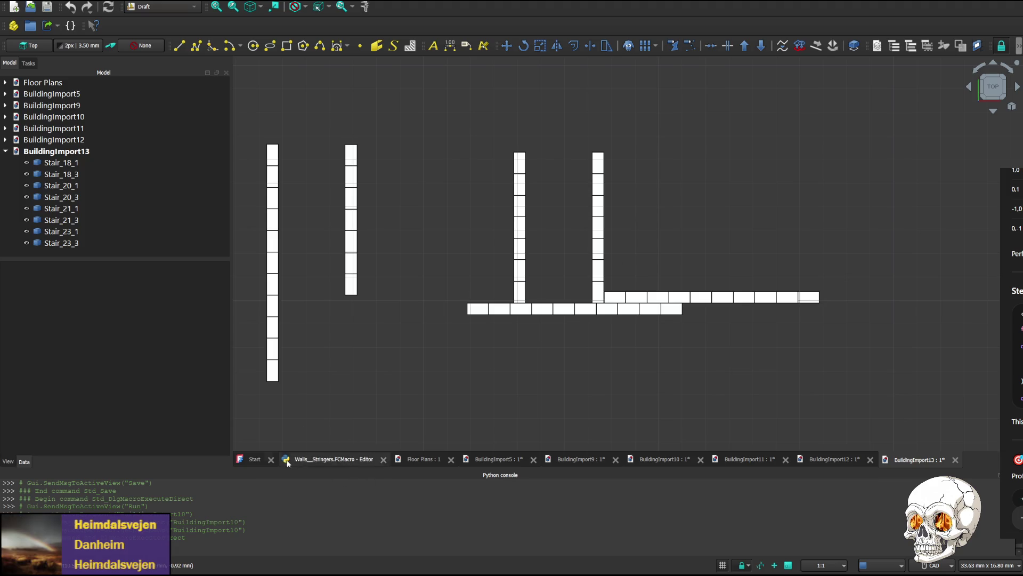
pyautogui.click(253, 460)
pyautogui.click(334, 459)
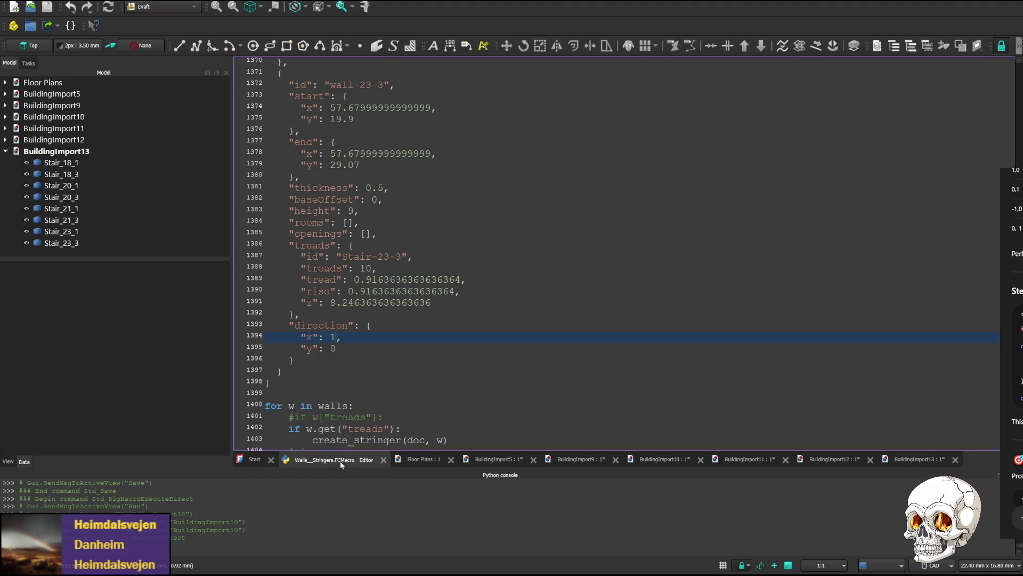
pyautogui.scroll(5, 337, 303)
pyautogui.scroll(5, 336, 320)
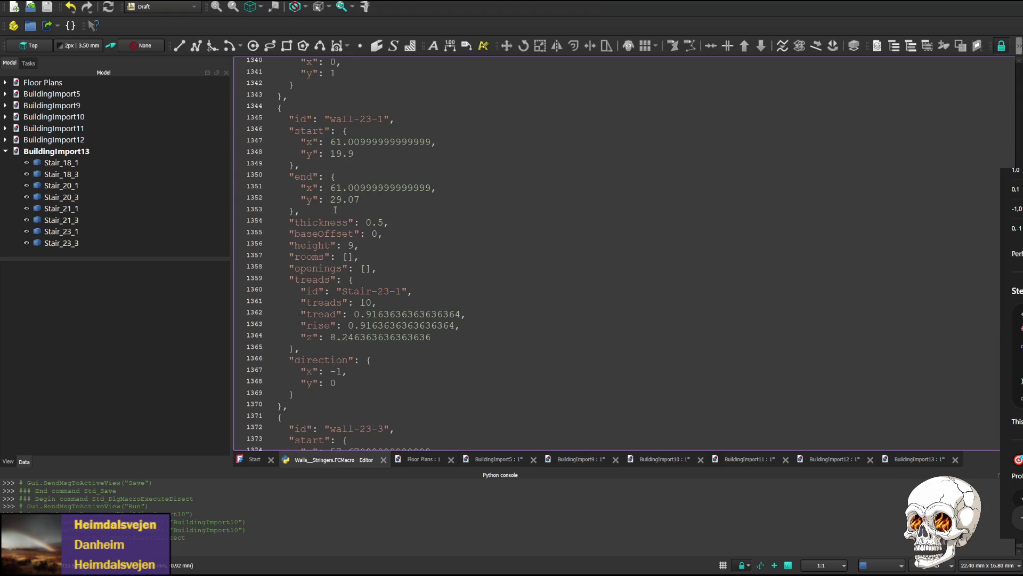
pyautogui.scroll(-3, 320, 376)
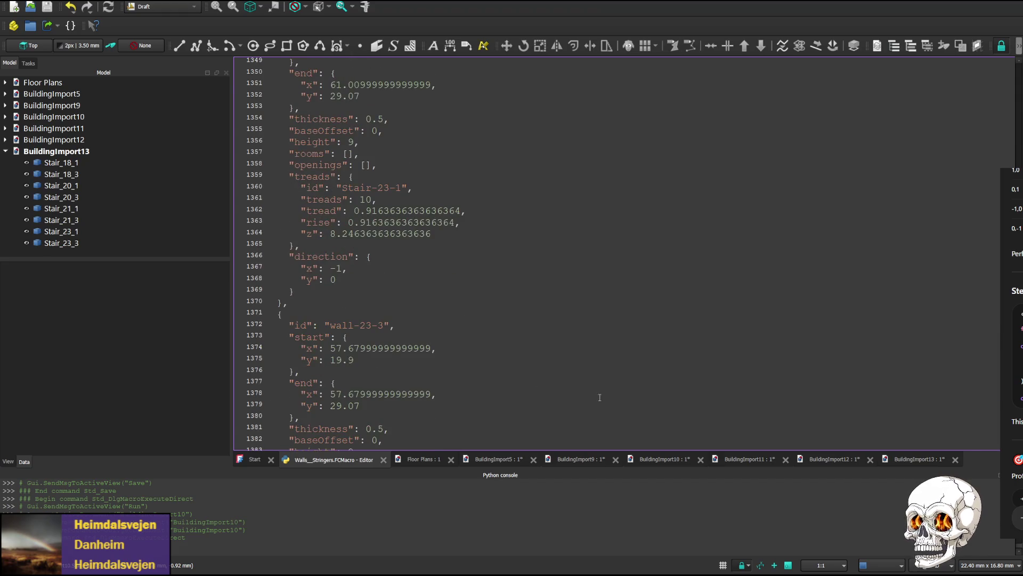
pyautogui.scroll(-2, 344, 364)
pyautogui.scroll(-2, 373, 355)
pyautogui.scroll(-3, 373, 355)
pyautogui.scroll(1, 360, 240)
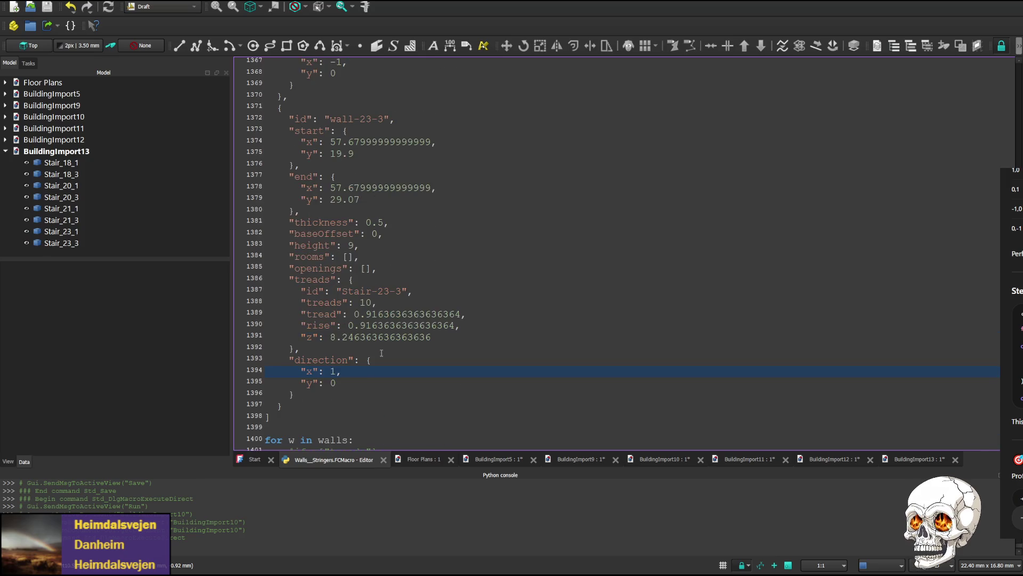
pyautogui.scroll(1, 353, 160)
pyautogui.scroll(2, 350, 146)
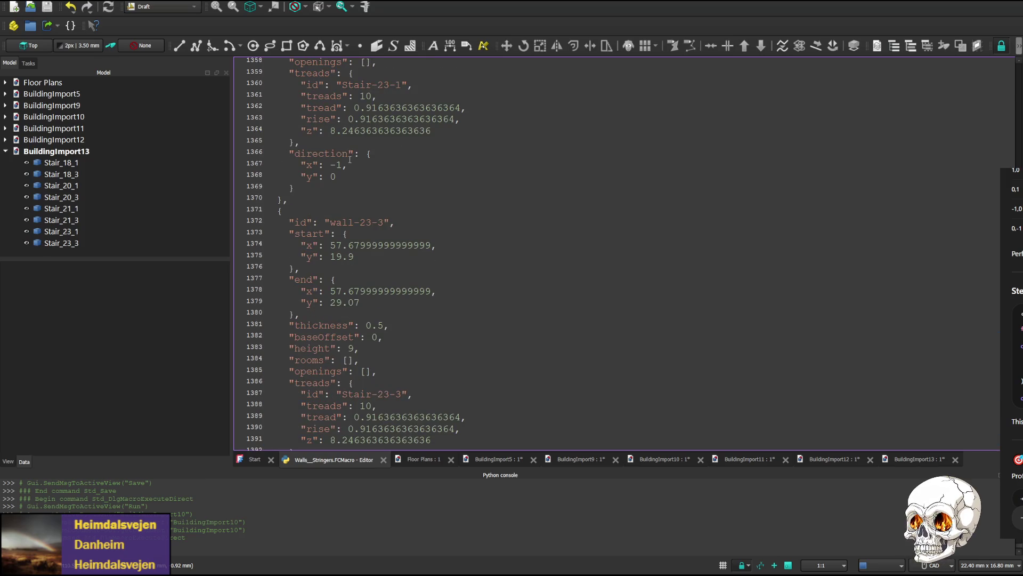
pyautogui.scroll(-1, 352, 174)
pyautogui.scroll(-4, 351, 175)
pyautogui.scroll(1, 350, 174)
pyautogui.click(916, 460)
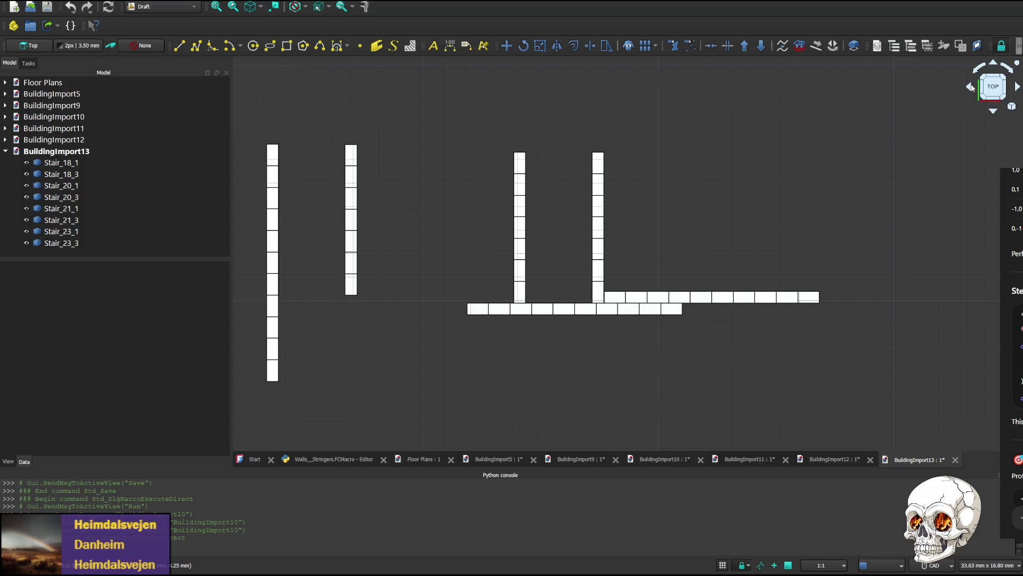
pyautogui.click(993, 111)
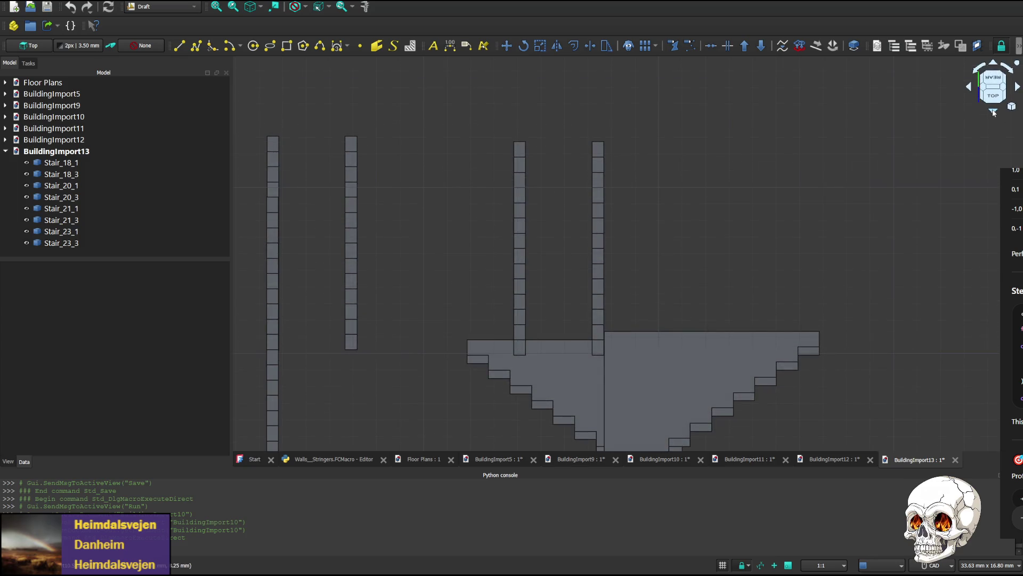
pyautogui.click(993, 111)
pyautogui.click(994, 112)
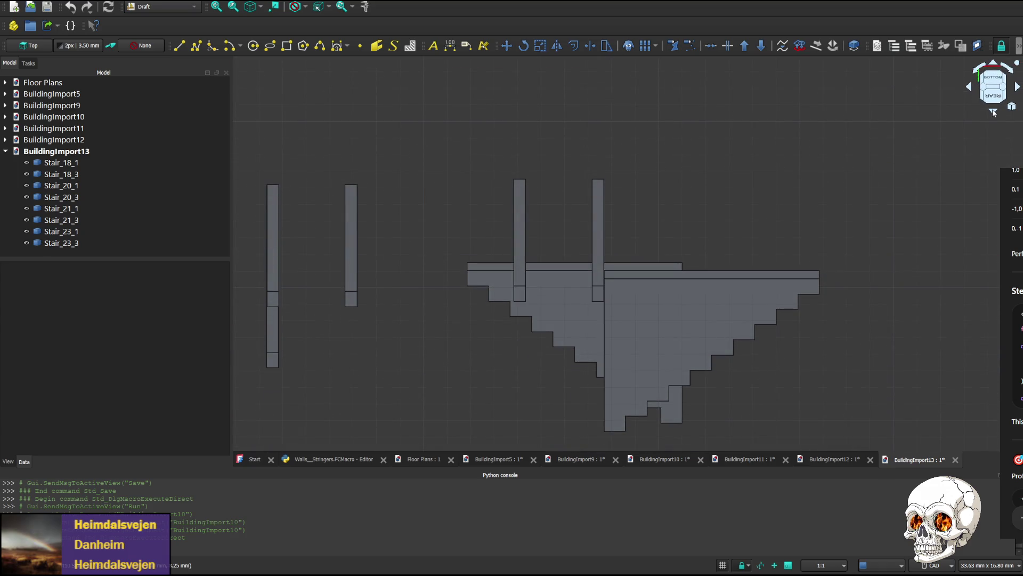
pyautogui.click(994, 111)
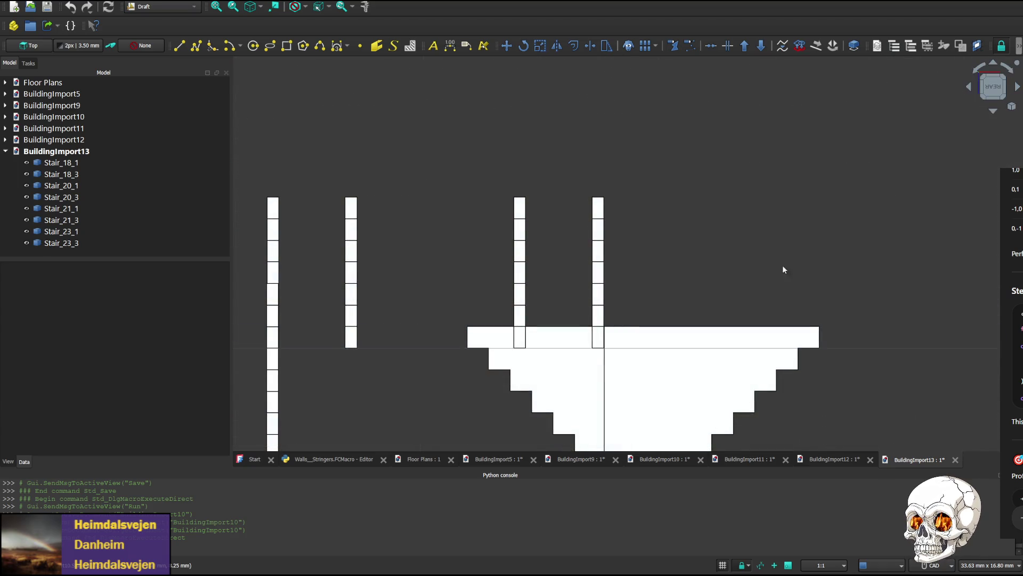
pyautogui.moveTo(722, 261); pyautogui.dragTo(716, 173, button='middle')
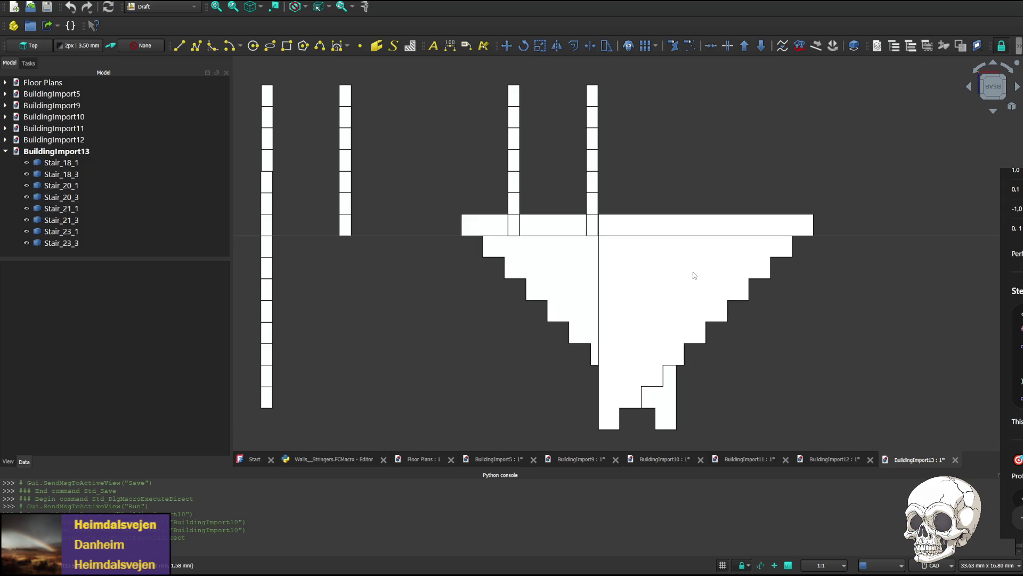
pyautogui.click(254, 461)
pyautogui.click(310, 459)
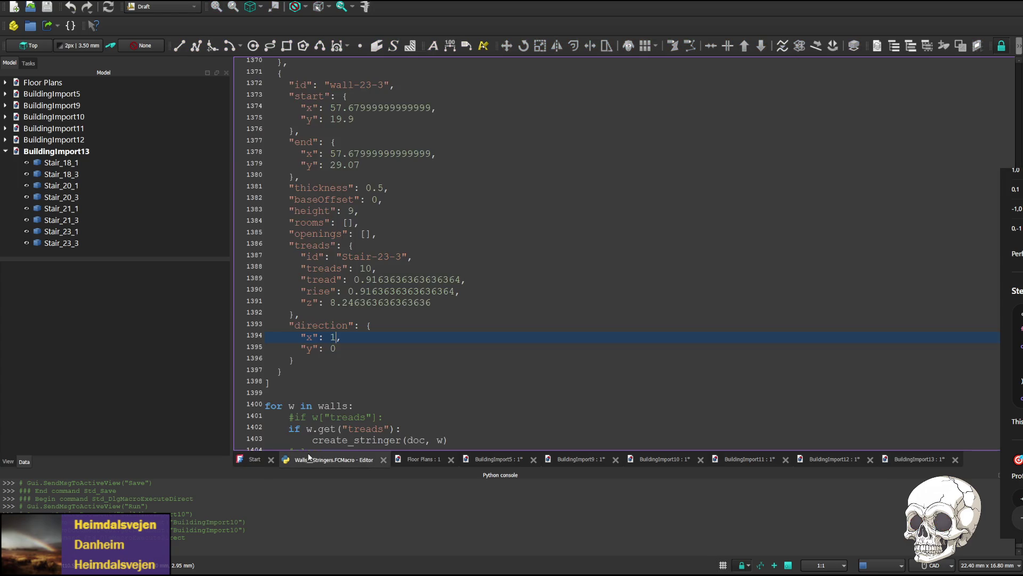
pyautogui.write('0')
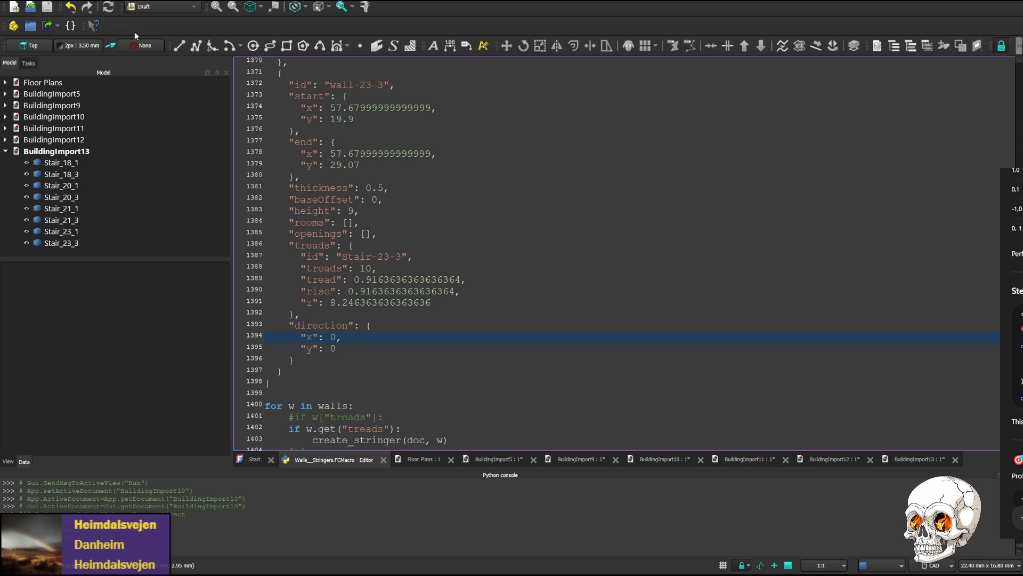
# - Rerun the macro as BuildingImport14, centre its stringers, and bring up Floor Plans to compare
pyautogui.hotkey('ctrl', 'F6')
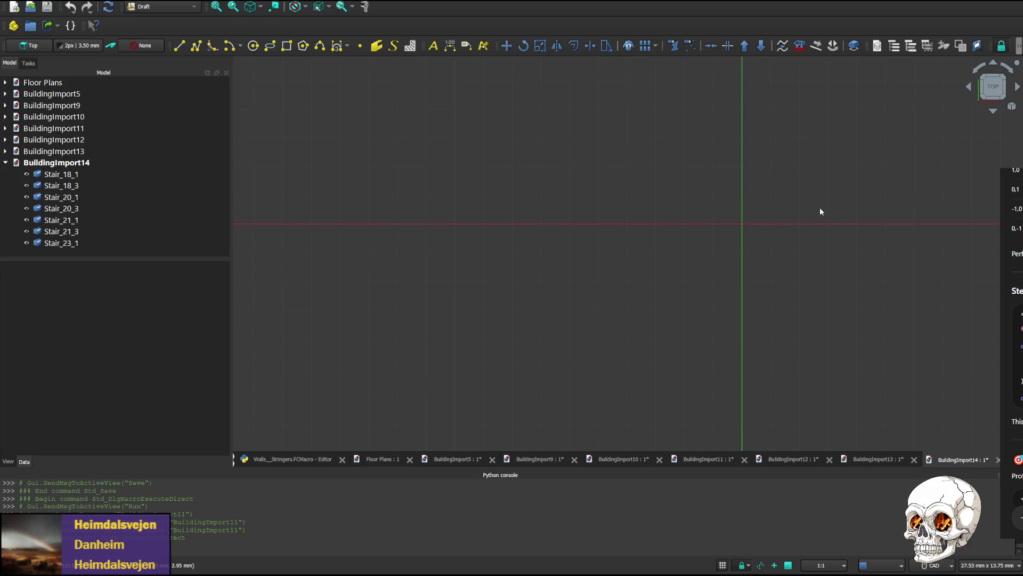
pyautogui.scroll(-3, 856, 208)
pyautogui.moveTo(864, 169); pyautogui.dragTo(404, 275, button='middle')
pyautogui.scroll(-1, 869, 152)
pyautogui.moveTo(827, 212); pyautogui.dragTo(685, 213, button='middle')
pyautogui.scroll(4, 562, 250)
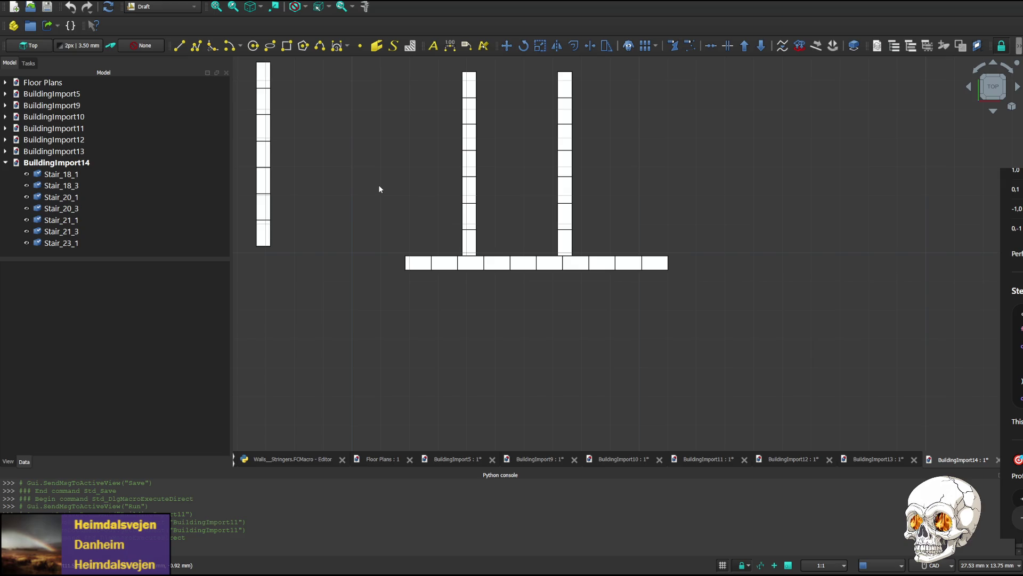
pyautogui.click(379, 459)
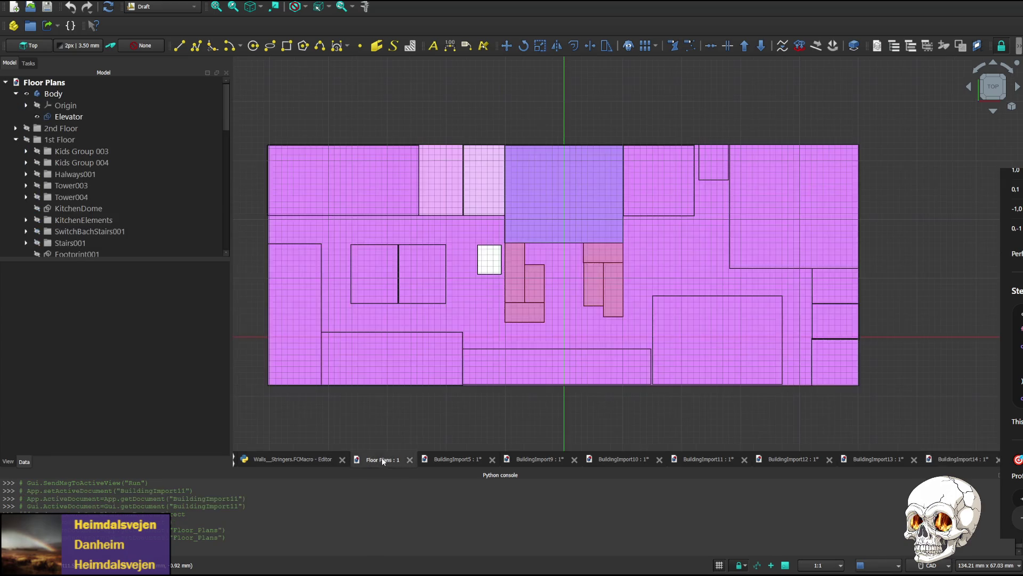
# - Set Stair-23-3's direction y to -1 in the macro and rerun it as BuildingImport15
pyautogui.click(292, 459)
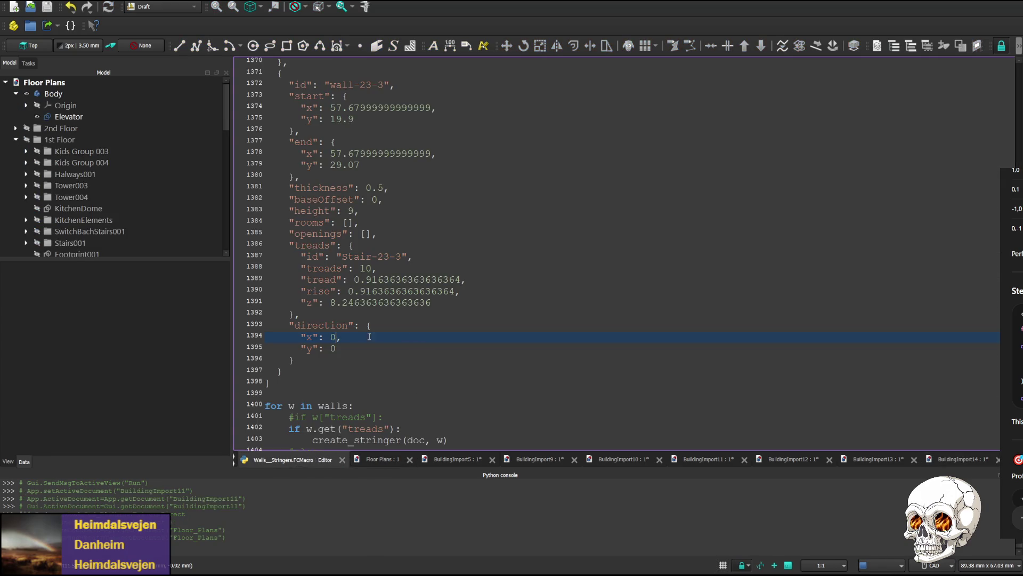
pyautogui.scroll(3, 369, 335)
pyautogui.scroll(3, 340, 328)
pyautogui.scroll(-8, 354, 288)
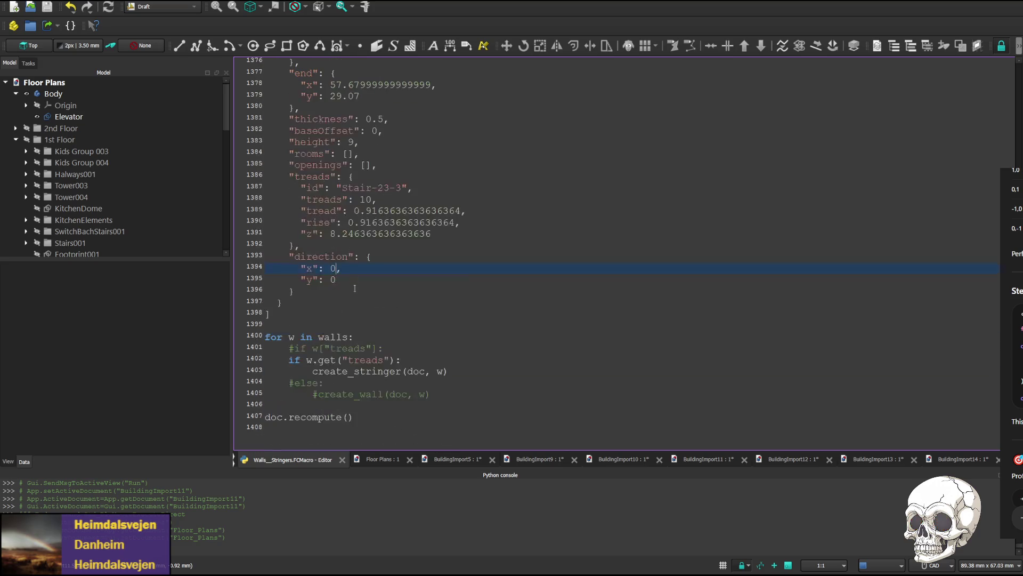
pyautogui.scroll(9, 352, 266)
pyautogui.scroll(9, 361, 262)
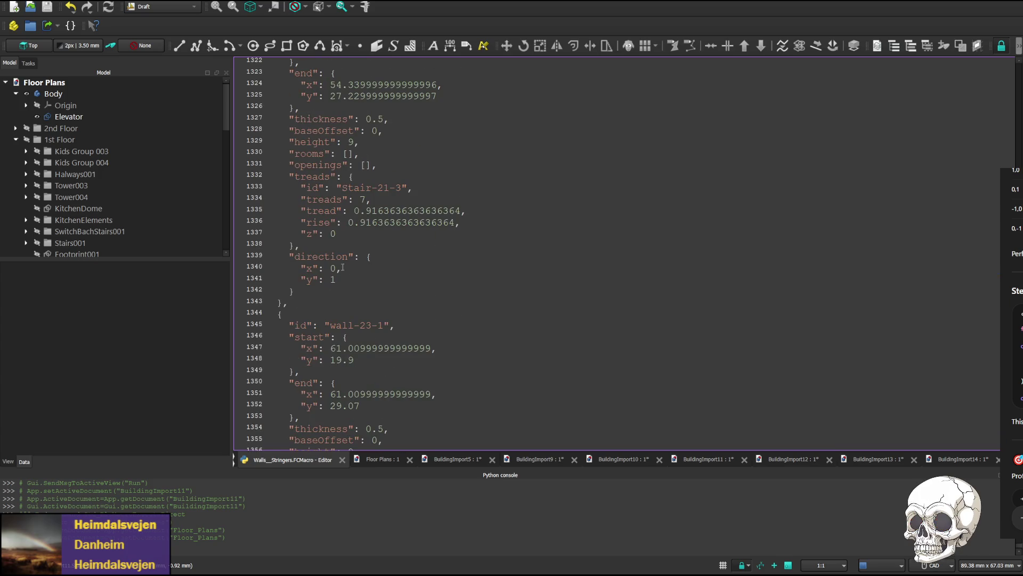
pyautogui.scroll(-5, 360, 264)
pyautogui.scroll(-8, 348, 288)
pyautogui.scroll(-4, 336, 308)
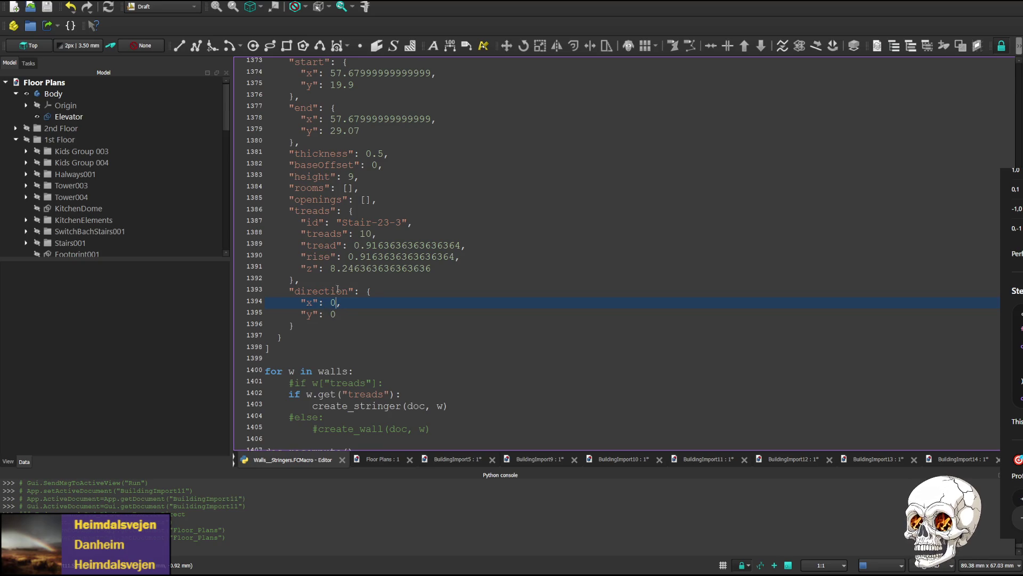
pyautogui.scroll(5, 325, 314)
pyautogui.scroll(-6, 366, 280)
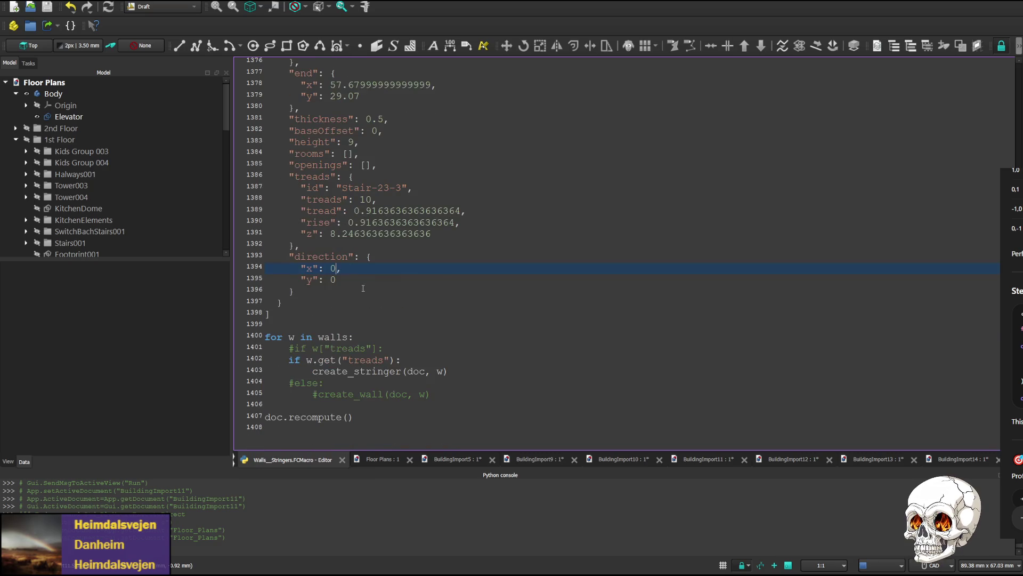
pyautogui.click(332, 279)
pyautogui.write('-1')
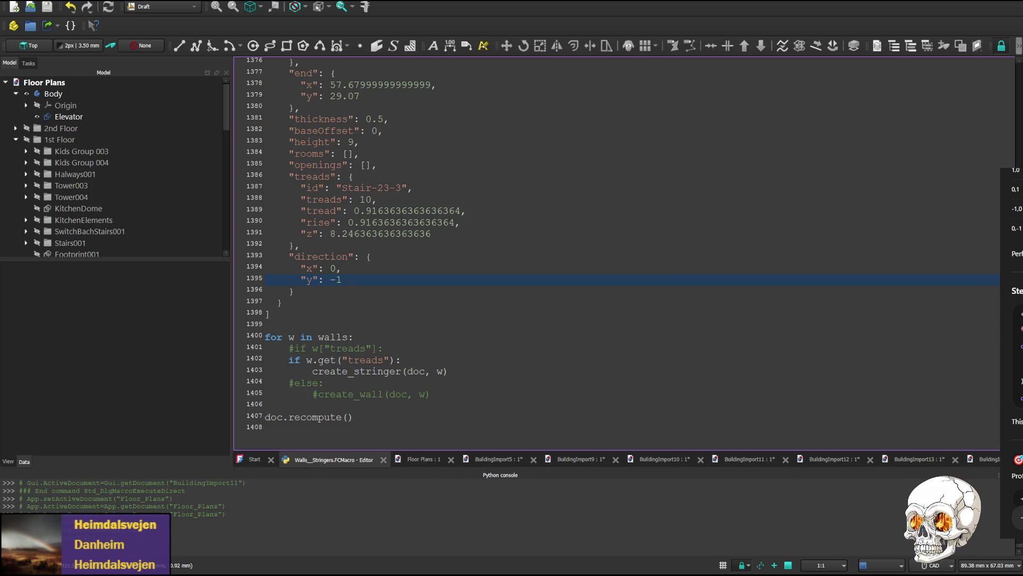
pyautogui.click(653, 503)
pyautogui.hotkey('ctrl', 'F6')
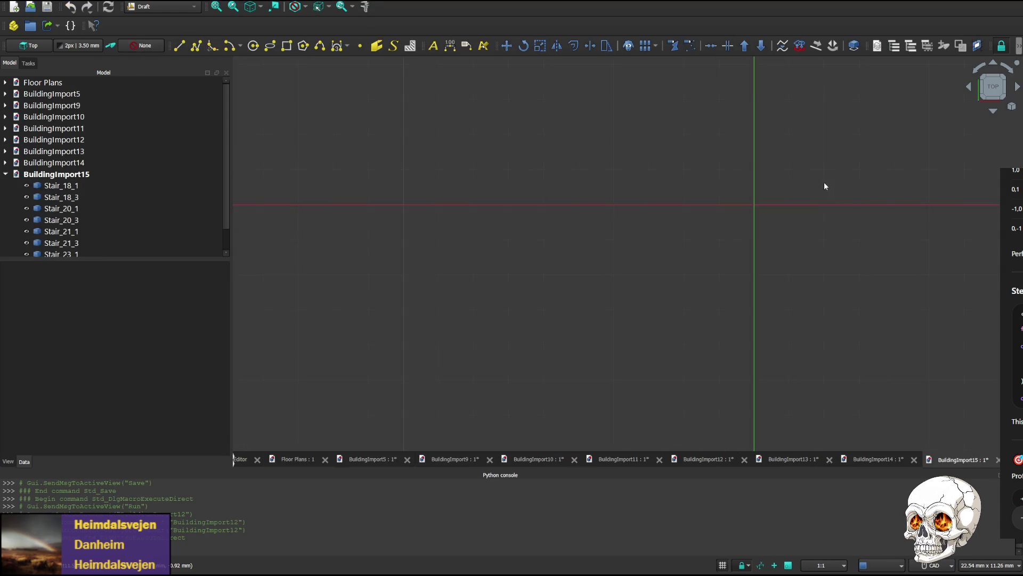
pyautogui.scroll(3, 809, 197)
# - Pan to the BuildingImport15 stringers and inspect them from rear and each side elevation
pyautogui.moveTo(867, 150); pyautogui.dragTo(631, 243, button='middle')
pyautogui.scroll(3, 631, 243)
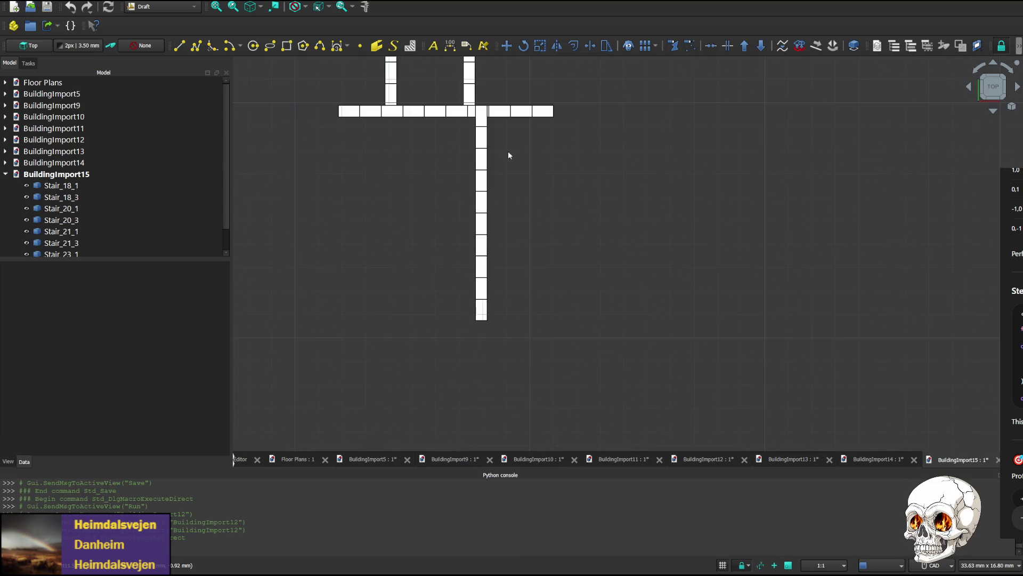
pyautogui.moveTo(517, 125); pyautogui.dragTo(535, 199, button='middle')
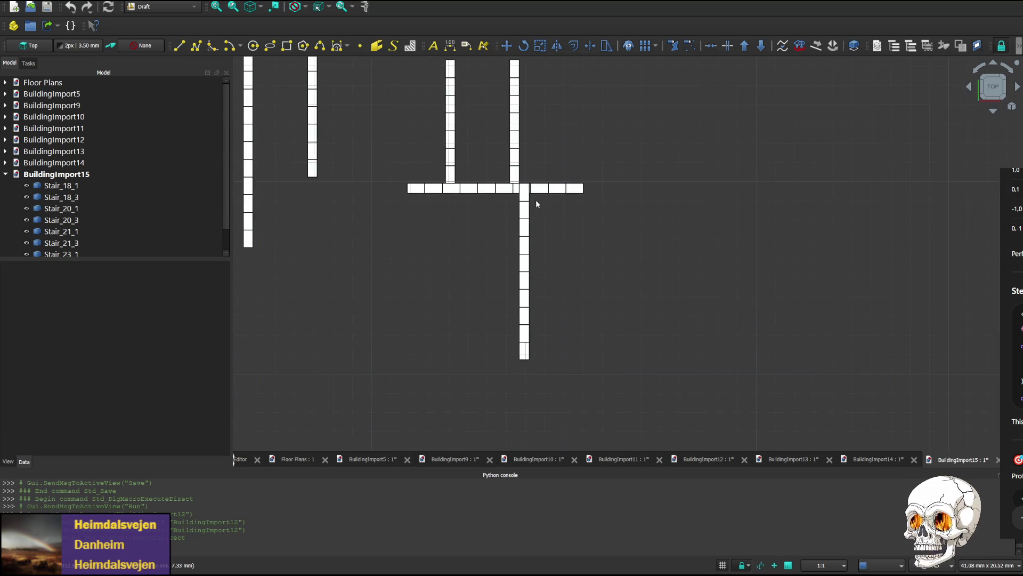
pyautogui.click(993, 112)
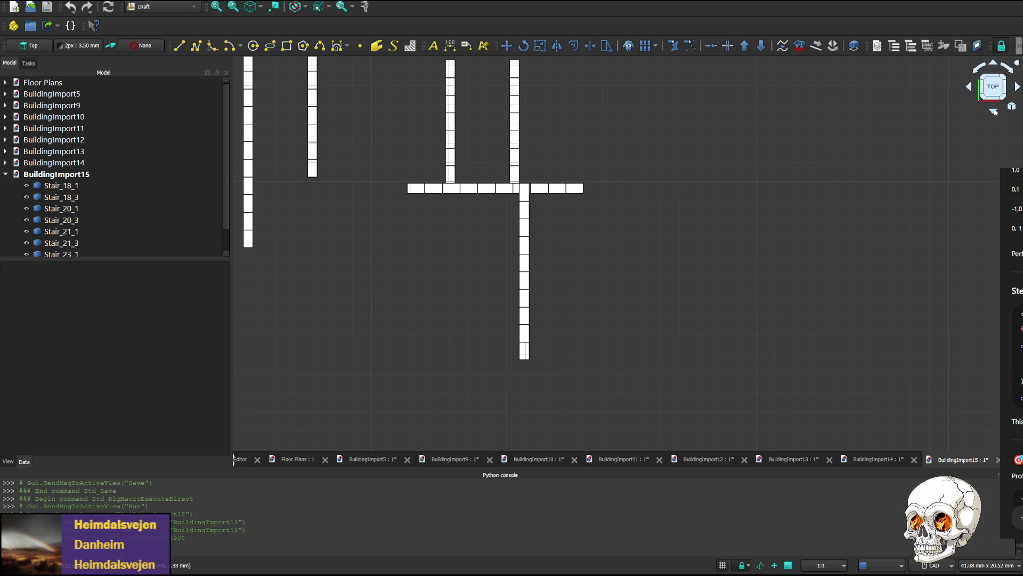
pyautogui.click(994, 113)
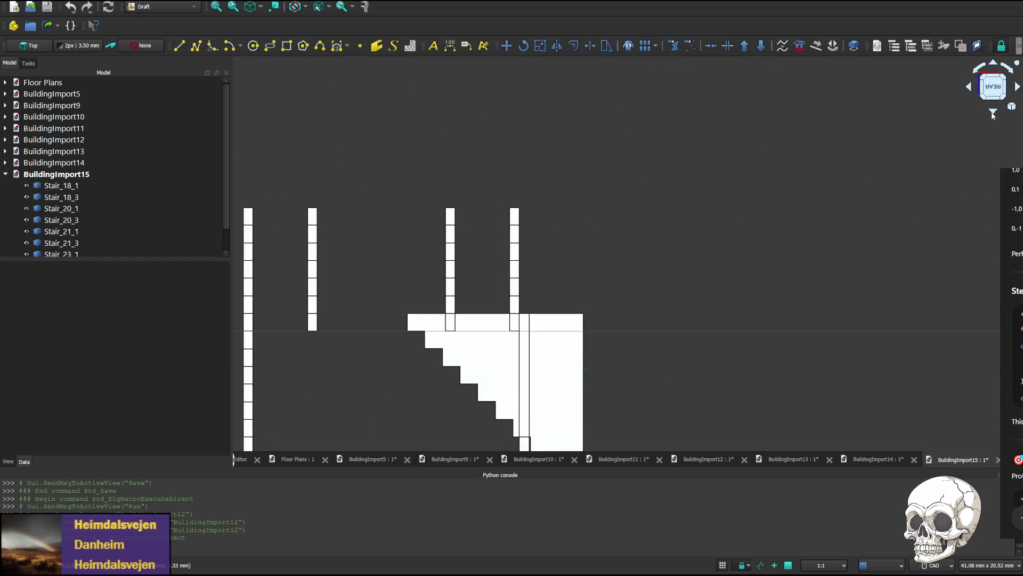
pyautogui.click(1017, 87)
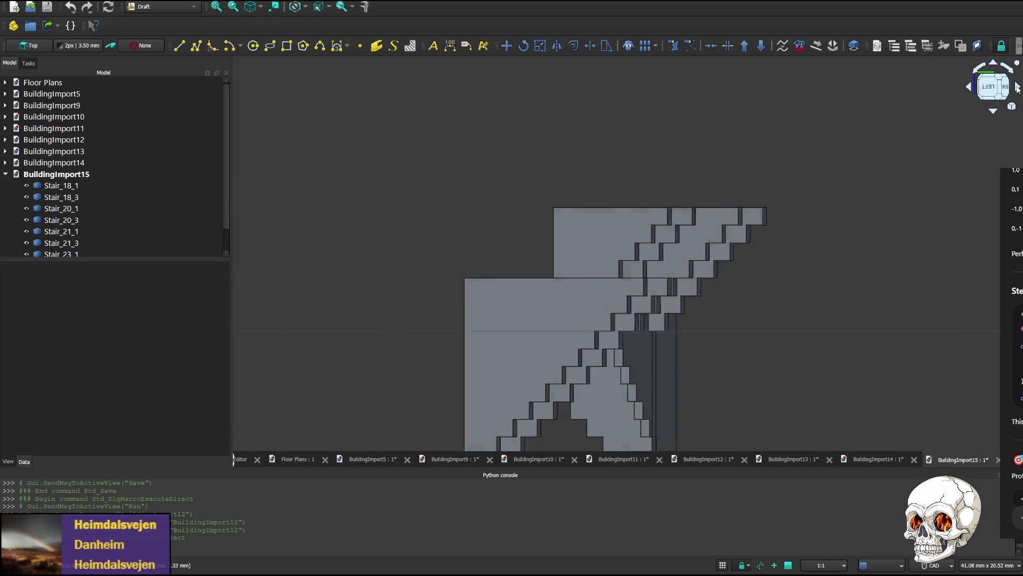
pyautogui.click(1017, 87)
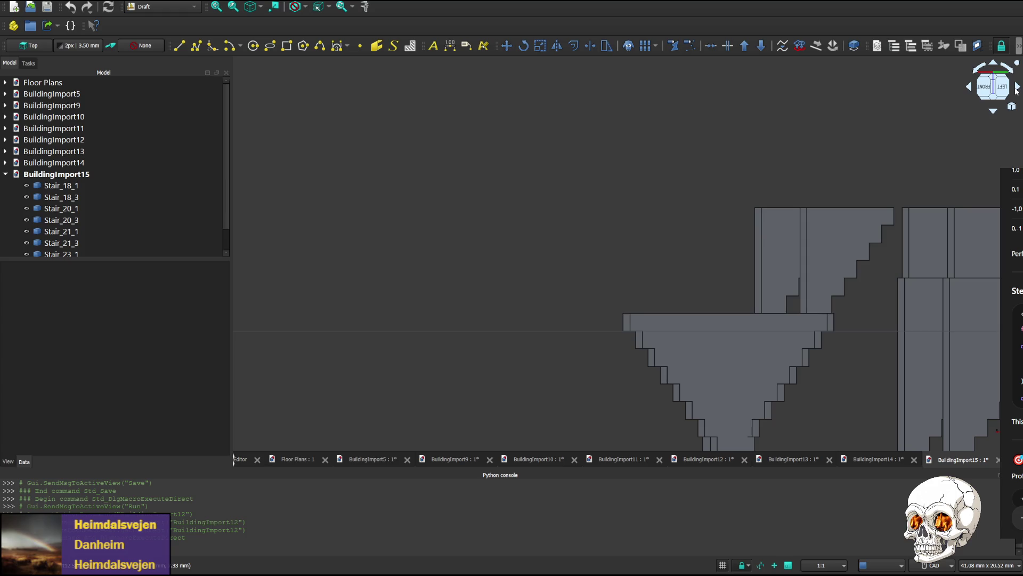
pyautogui.click(1018, 87)
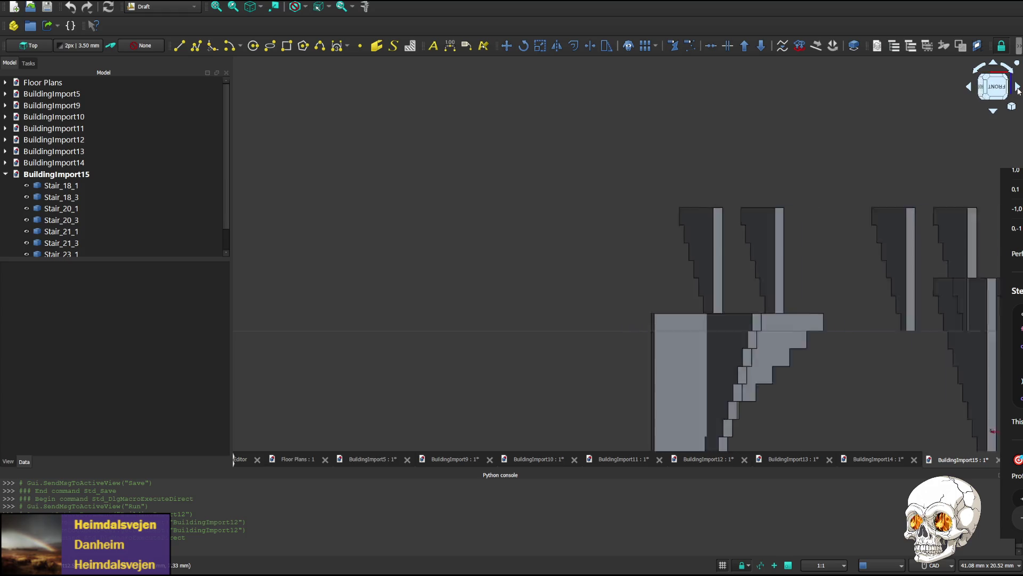
pyautogui.click(1017, 87)
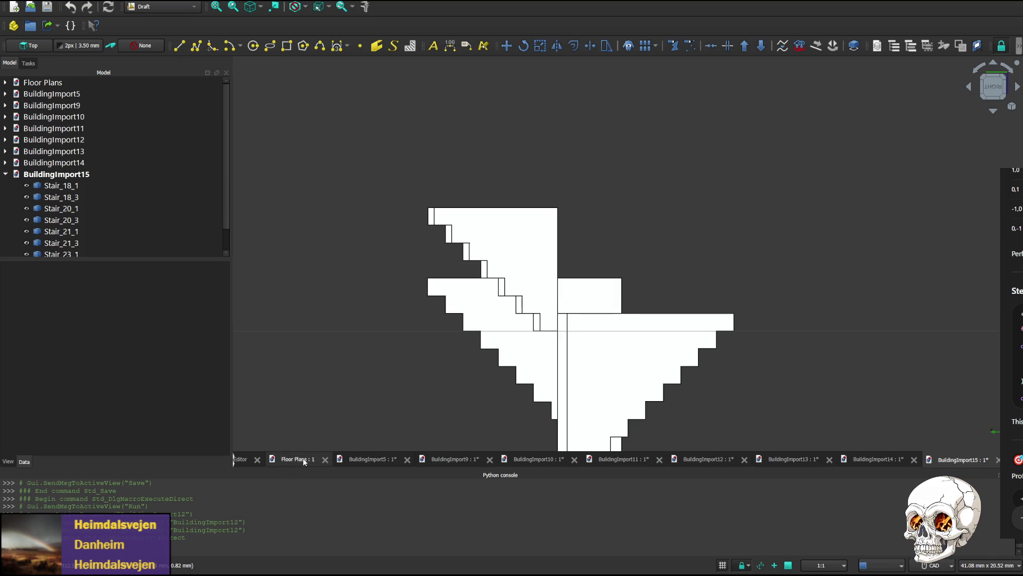
# - Close the BuildingImport14, 13 and 12 documents
pyautogui.click(878, 459)
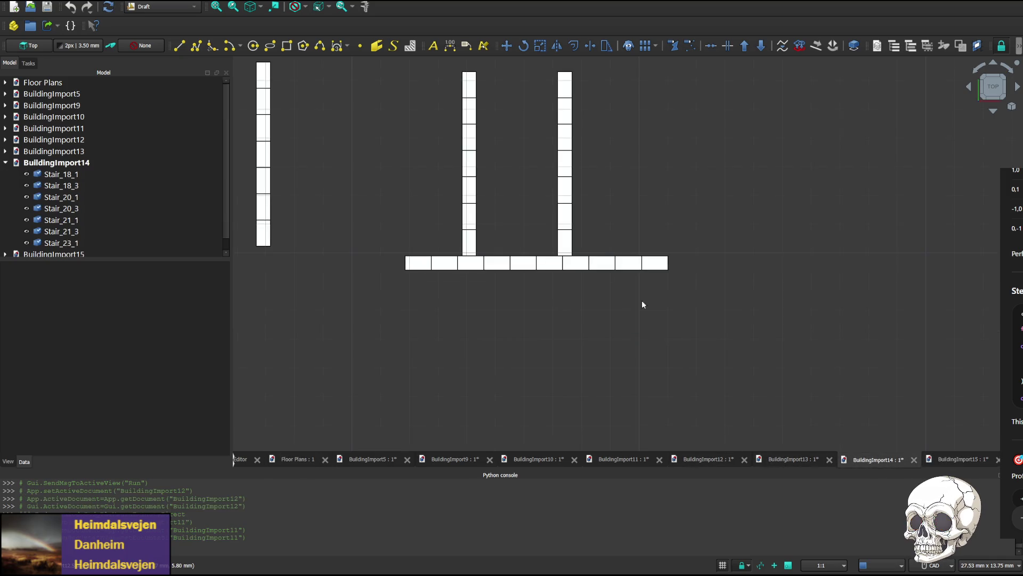
pyautogui.click(914, 459)
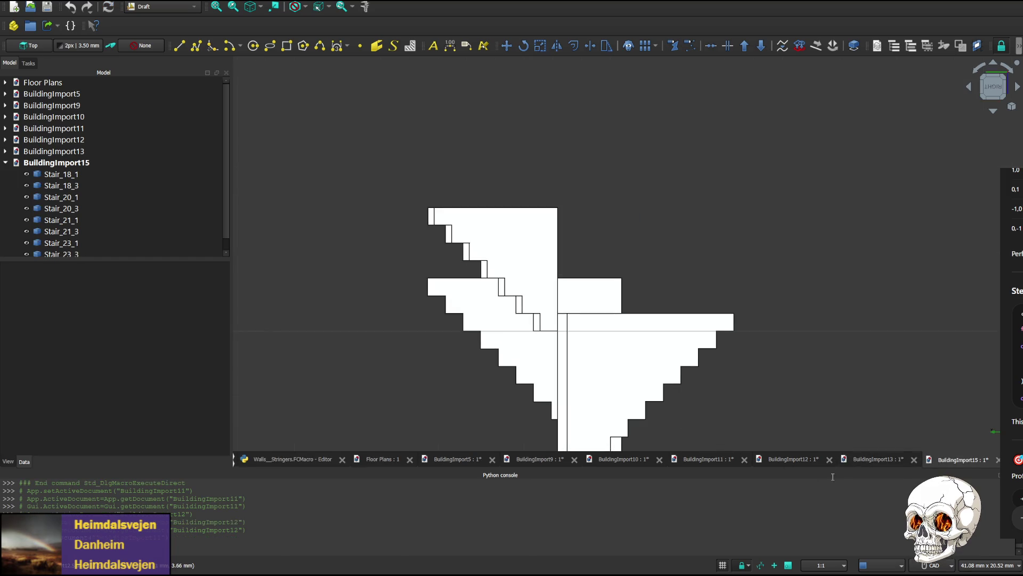
pyautogui.click(864, 460)
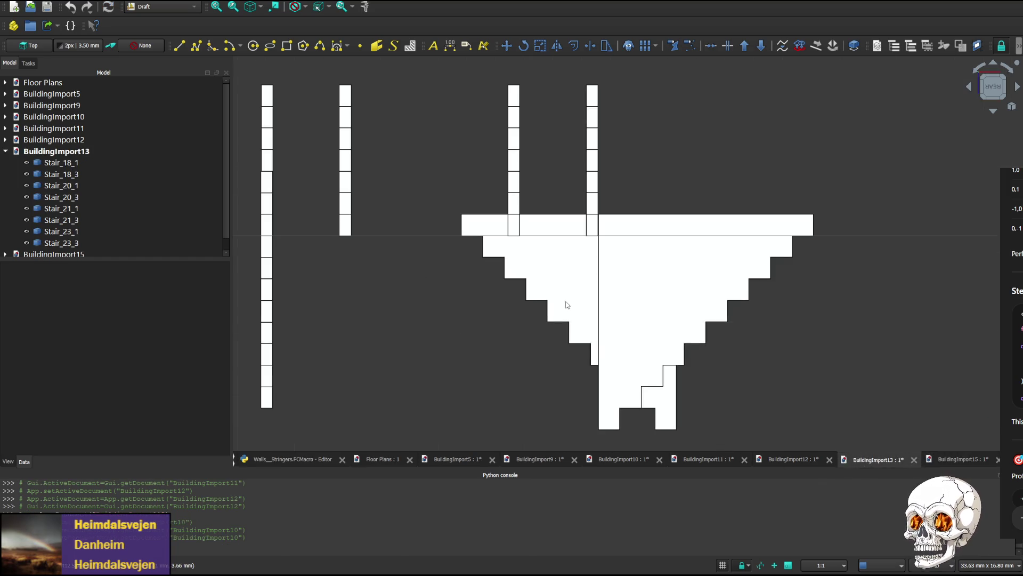
pyautogui.hotkey('ctrl', 'w')
pyautogui.click(832, 459)
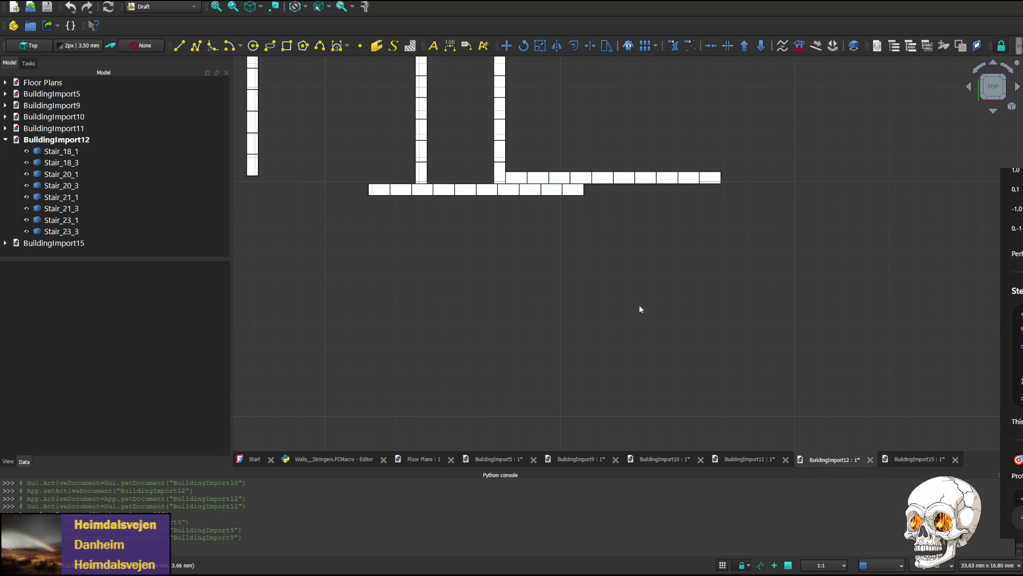
pyautogui.click(870, 459)
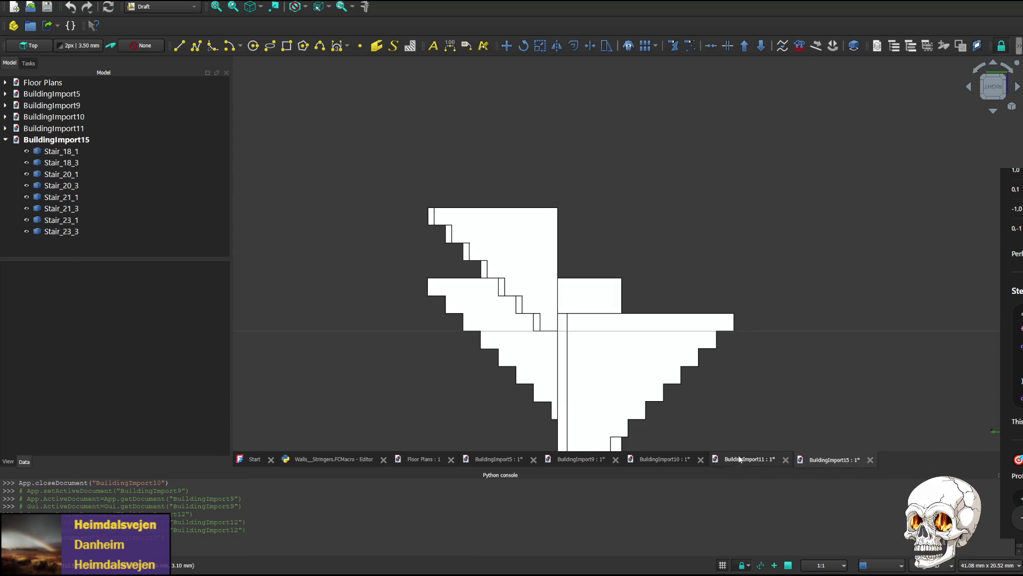
# - Close BuildingImport11 and 10 and return to the stringer macro code
pyautogui.click(752, 459)
pyautogui.hotkey('ctrl', 'w')
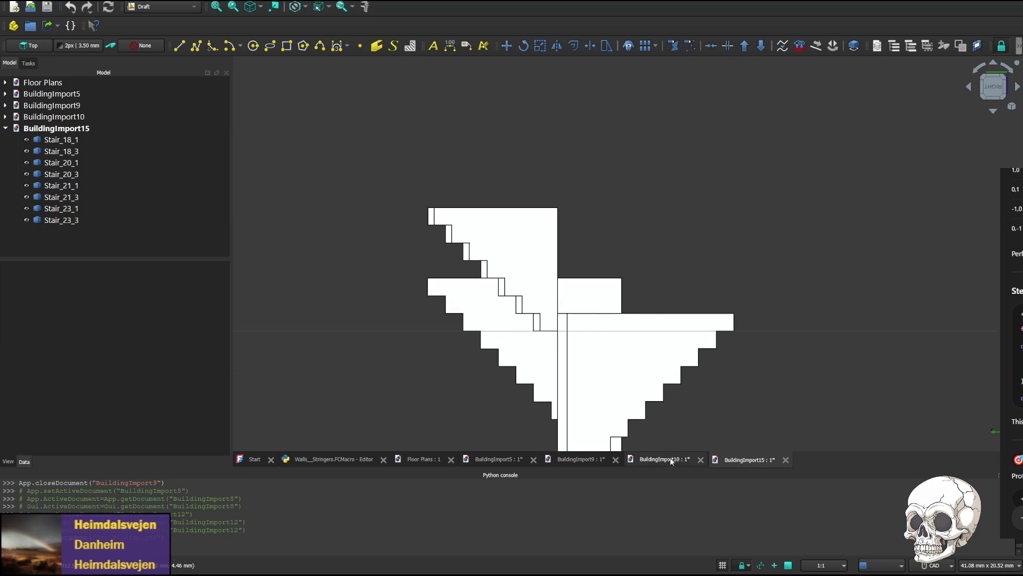
pyautogui.click(668, 459)
pyautogui.hotkey('ctrl', 'w')
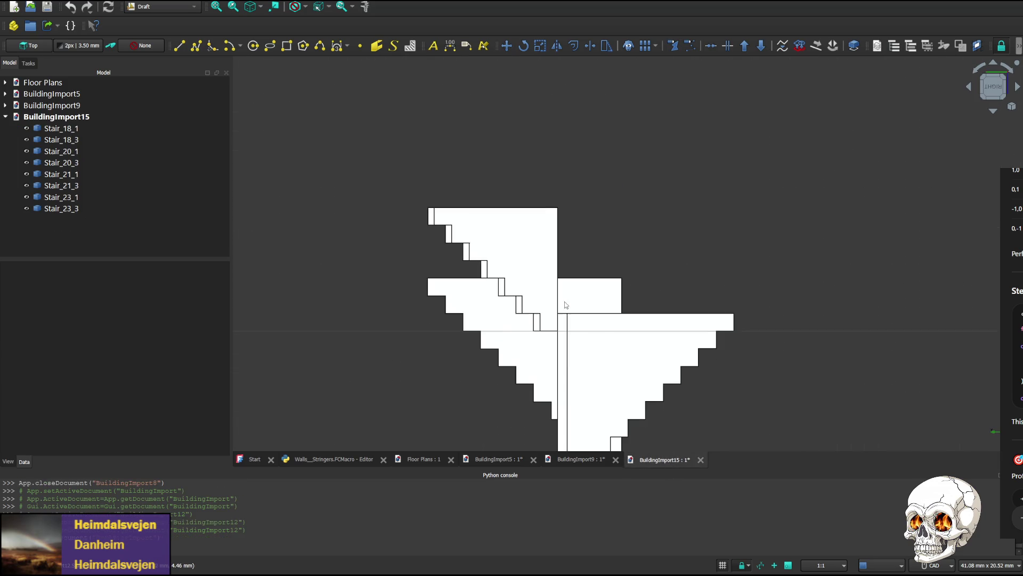
pyautogui.click(333, 459)
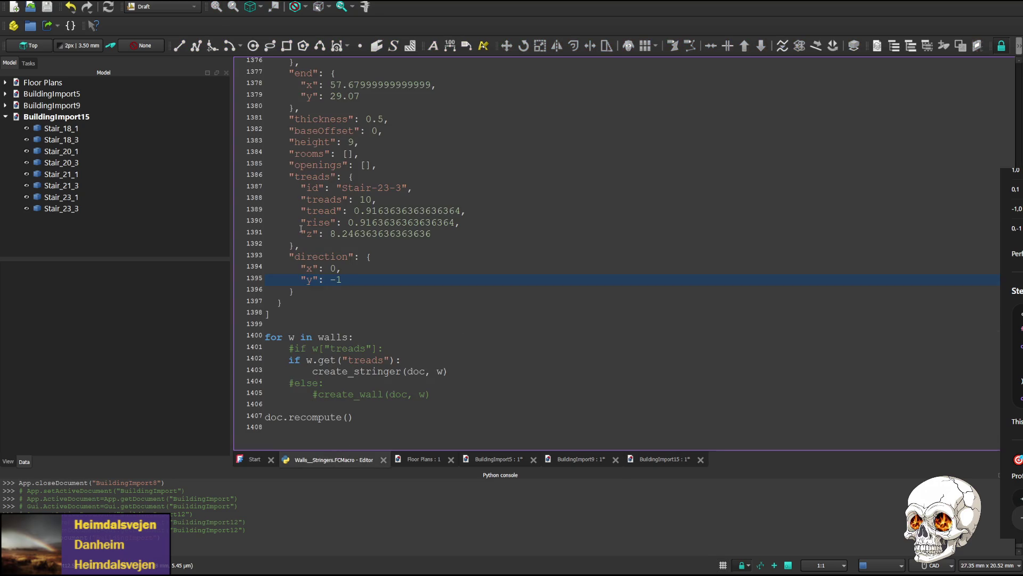
pyautogui.scroll(2, 353, 283)
pyautogui.scroll(5, 348, 274)
pyautogui.scroll(3, 339, 258)
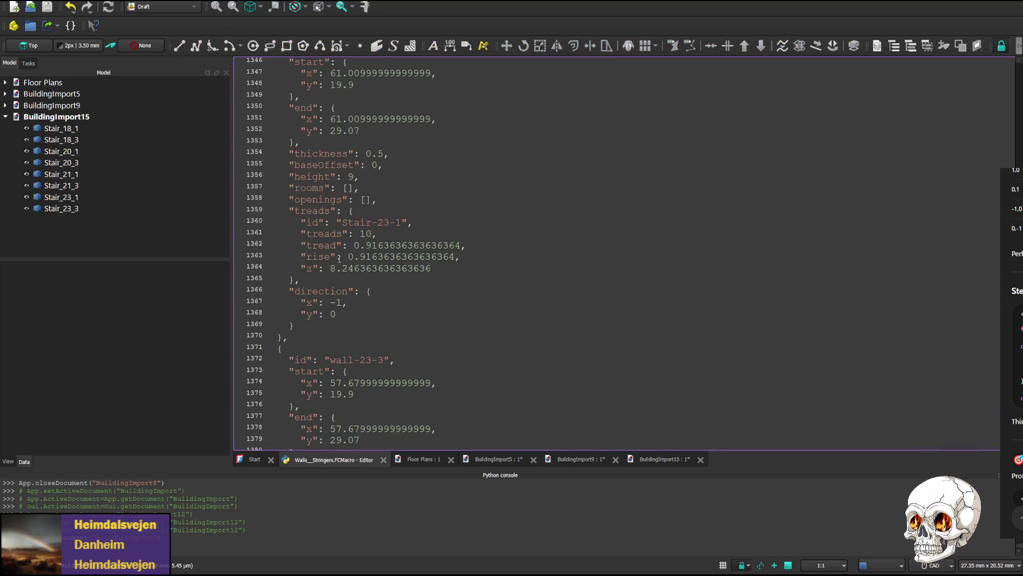
pyautogui.write('0')
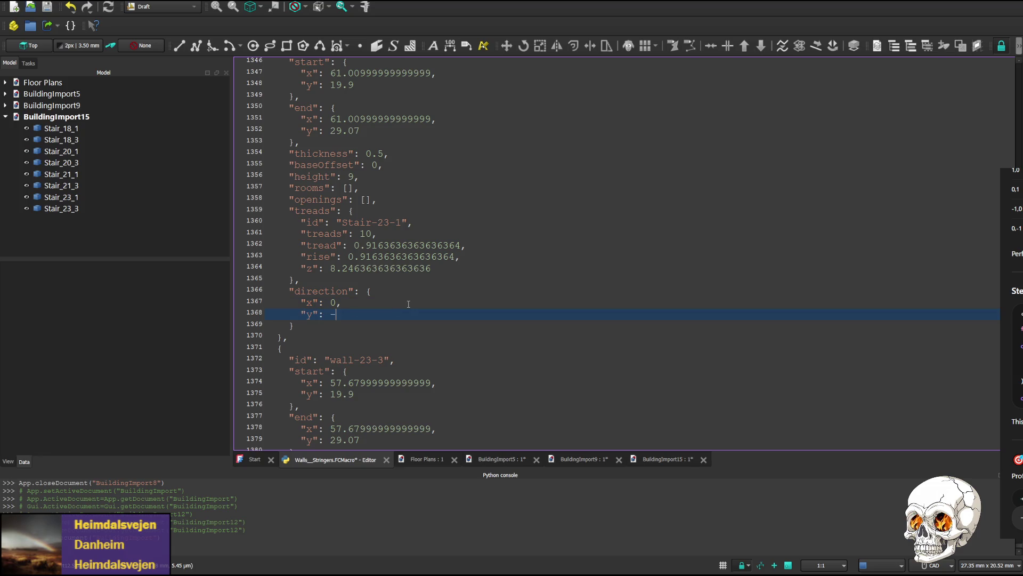
pyautogui.scroll(4, 381, 257)
pyautogui.scroll(5, 360, 272)
pyautogui.scroll(4, 336, 284)
pyautogui.scroll(4, 316, 299)
pyautogui.scroll(5, 315, 299)
pyautogui.scroll(5, 328, 284)
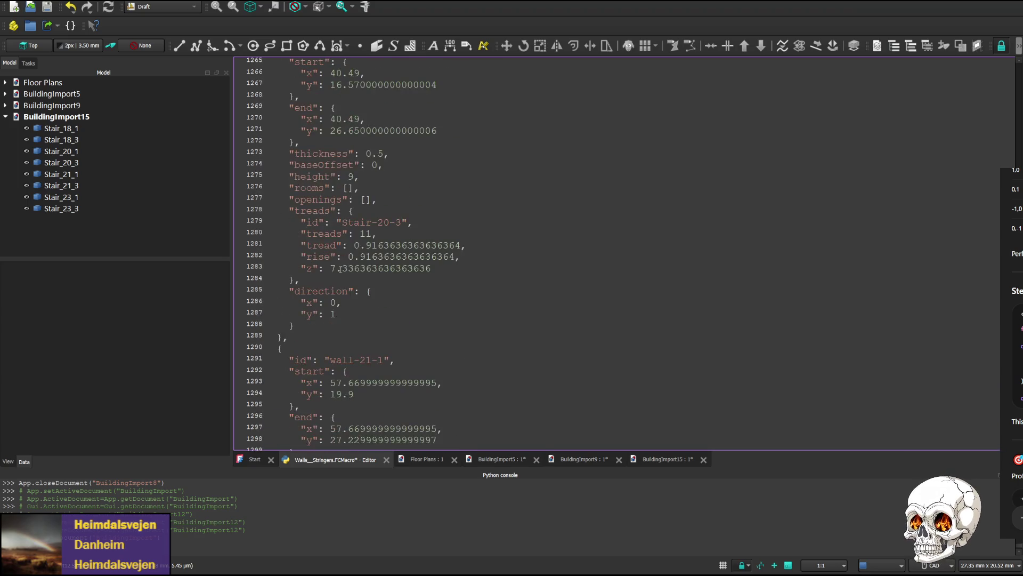
pyautogui.scroll(-9, 352, 300)
pyautogui.scroll(-6, 409, 299)
pyautogui.scroll(-3, 409, 299)
# - Rerun the macro with Stair-23-1's direction x 0 to build BuildingImport16
pyautogui.click(455, 222)
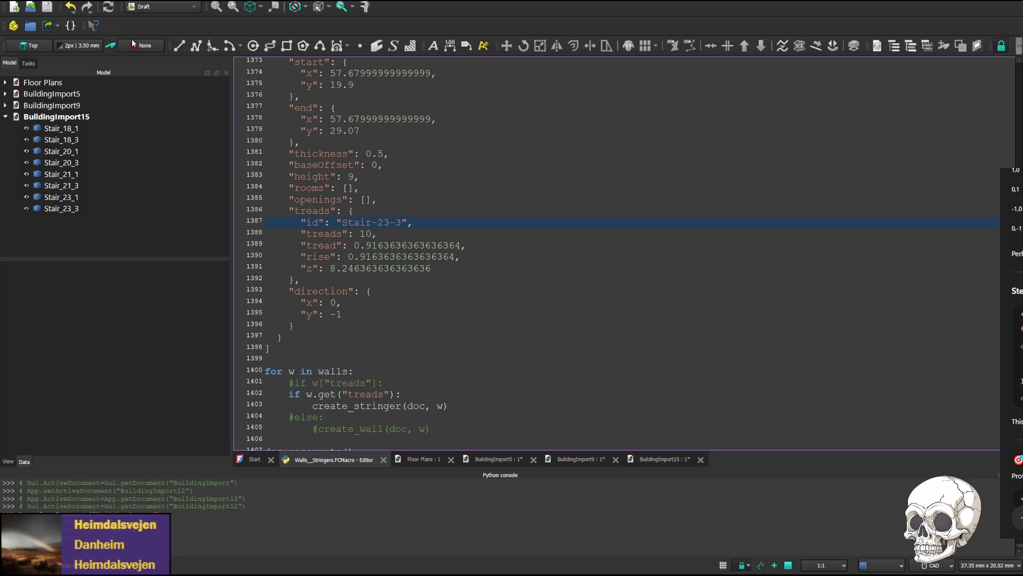
pyautogui.hotkey('ctrl', 'F6')
pyautogui.scroll(-3, 744, 162)
pyautogui.scroll(-3, 488, 256)
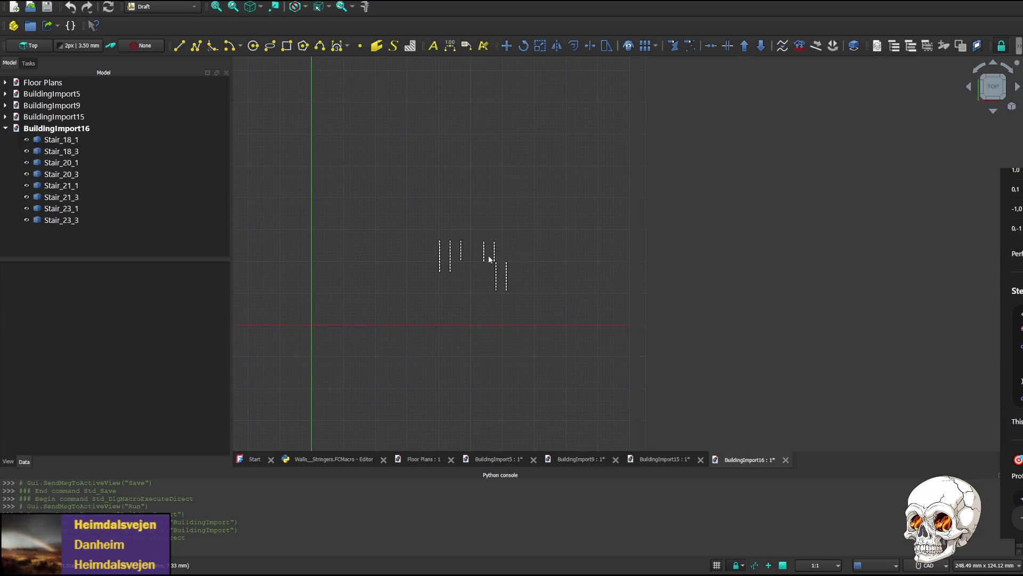
pyautogui.scroll(3, 488, 255)
pyautogui.scroll(3, 532, 268)
# - Cycle BuildingImport16's stringers through right-side and top views on the navigation cube
pyautogui.click(969, 89)
pyautogui.click(970, 88)
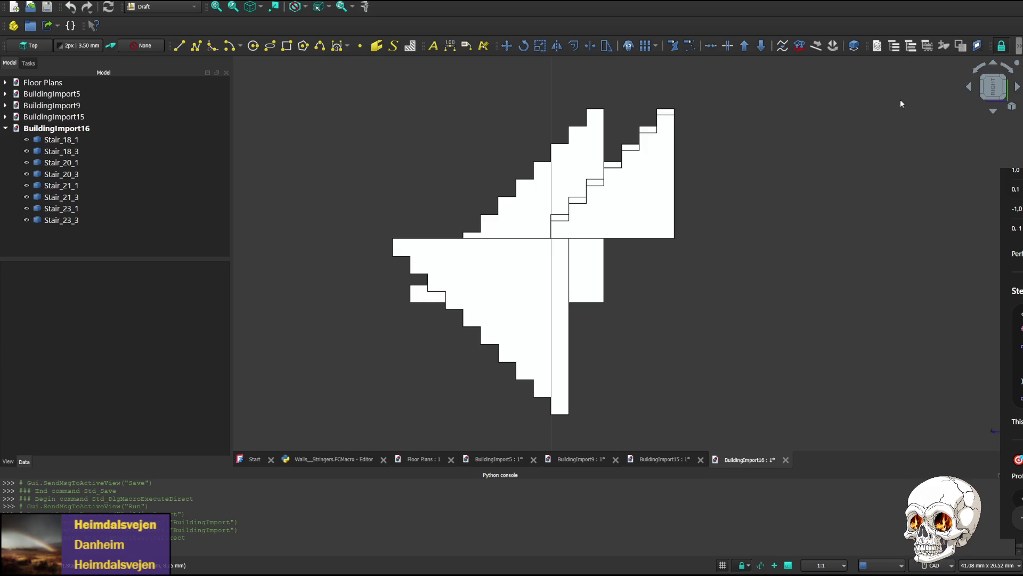
pyautogui.click(1018, 88)
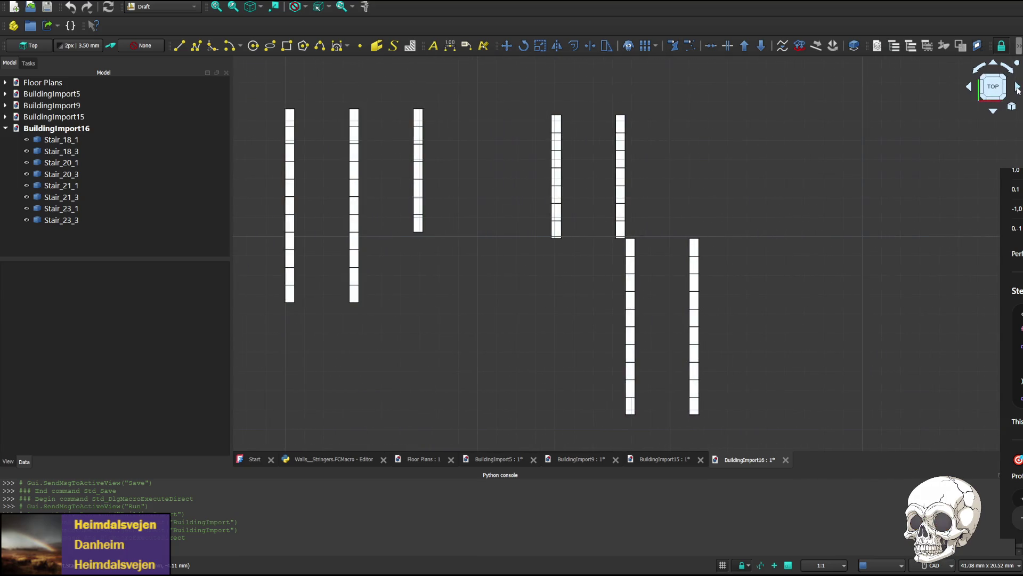
pyautogui.click(971, 88)
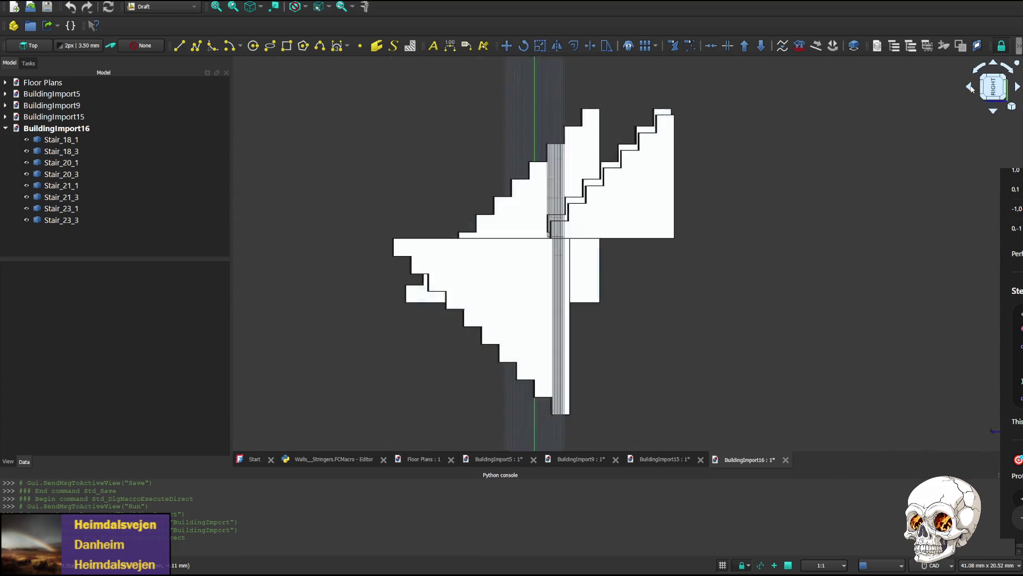
# - Check the stairs face-on from the side, then return to the Walls_Stringers macro's stair data
pyautogui.click(1018, 88)
pyautogui.click(1018, 87)
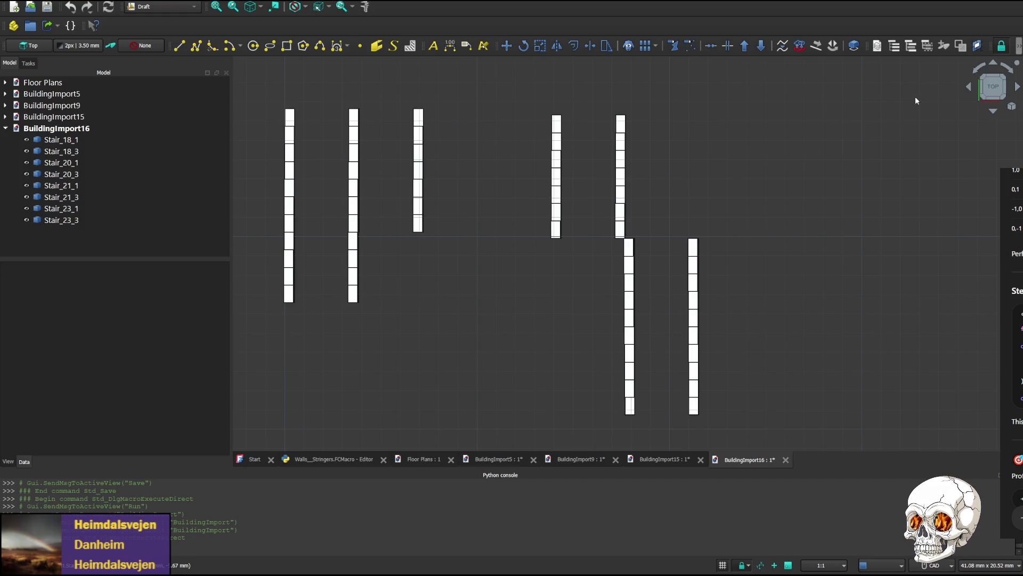
pyautogui.click(970, 88)
pyautogui.click(968, 88)
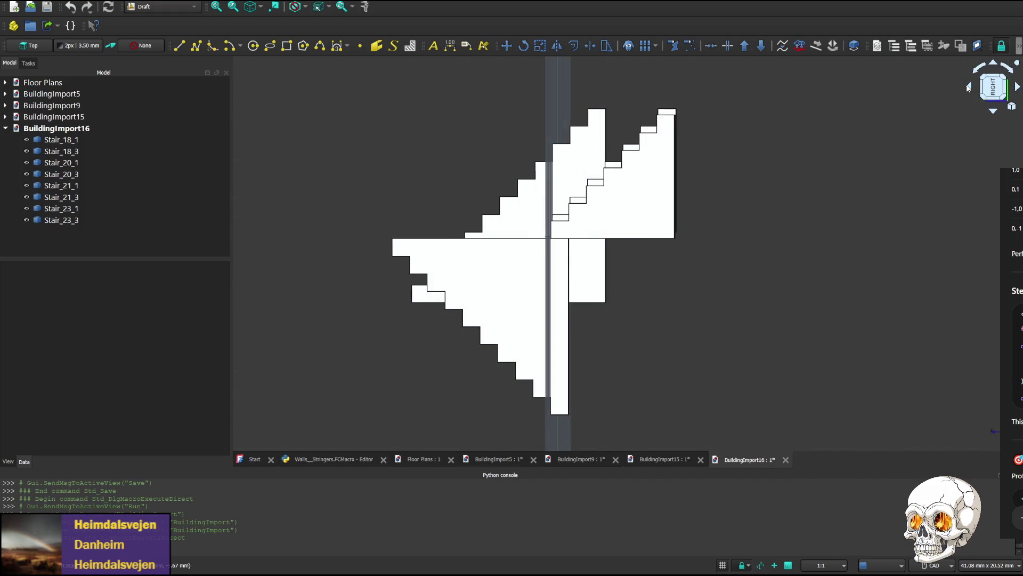
pyautogui.click(321, 459)
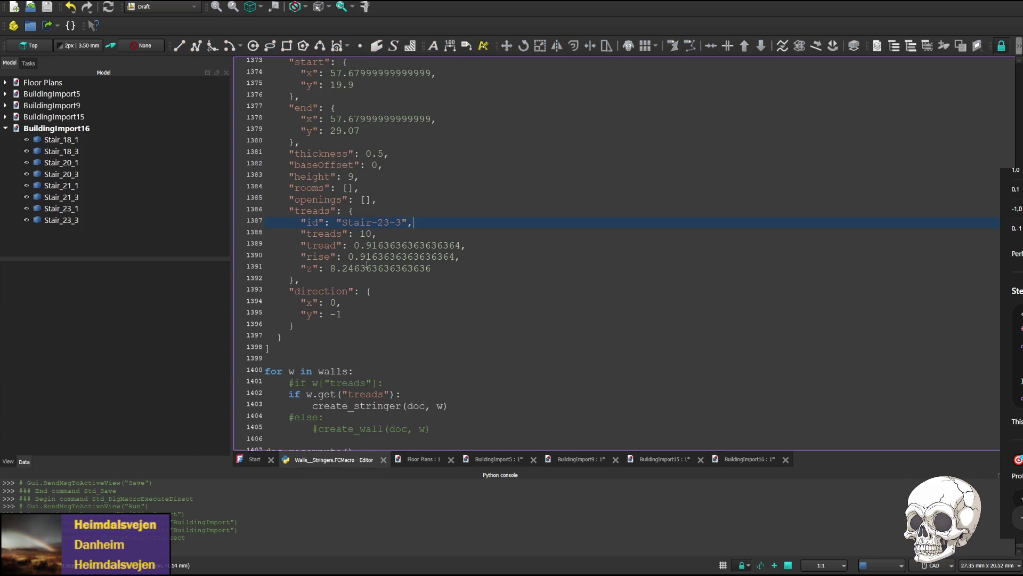
pyautogui.scroll(5, 363, 263)
pyautogui.scroll(1, 364, 263)
pyautogui.moveTo(330, 211); pyautogui.dragTo(343, 210)
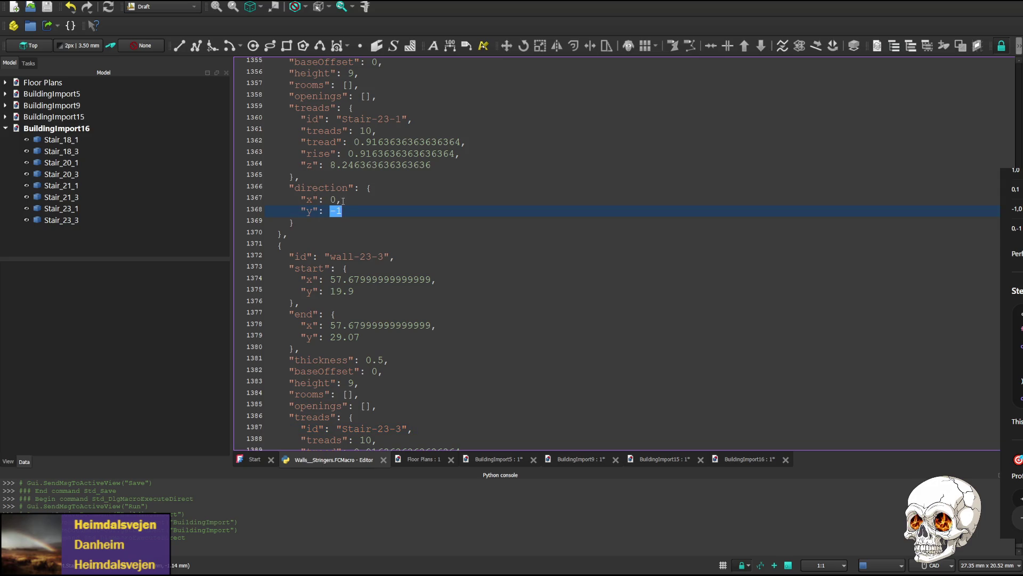
pyautogui.write('0')
# - Set Stair-23-1's direction to x -1, y 0, then bring back the BuildingImport15 model
pyautogui.press('Up')
pyautogui.hotkey('shift', 'Left')
pyautogui.write('-1')
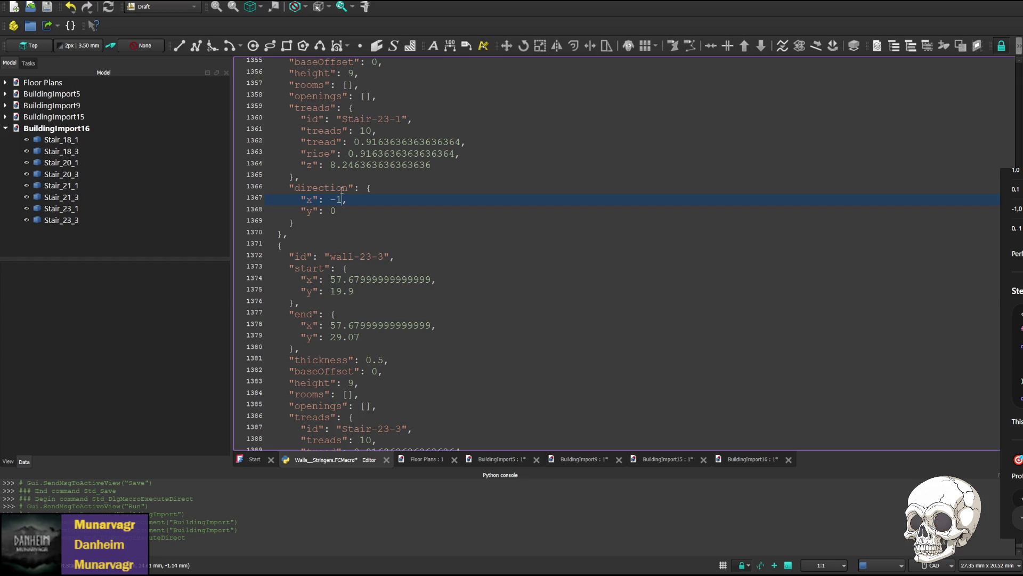
pyautogui.click(426, 175)
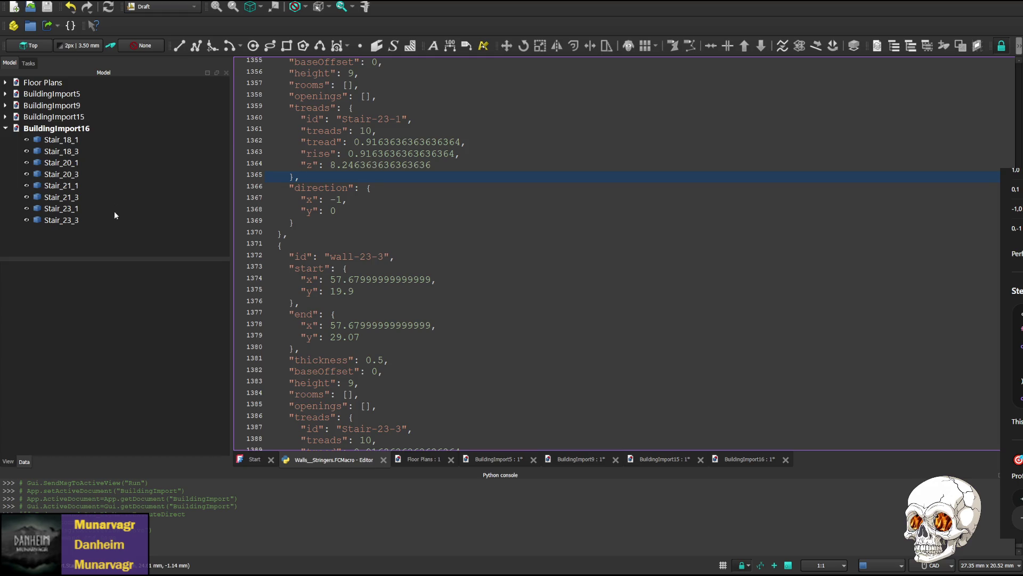
pyautogui.click(664, 459)
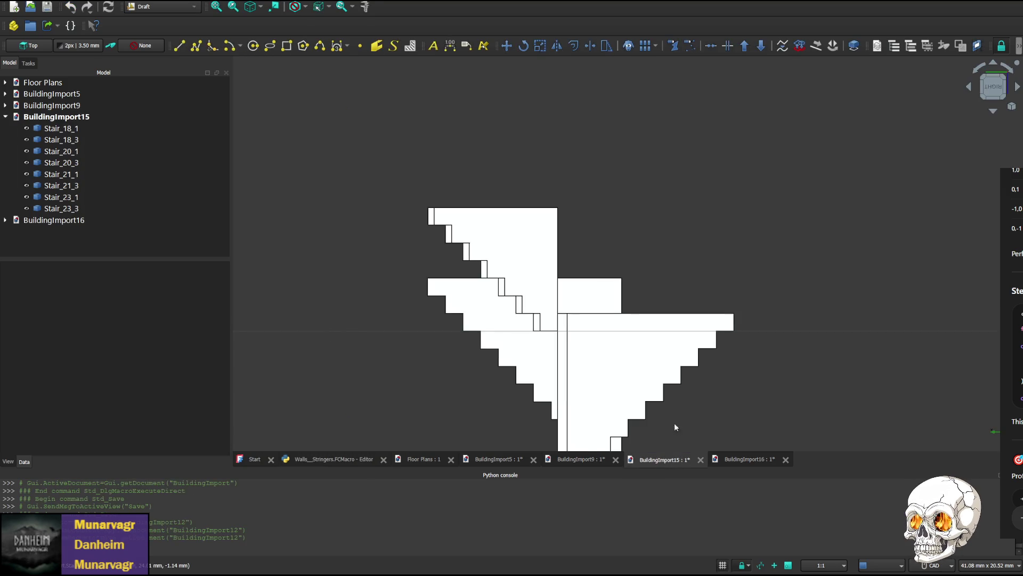
pyautogui.scroll(-2, 685, 353)
pyautogui.scroll(2, 666, 352)
pyautogui.scroll(-1, 665, 352)
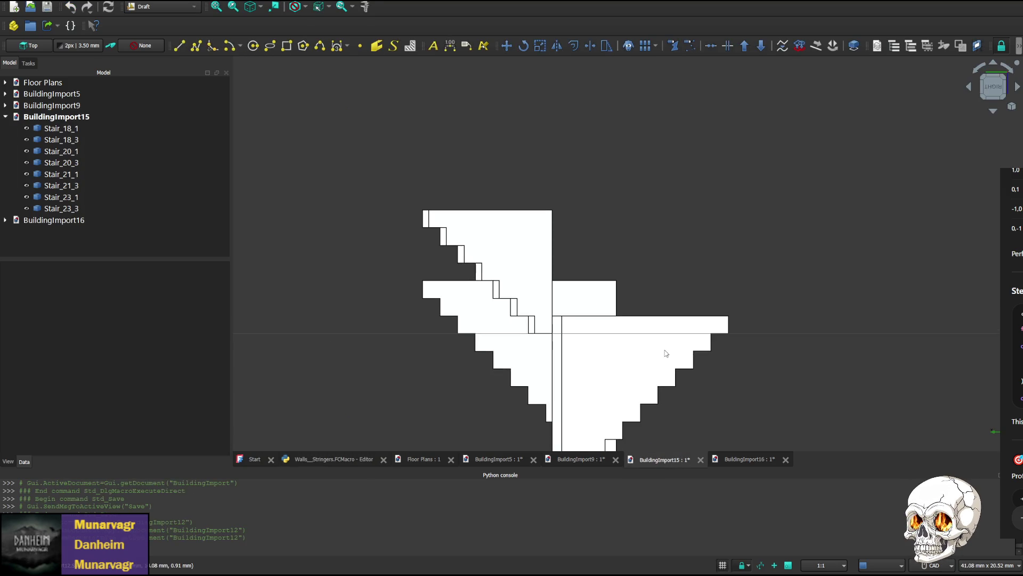
pyautogui.moveTo(664, 352); pyautogui.dragTo(711, 283, button='middle')
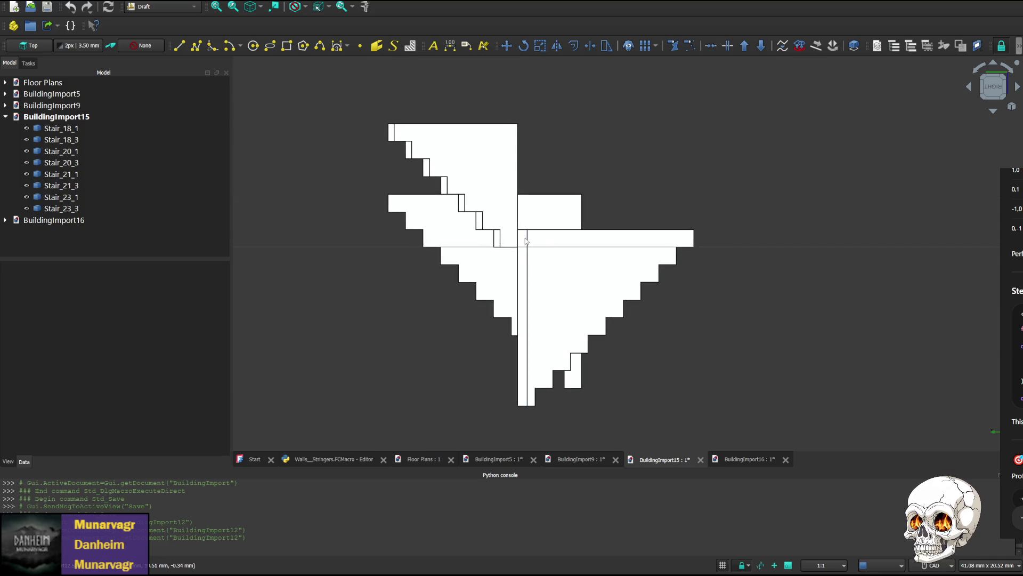
pyautogui.moveTo(733, 286); pyautogui.dragTo(881, 411, button='middle')
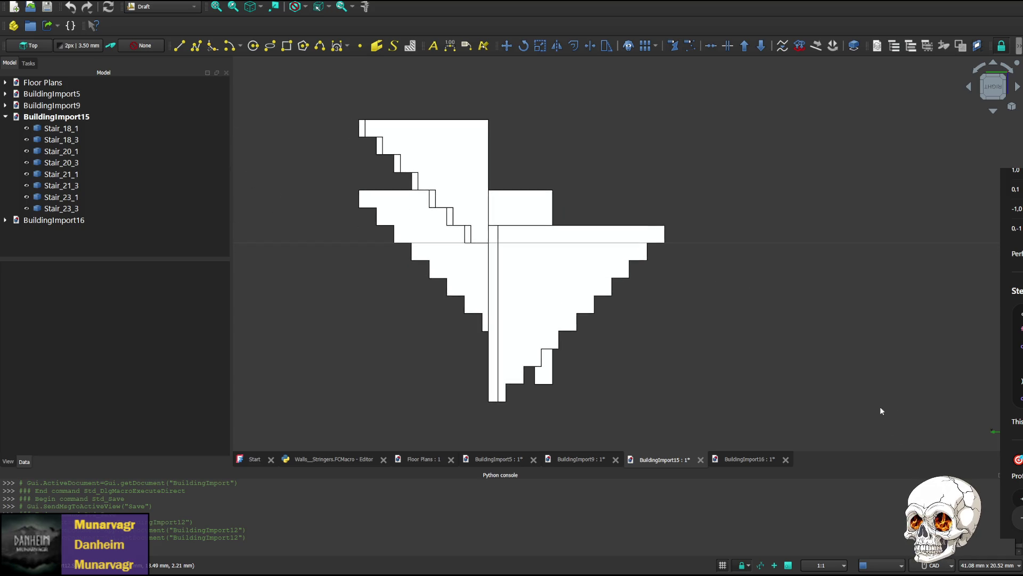
pyautogui.click(994, 98)
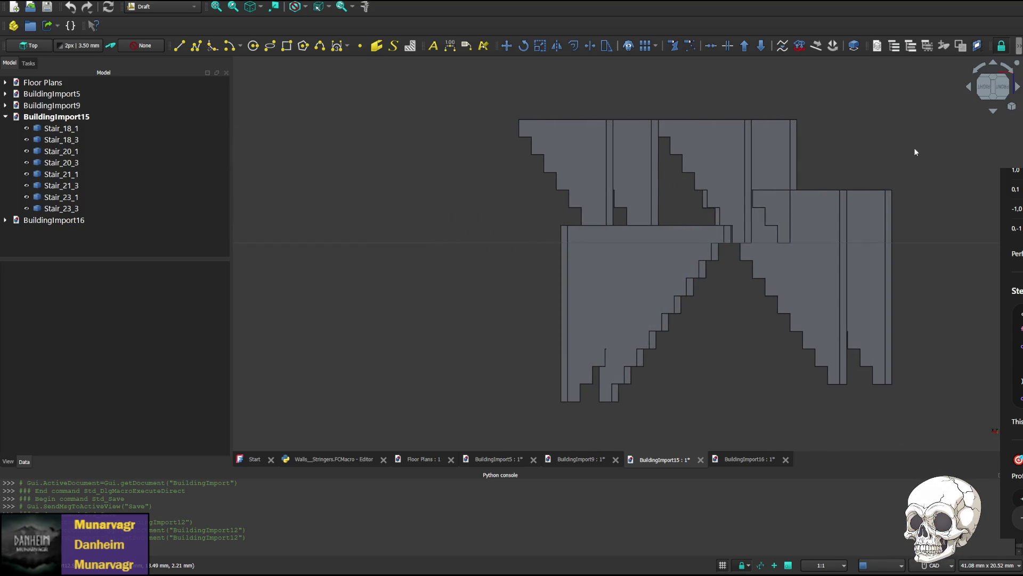
pyautogui.moveTo(480, 285); pyautogui.dragTo(624, 286, button='middle')
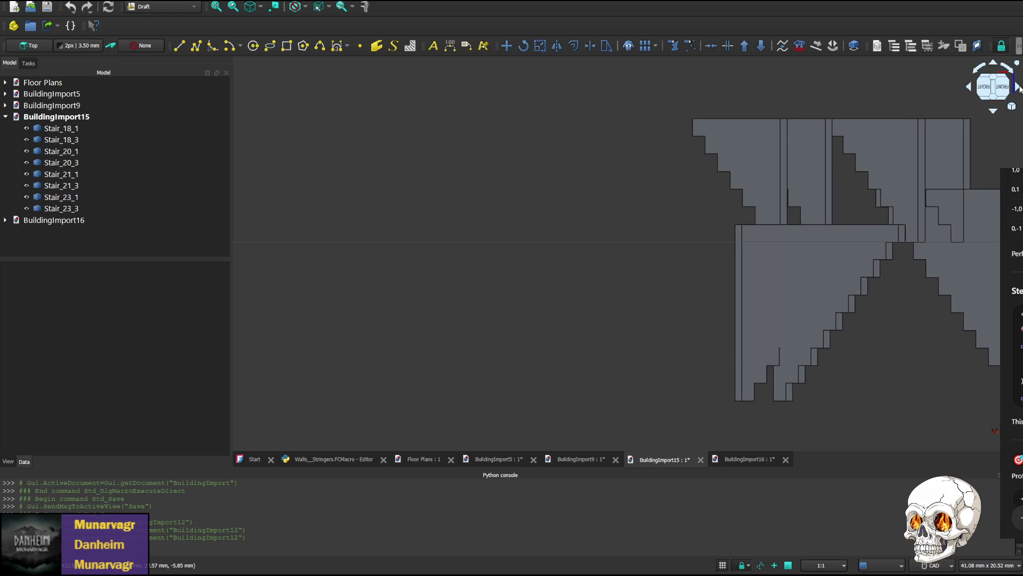
pyautogui.click(1018, 87)
pyautogui.click(968, 90)
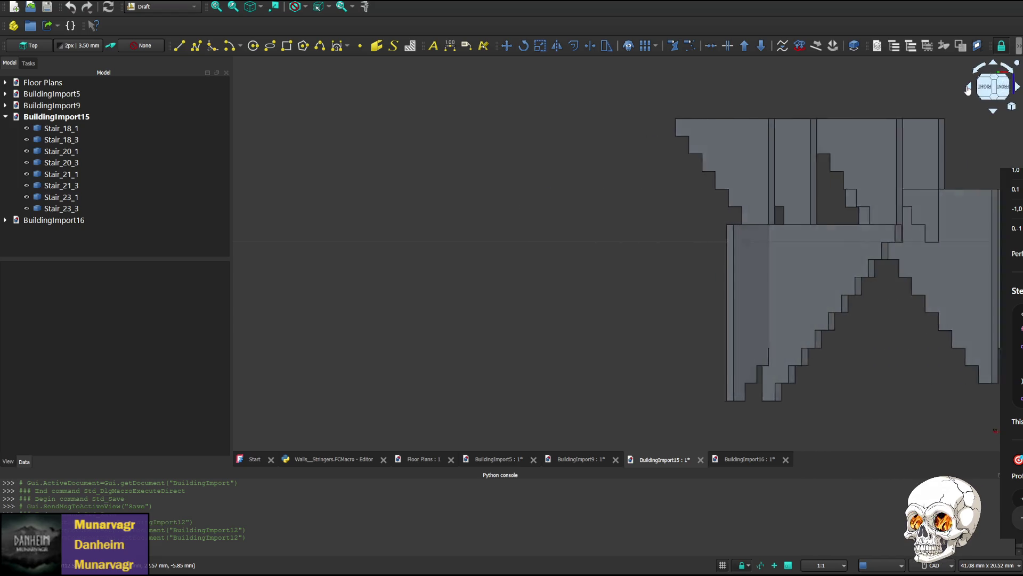
pyautogui.click(1019, 88)
pyautogui.click(1019, 89)
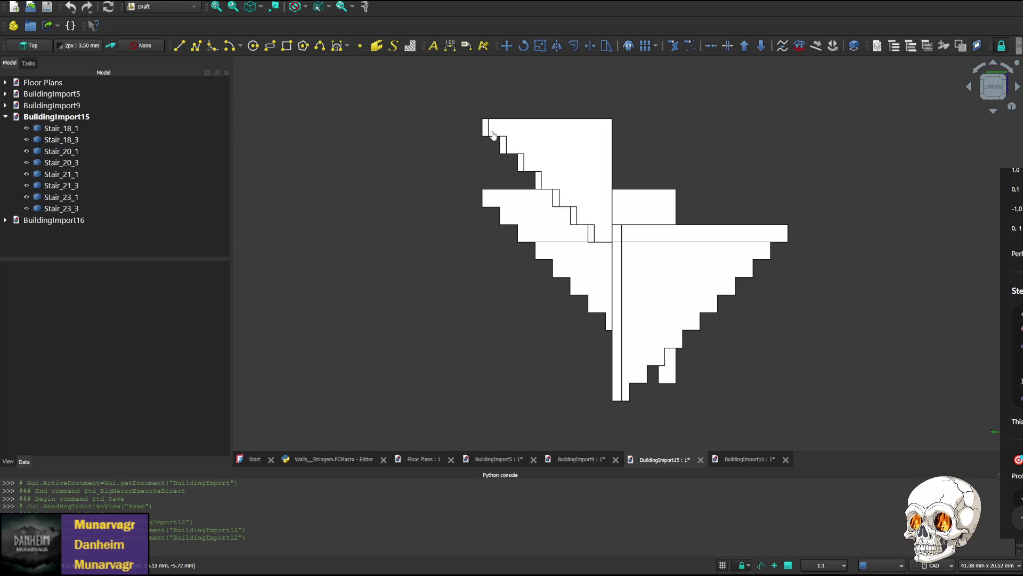
# - Rotate the BuildingImport15 stairs around for a closer look, then return to the macro code
pyautogui.click(1013, 72)
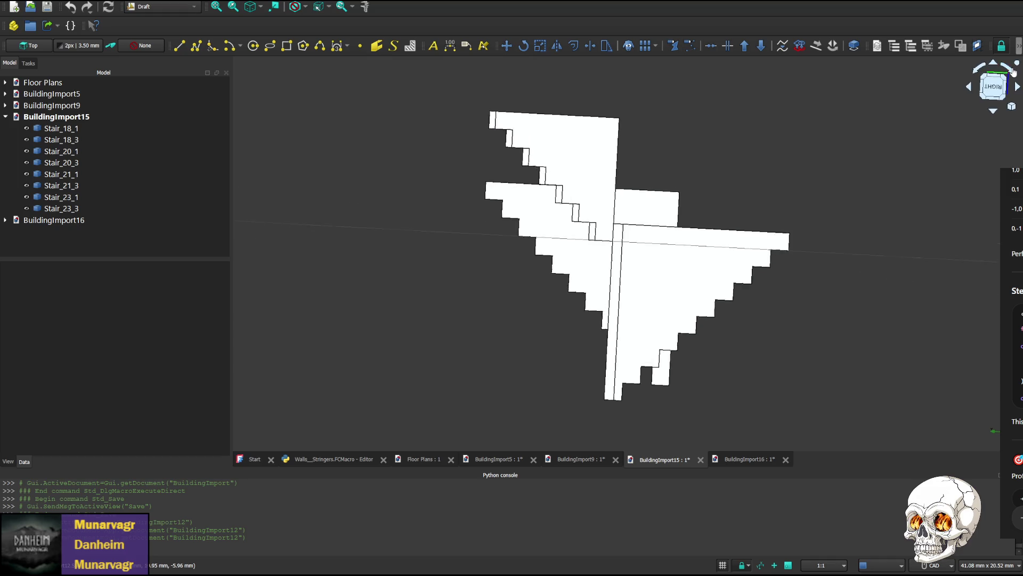
pyautogui.click(1012, 72)
pyautogui.click(1012, 72)
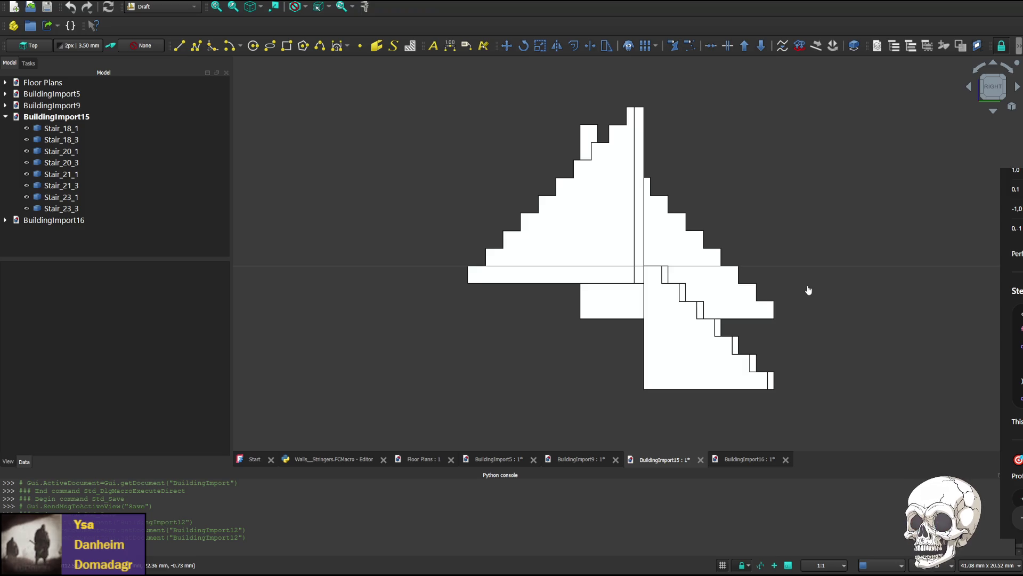
pyautogui.click(336, 459)
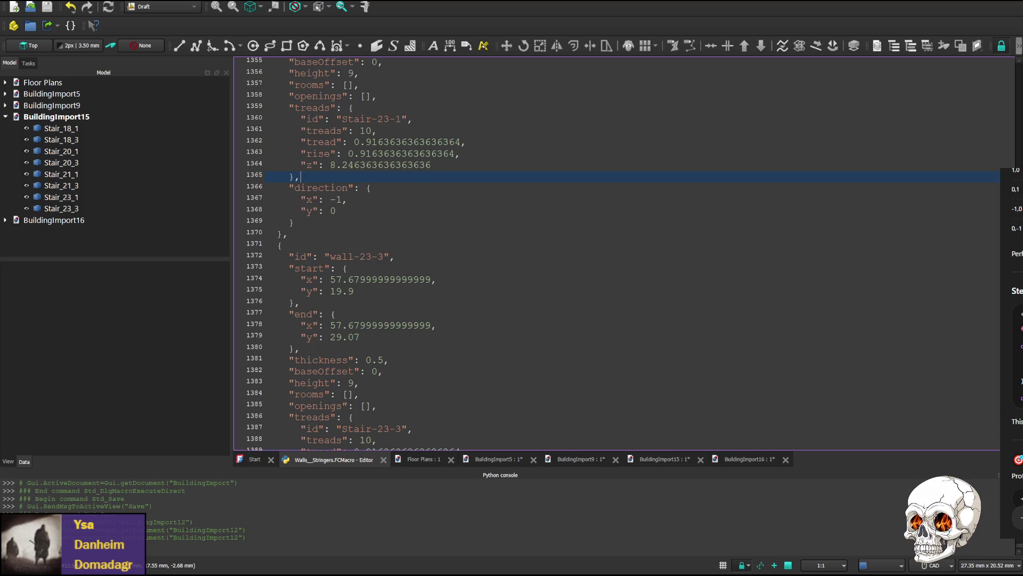
pyautogui.scroll(7, 332, 154)
pyautogui.scroll(15, 616, 253)
pyautogui.scroll(15, 616, 252)
pyautogui.scroll(15, 616, 252)
pyautogui.scroll(-2, 615, 252)
pyautogui.scroll(-5, 399, 280)
pyautogui.scroll(5, 389, 280)
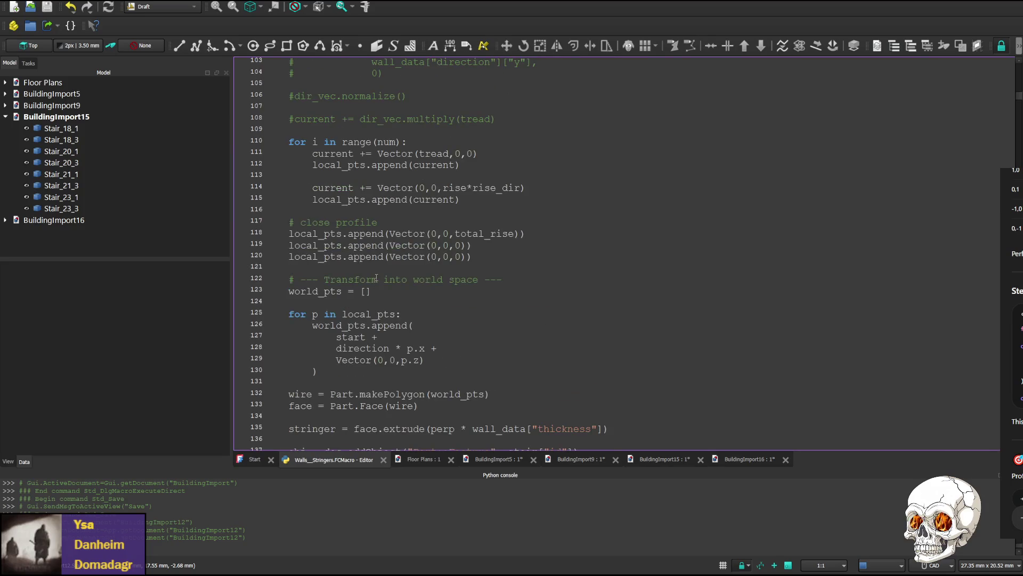
pyautogui.scroll(-1, 388, 286)
pyautogui.scroll(6, 375, 279)
pyautogui.scroll(3, 368, 273)
pyautogui.scroll(3, 360, 268)
pyautogui.scroll(5, 362, 269)
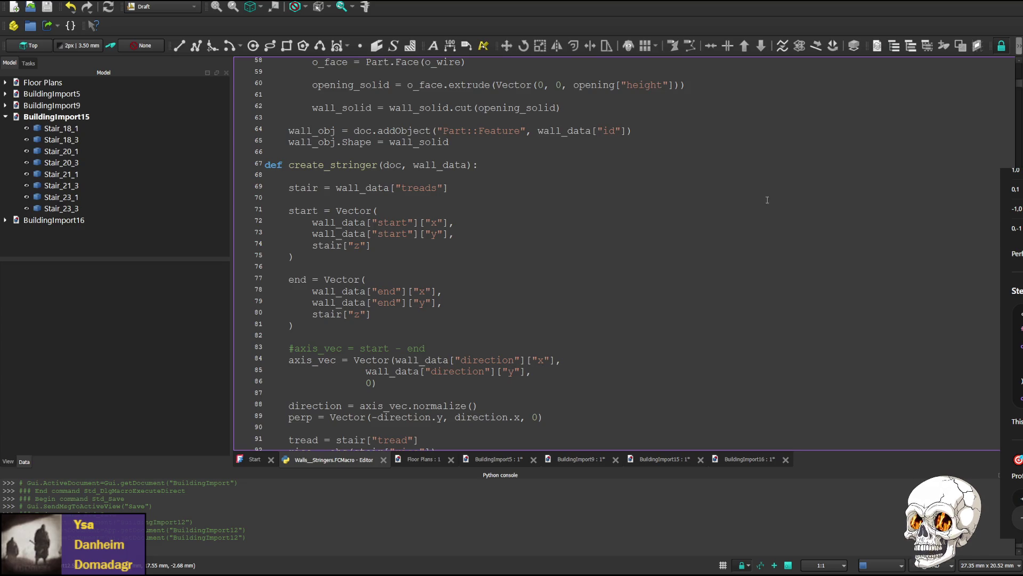
pyautogui.moveTo(1018, 87); pyautogui.dragTo(1019, 443)
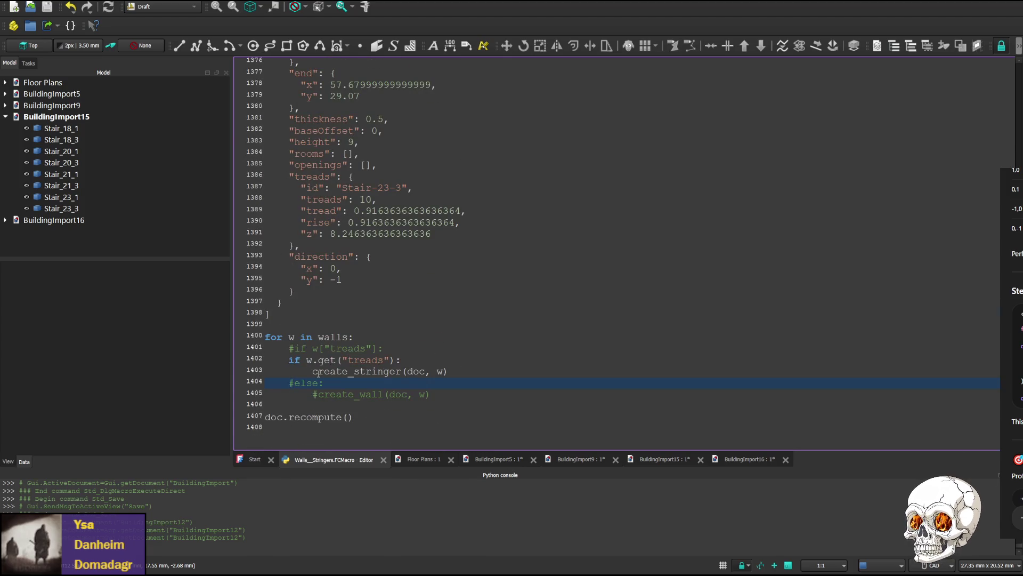
# - Uncomment the else branch and create_wall call, save the macro and run it to build BuildingImport17
pyautogui.press('BackSpace')
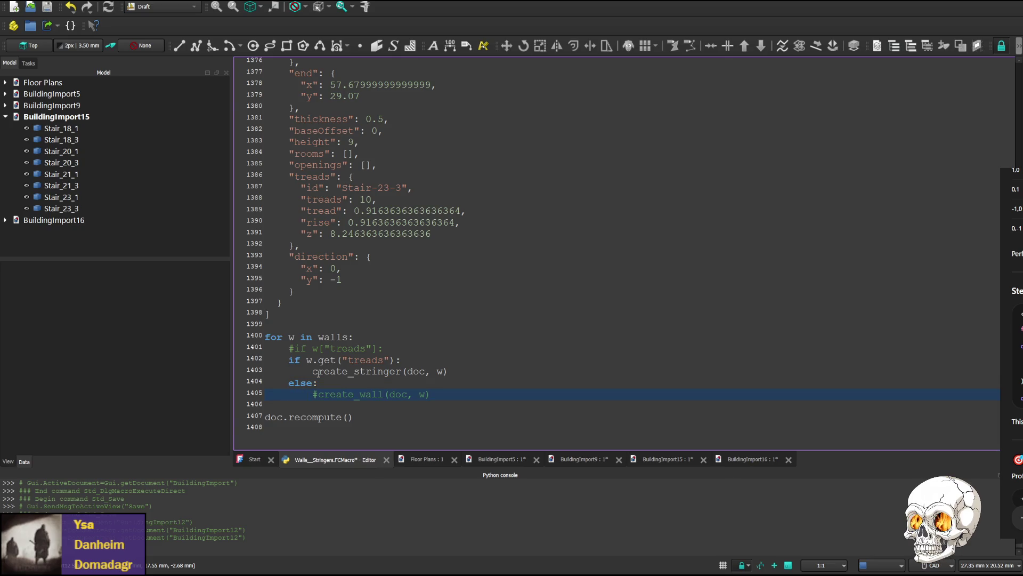
pyautogui.press('Delete')
pyautogui.scroll(4, 349, 246)
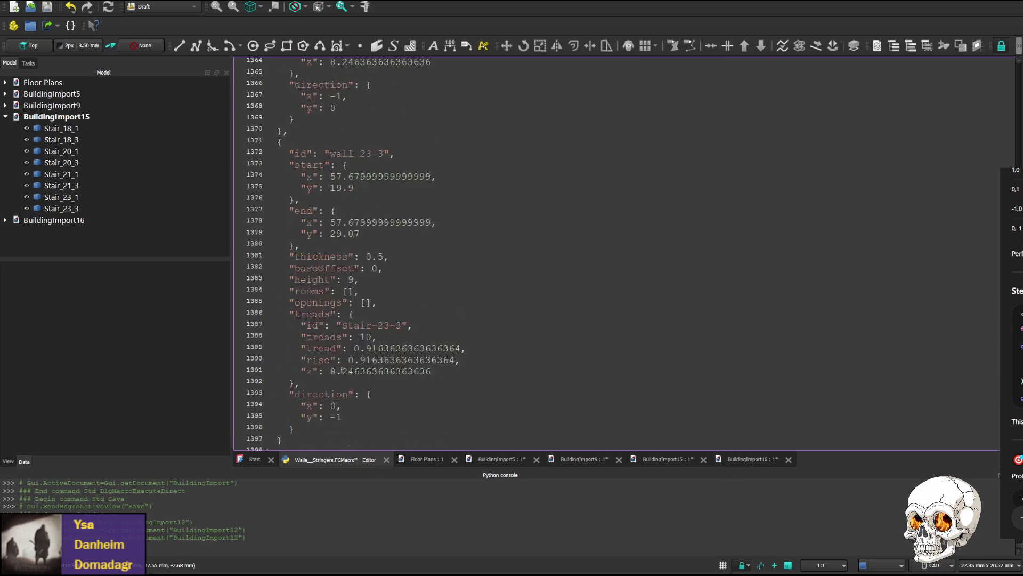
pyautogui.scroll(2, 348, 245)
pyautogui.scroll(-6, 349, 138)
pyautogui.scroll(3, 344, 141)
pyautogui.scroll(3, 331, 148)
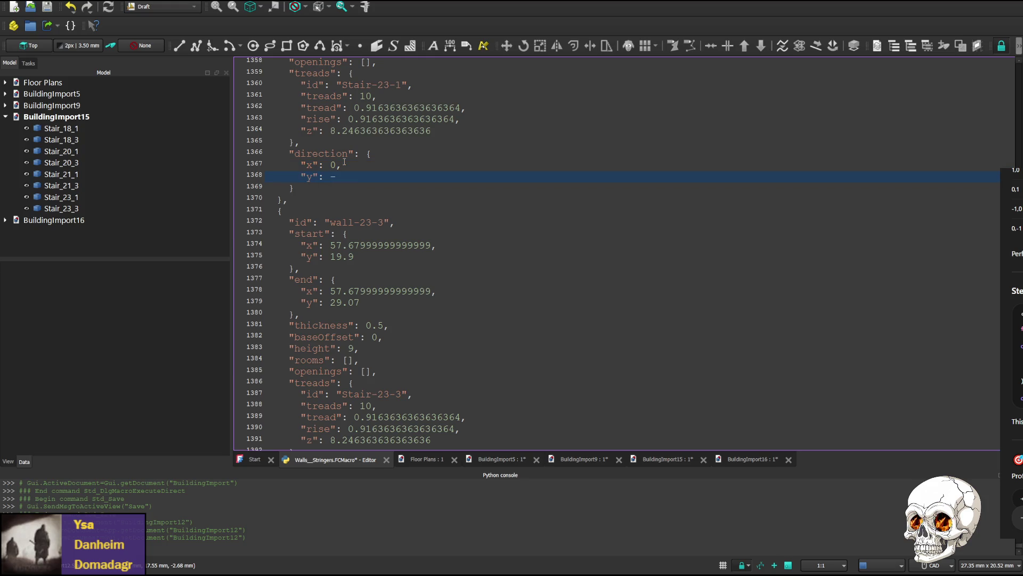
pyautogui.scroll(-2, 347, 208)
pyautogui.scroll(-3, 351, 264)
pyautogui.scroll(-1, 354, 307)
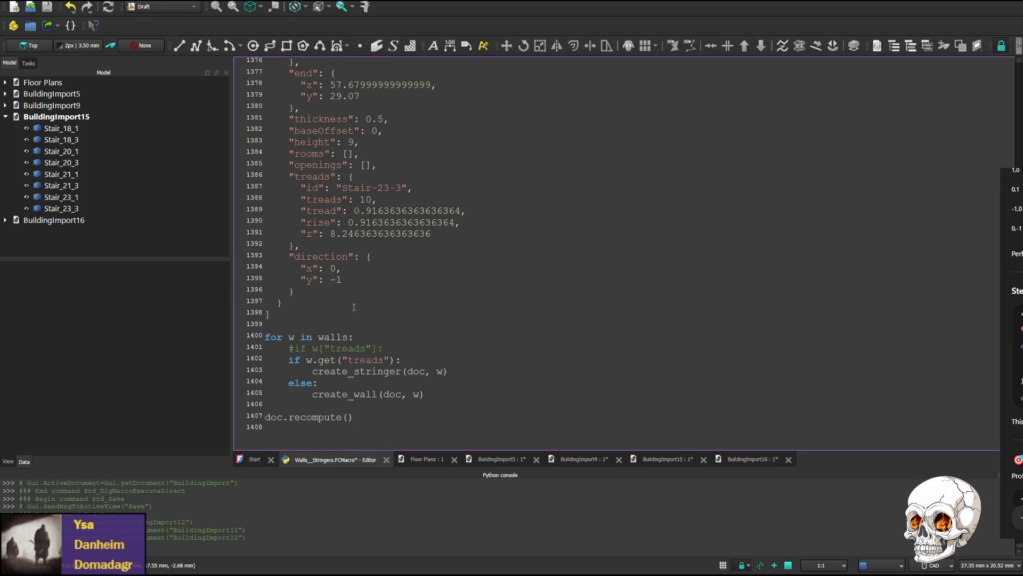
pyautogui.hotkey('ctrl', 's')
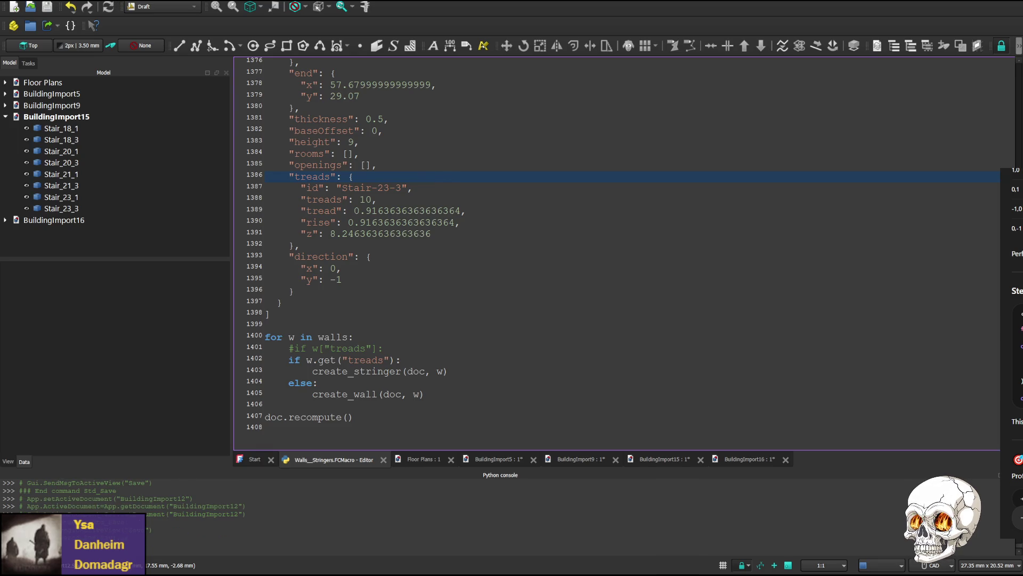
pyautogui.hotkey('ctrl', 'F6')
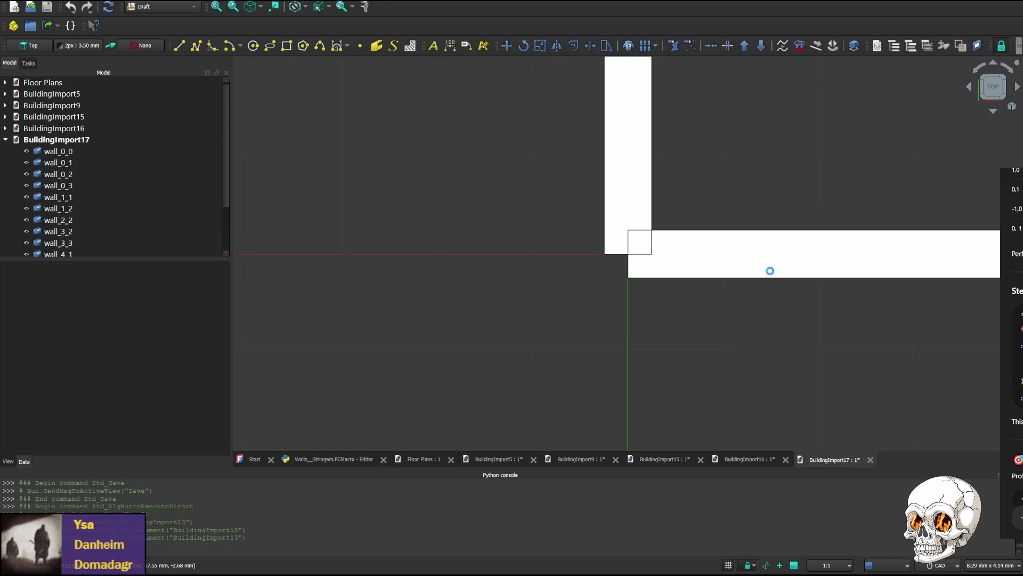
pyautogui.scroll(-2, 895, 142)
pyautogui.scroll(-2, 879, 176)
pyautogui.scroll(-2, 540, 251)
pyautogui.scroll(-2, 588, 184)
pyautogui.scroll(-1, 589, 184)
# - Cycle BuildingImport17 through rear, bottom and front views and back to the top-down plan
pyautogui.moveTo(589, 184); pyautogui.dragTo(546, 217, button='middle')
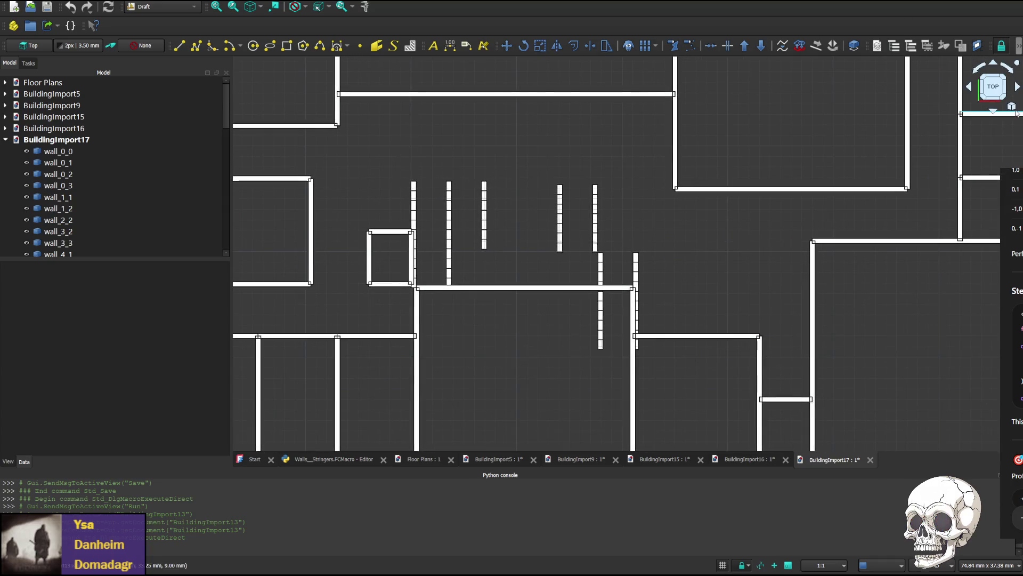
pyautogui.click(995, 112)
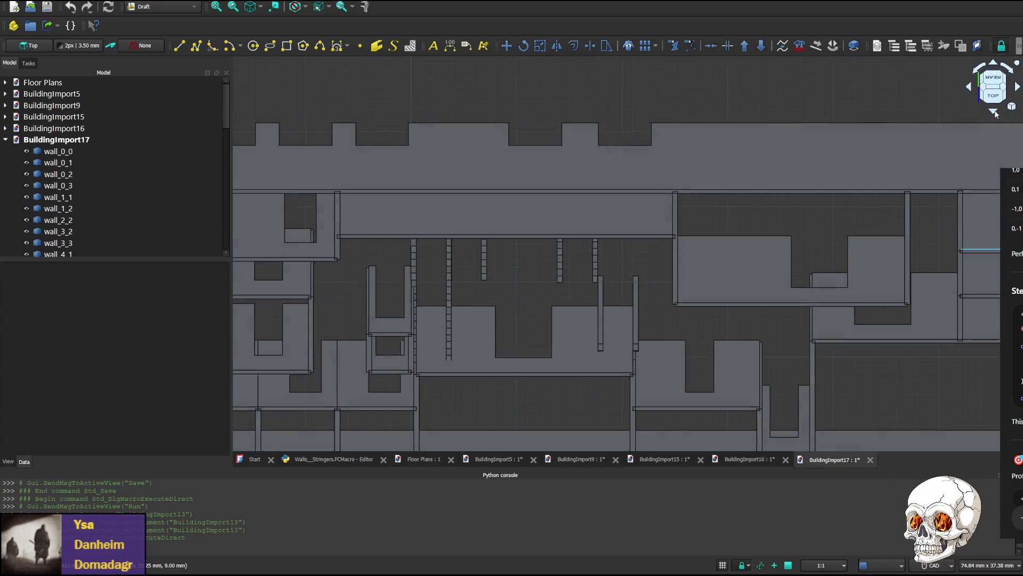
pyautogui.click(995, 113)
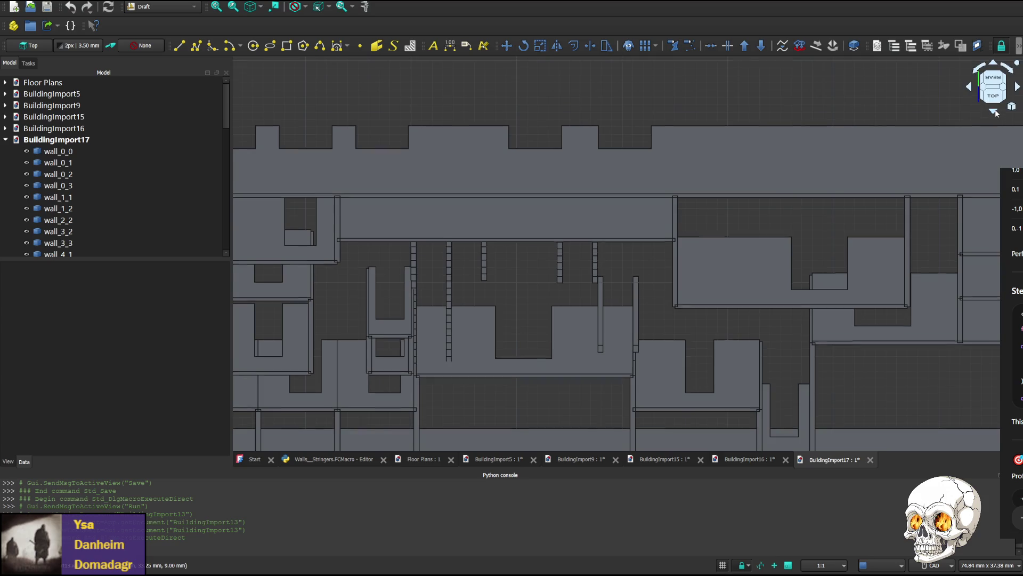
pyautogui.click(996, 112)
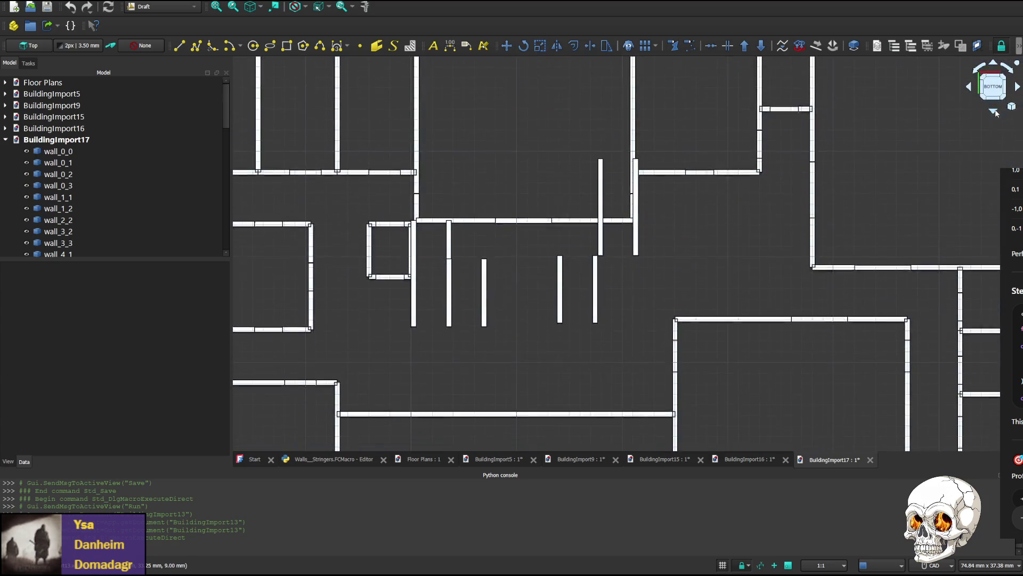
pyautogui.click(995, 112)
pyautogui.click(996, 112)
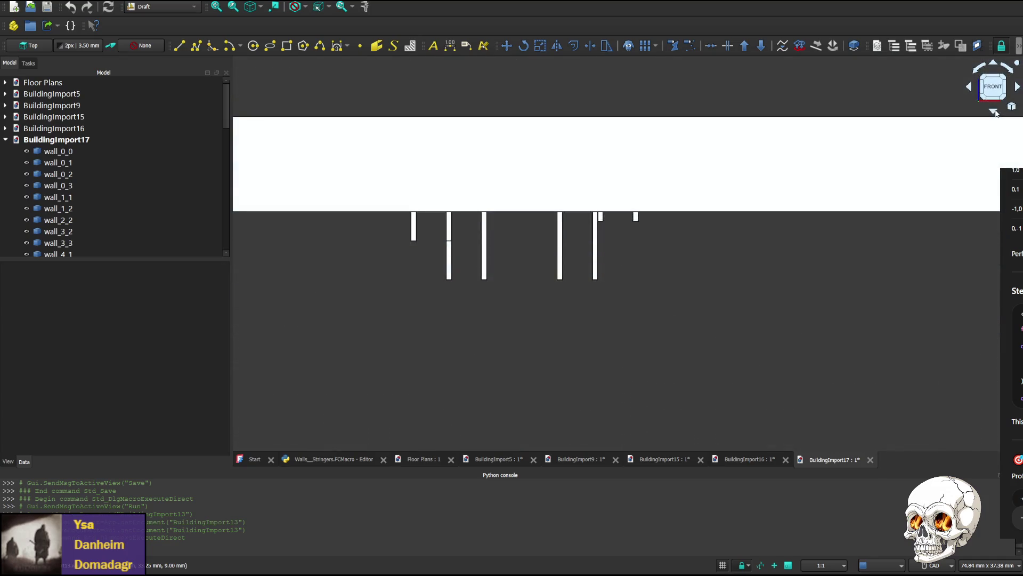
pyautogui.click(995, 113)
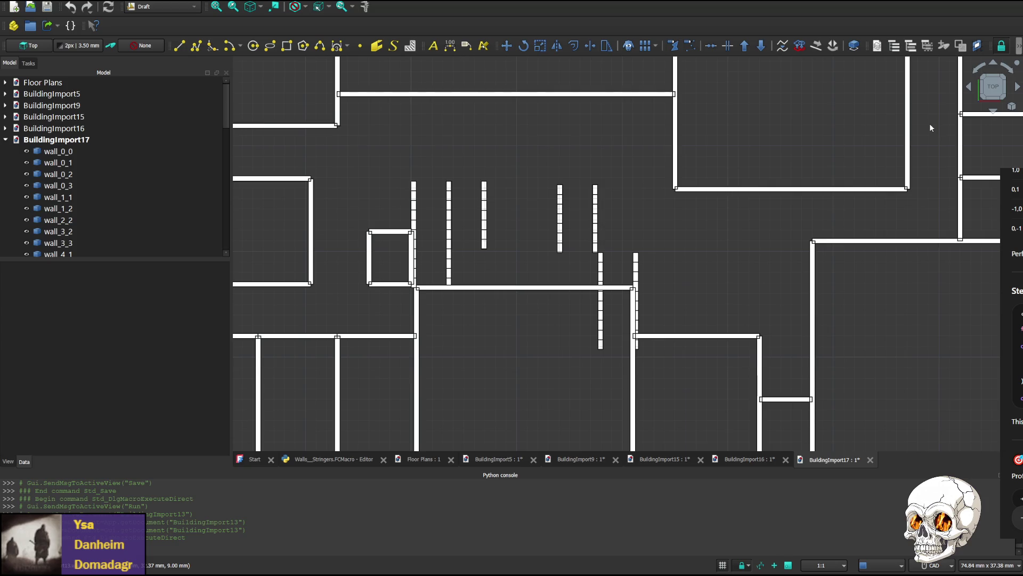
# - Turn to the right elevation and select wall_0_1, which hides the stairs
pyautogui.click(993, 112)
pyautogui.click(994, 68)
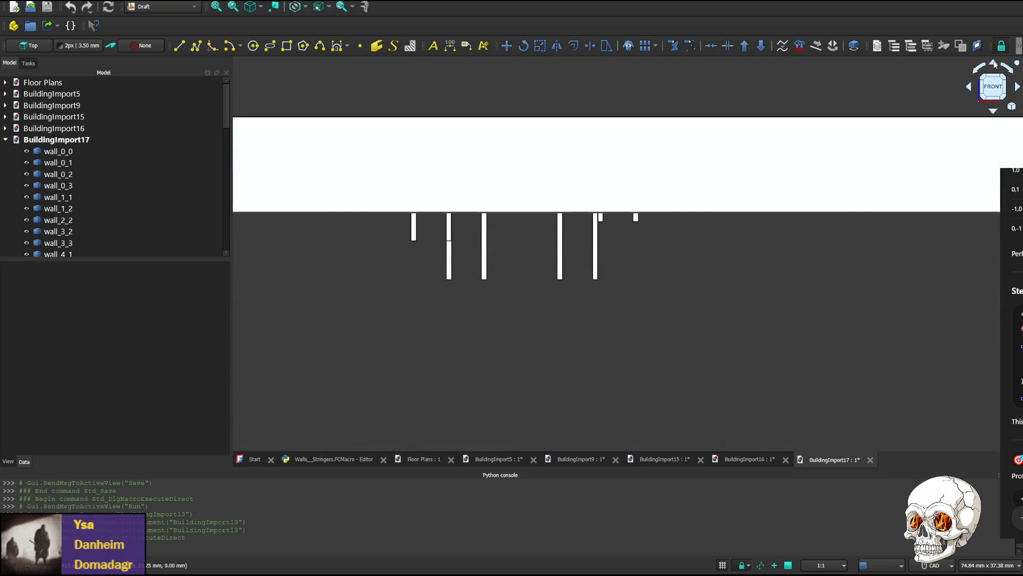
pyautogui.click(970, 89)
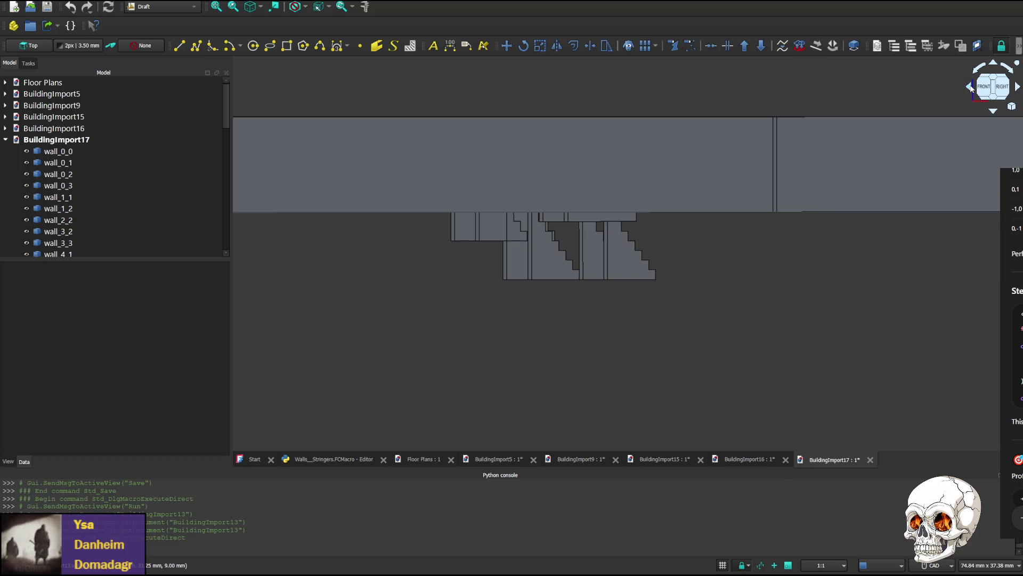
pyautogui.click(970, 89)
pyautogui.click(671, 164)
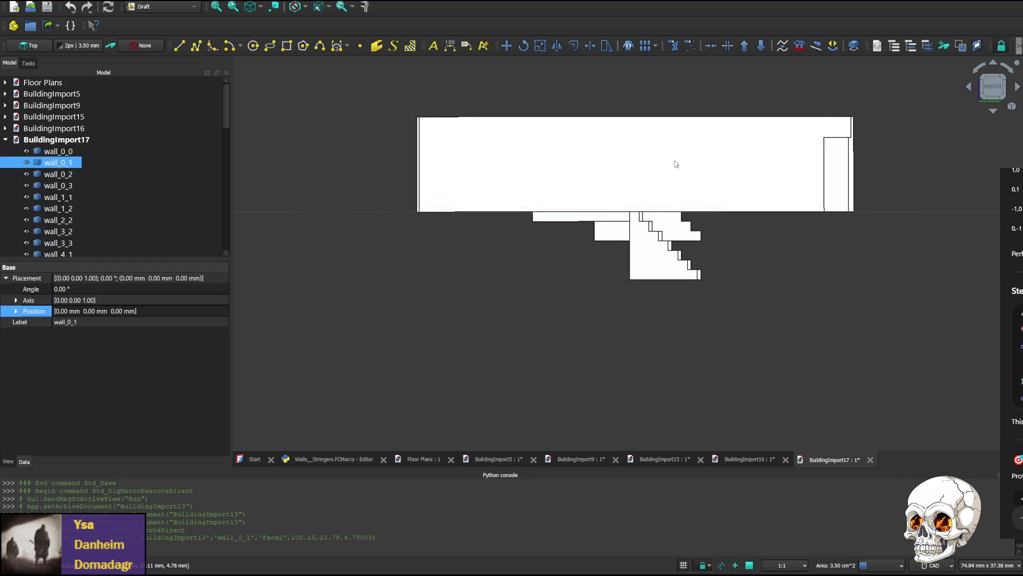
# - Delete wall_0_1, another blocking wall and wall_7_3 in front of the stairs
pyautogui.press('Delete')
pyautogui.click(653, 175)
pyautogui.press('Delete')
pyautogui.click(615, 172)
pyautogui.press('Delete')
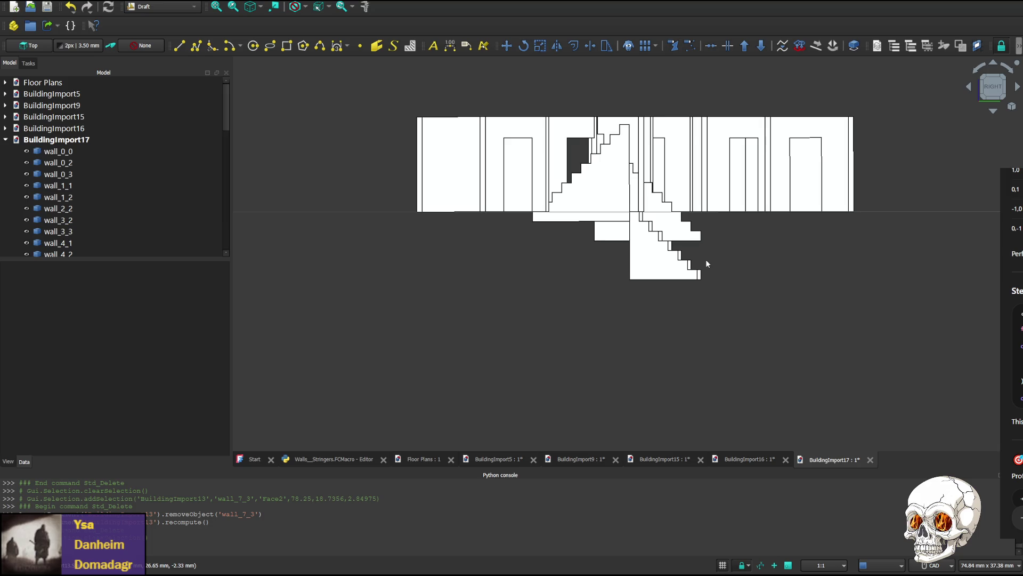
# - Return to the top-down plan and switch to the Floor Plans document
pyautogui.click(994, 114)
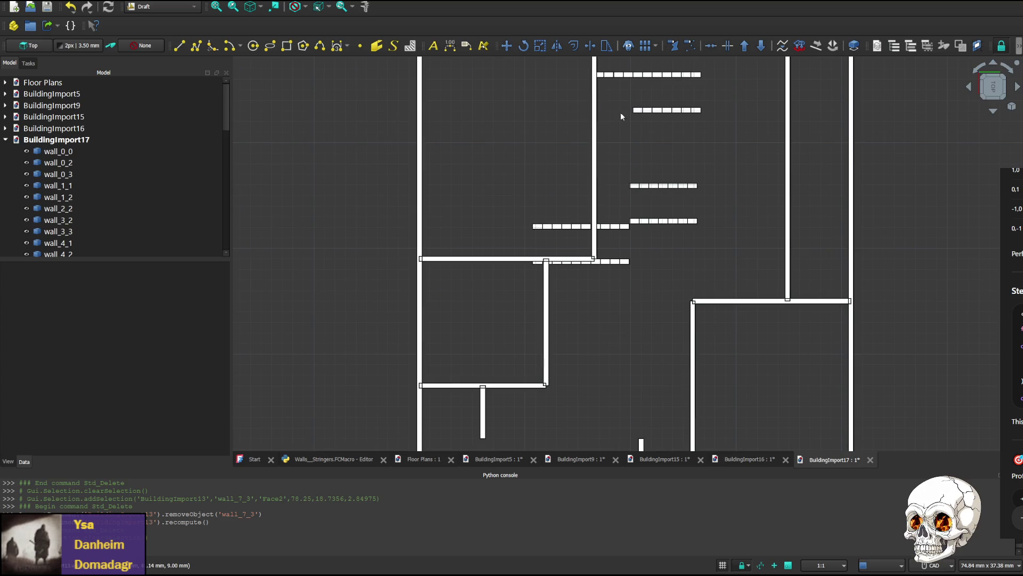
pyautogui.click(422, 459)
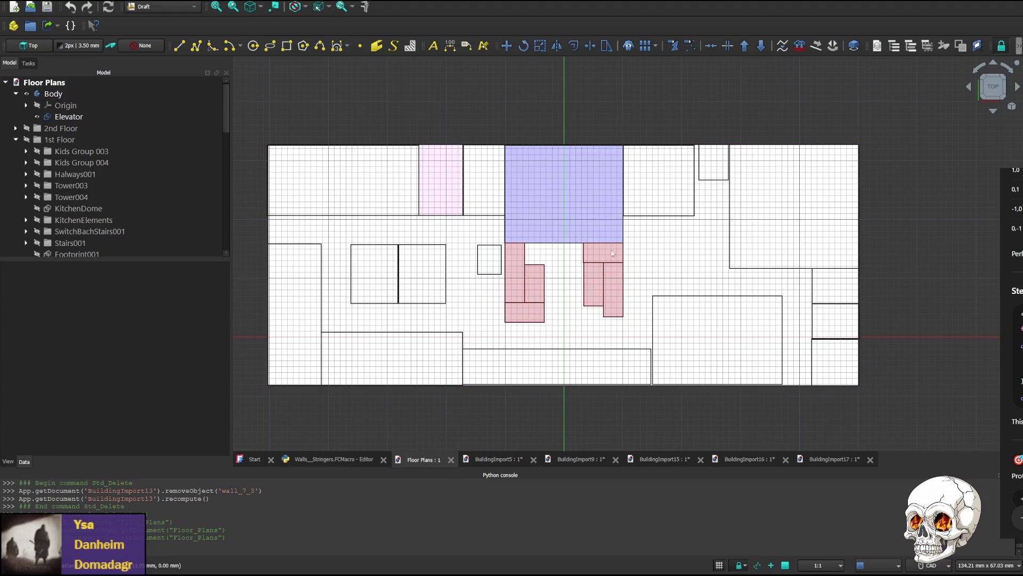
# - Compare the stair layout against the floor plan, selecting the whole Floor Plans footprint
pyautogui.click(525, 286)
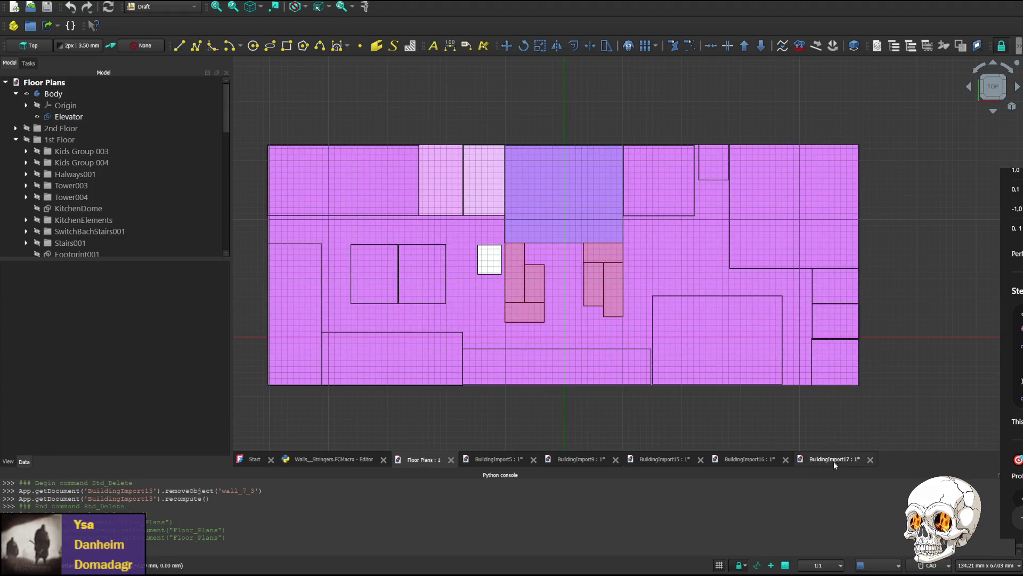
pyautogui.click(834, 459)
pyautogui.moveTo(726, 137); pyautogui.dragTo(709, 254, button='middle')
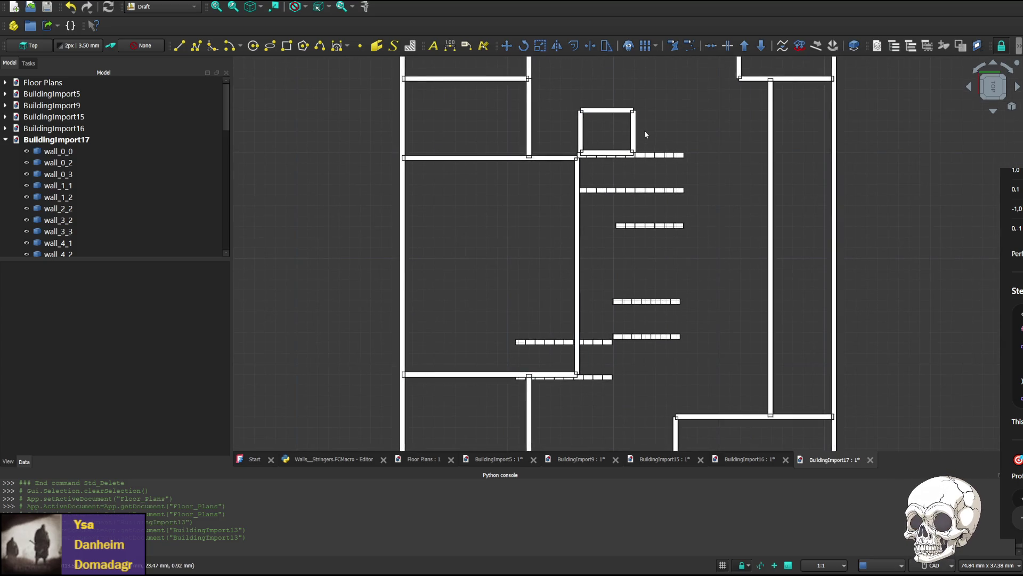
pyautogui.click(335, 458)
pyautogui.click(424, 460)
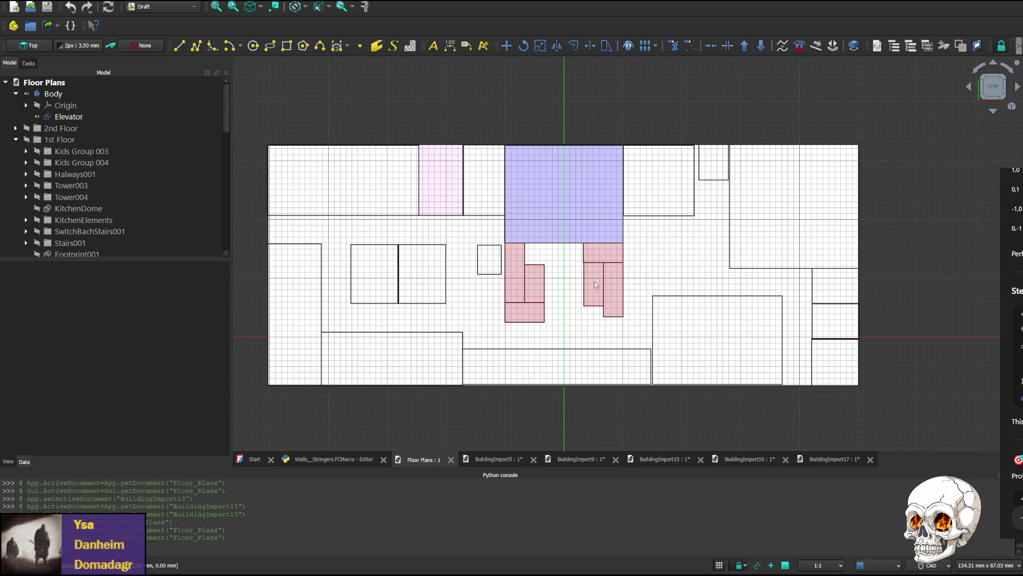
pyautogui.hotkey('ctrl', 'a')
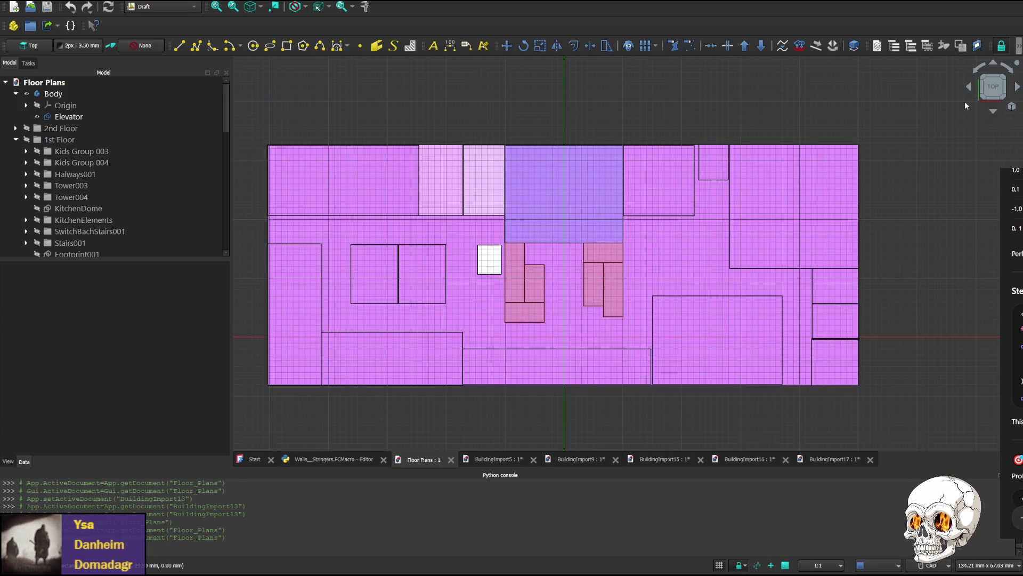
# - Return to BuildingImport17 and rotate it to a side elevation
pyautogui.click(835, 459)
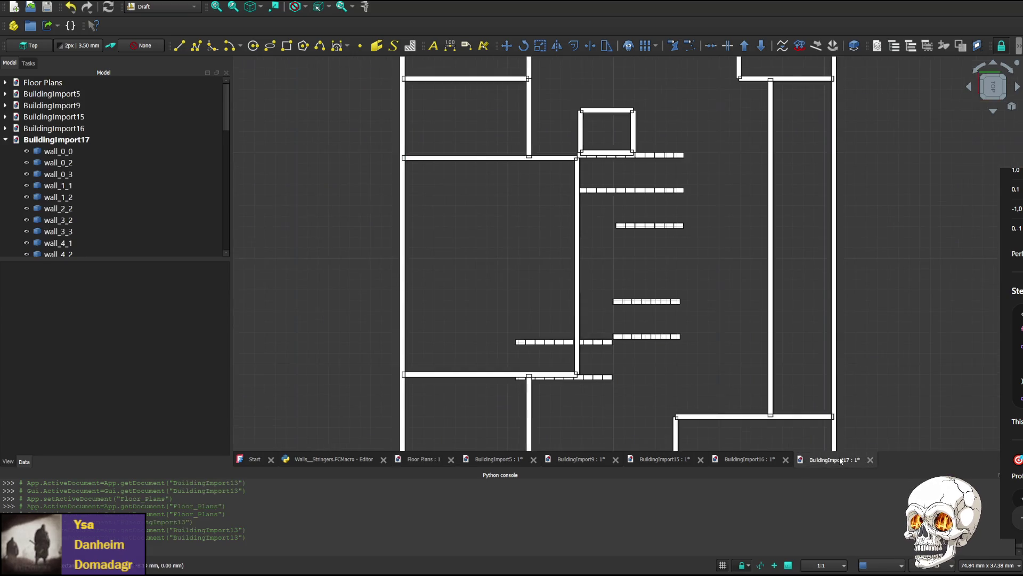
pyautogui.click(994, 111)
pyautogui.click(993, 111)
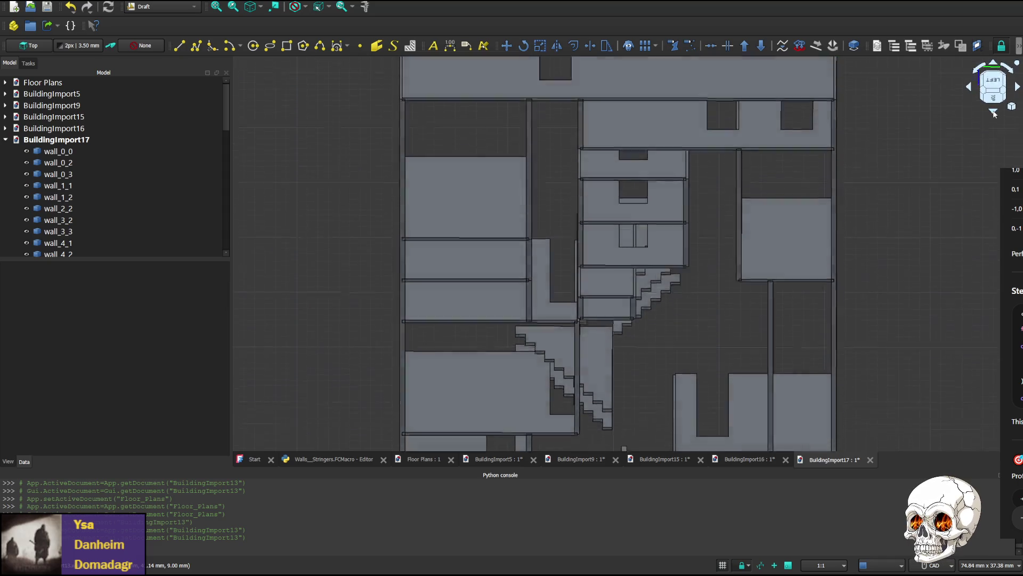
# - View the building from the right elevation, an oblique right-rear angle and the rear
pyautogui.click(994, 65)
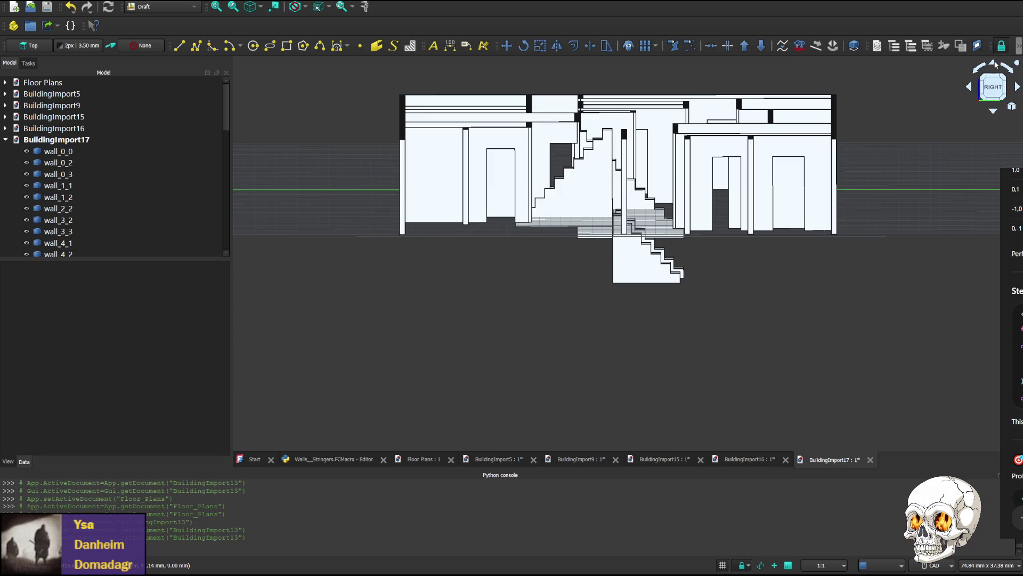
pyautogui.moveTo(856, 201); pyautogui.dragTo(736, 222, button='middle')
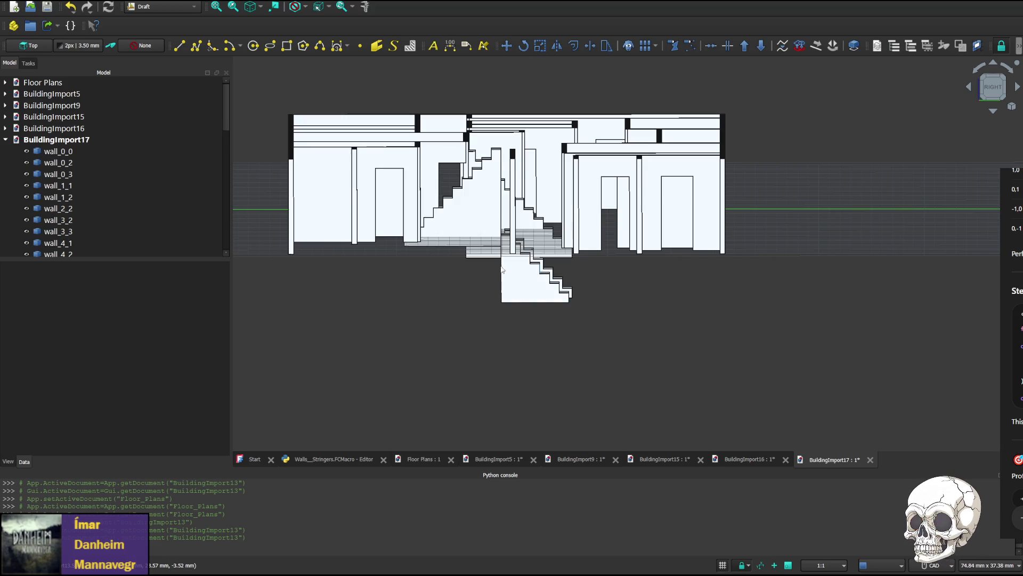
pyautogui.click(971, 91)
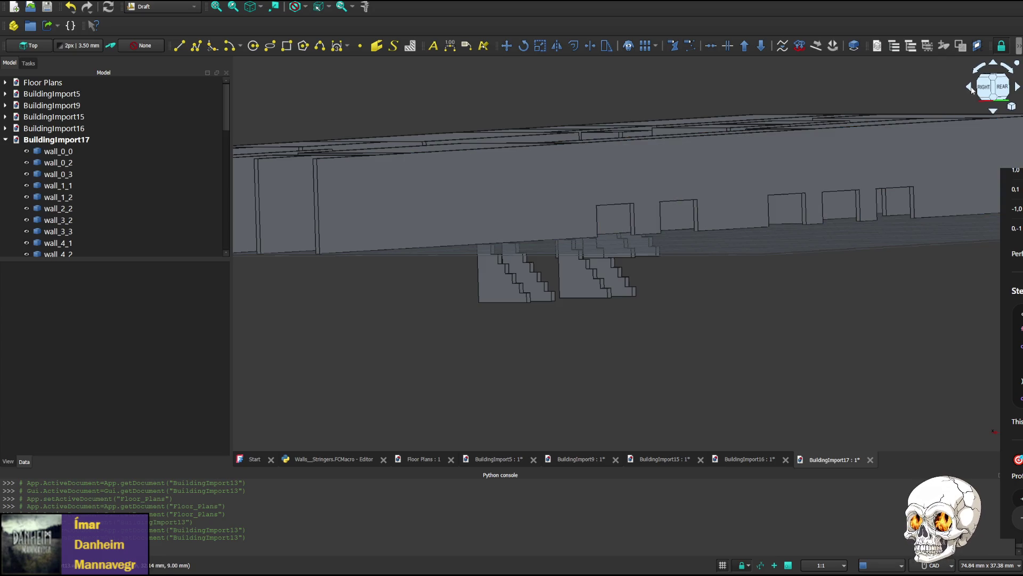
pyautogui.click(972, 87)
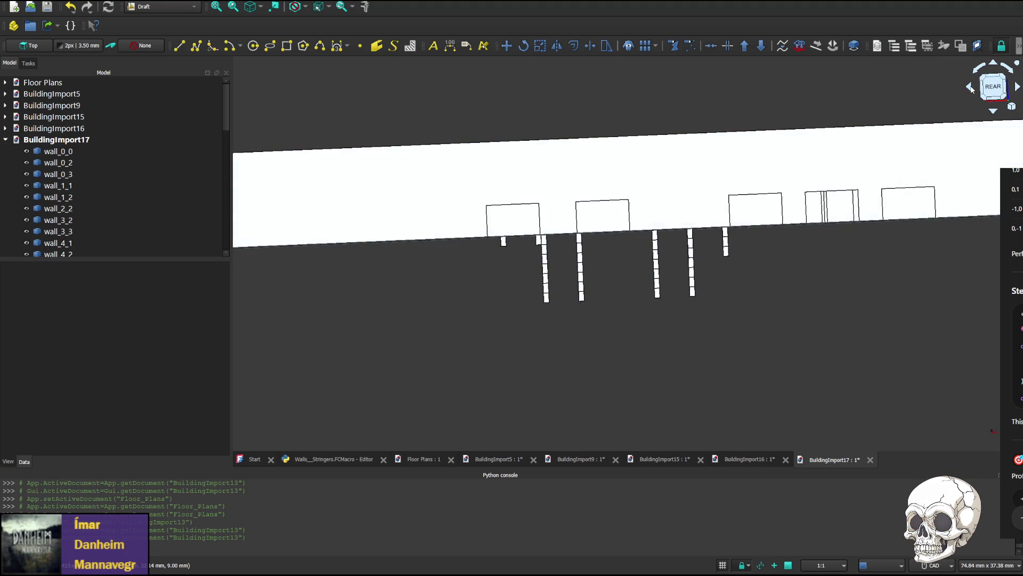
# - Orbit to an oblique angle and snap back to the right elevation of the stringers
pyautogui.click(1018, 90)
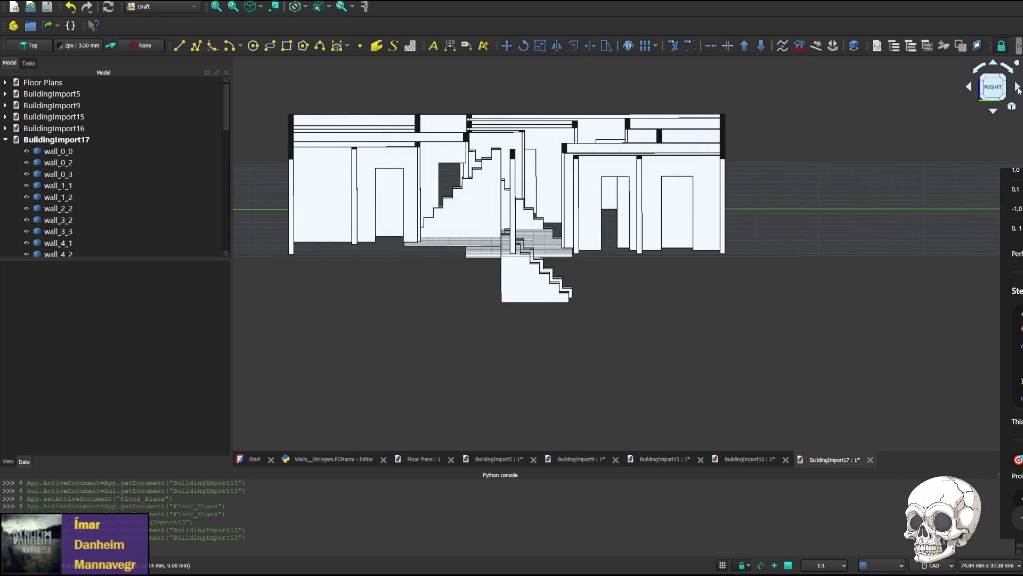
pyautogui.moveTo(1018, 91); pyautogui.dragTo(964, 96)
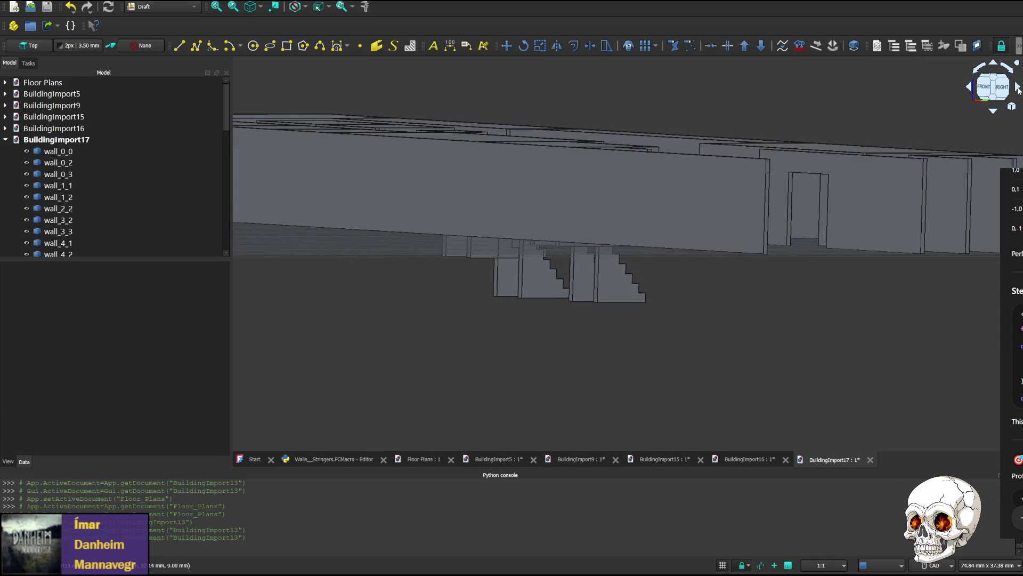
pyautogui.click(972, 88)
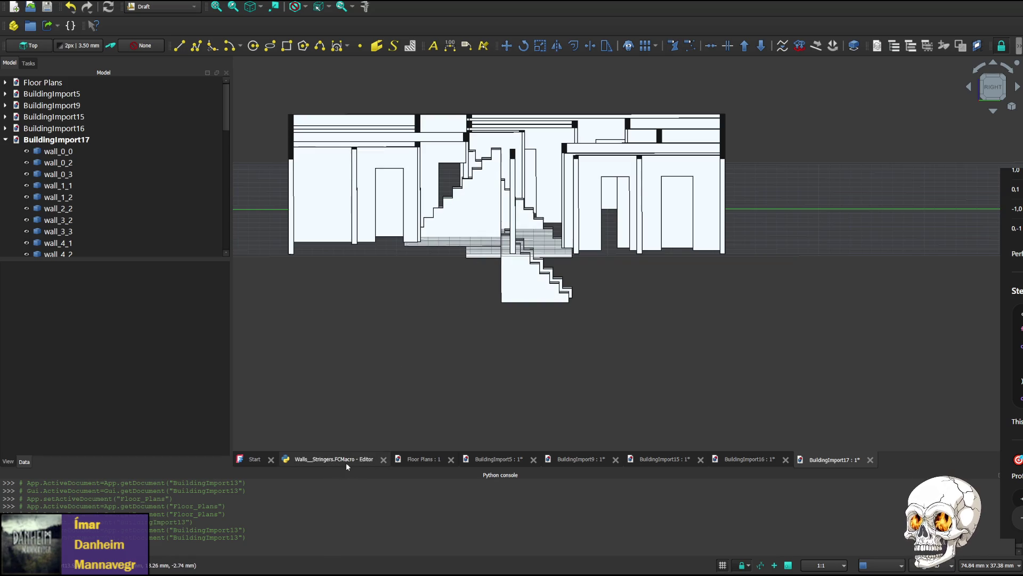
pyautogui.click(328, 459)
pyautogui.click(412, 460)
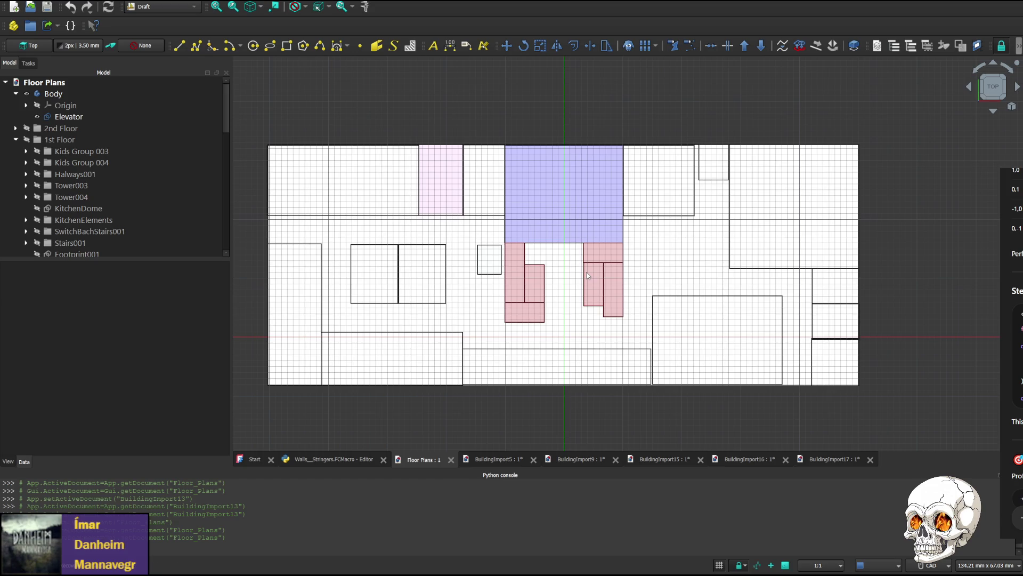
pyautogui.click(588, 276)
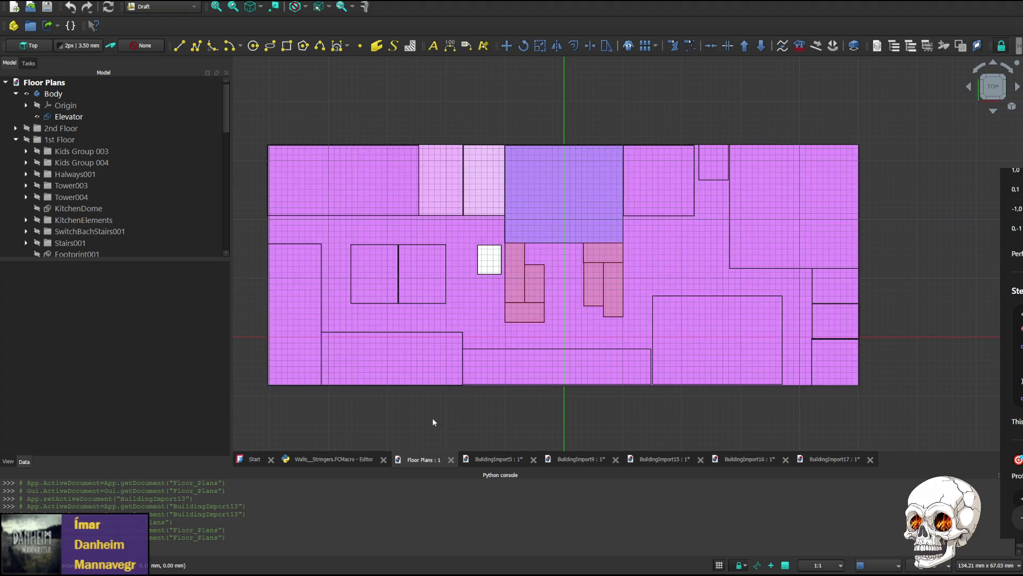
pyautogui.click(834, 459)
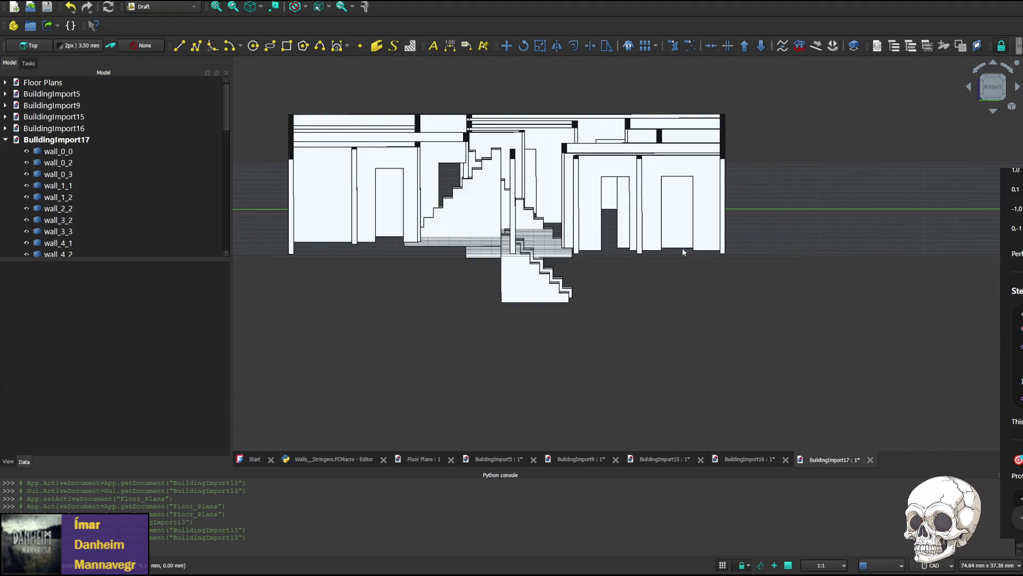
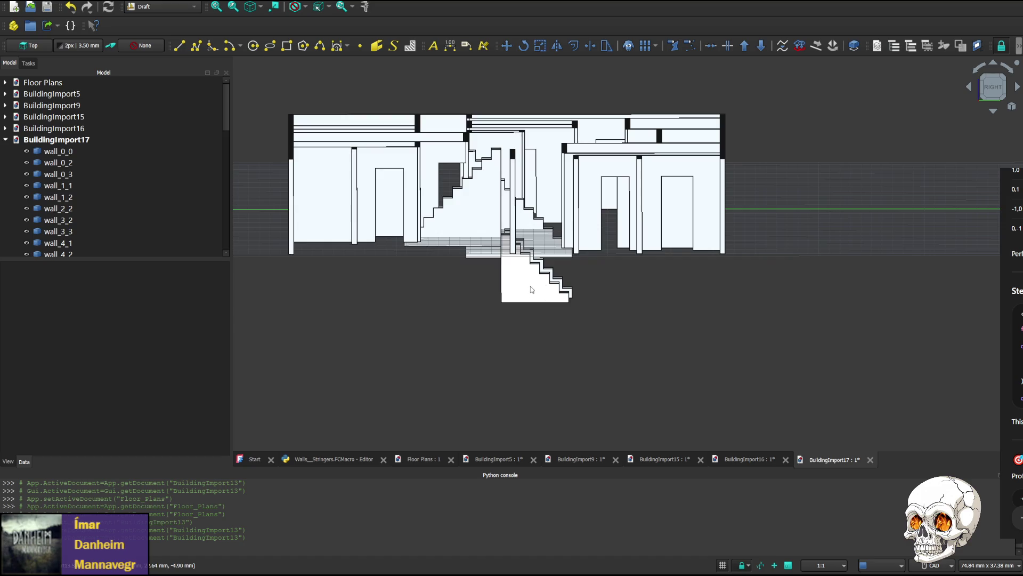
# - Show the Walls__Stringers macro code and highlight the half_t term on the corner-point line
pyautogui.click(331, 459)
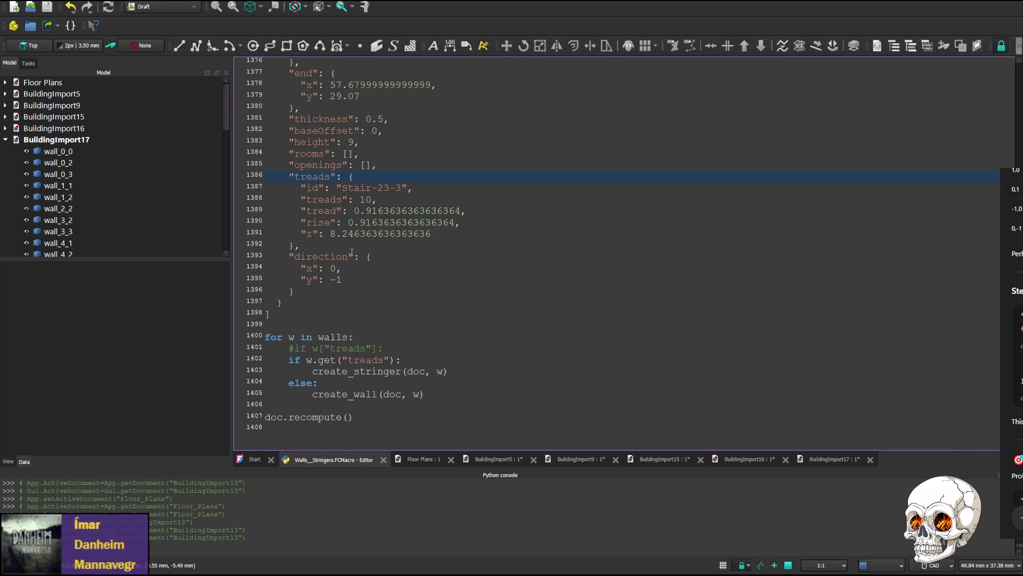
pyautogui.scroll(5, 349, 267)
pyautogui.scroll(9, 350, 268)
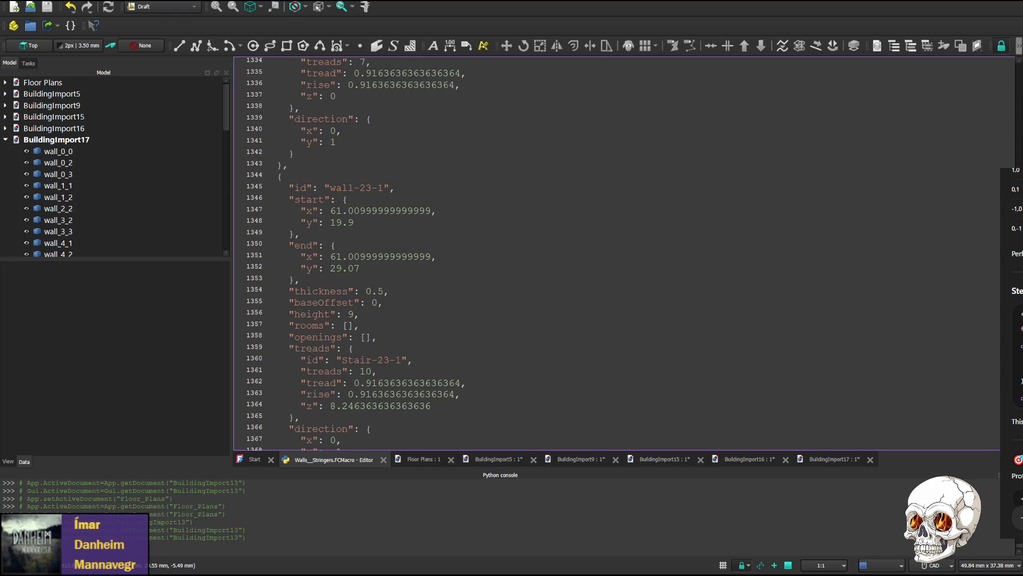
pyautogui.scroll(20, 366, 247)
pyautogui.scroll(10, 366, 247)
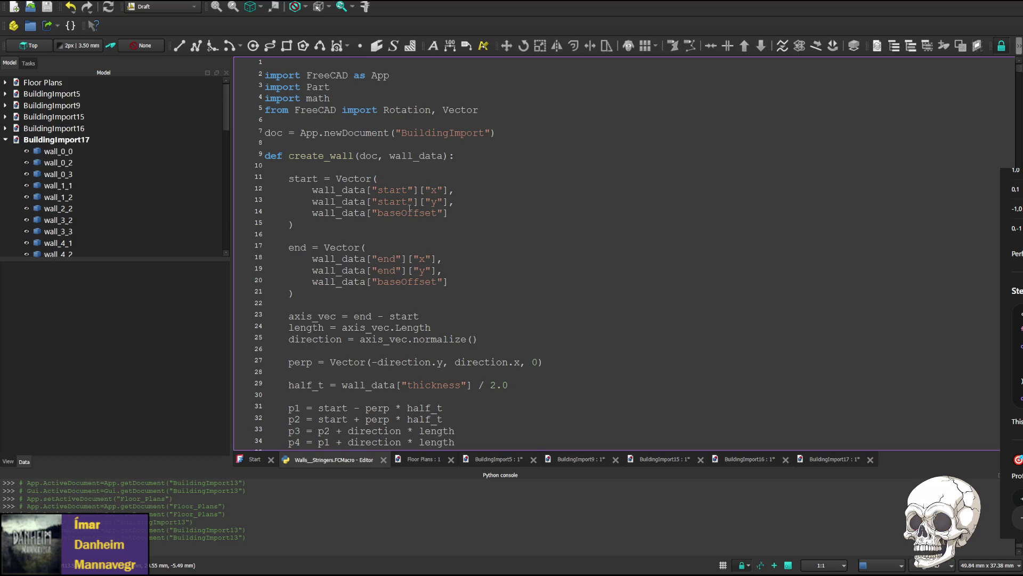
pyautogui.scroll(-4, 410, 210)
pyautogui.scroll(2, 400, 214)
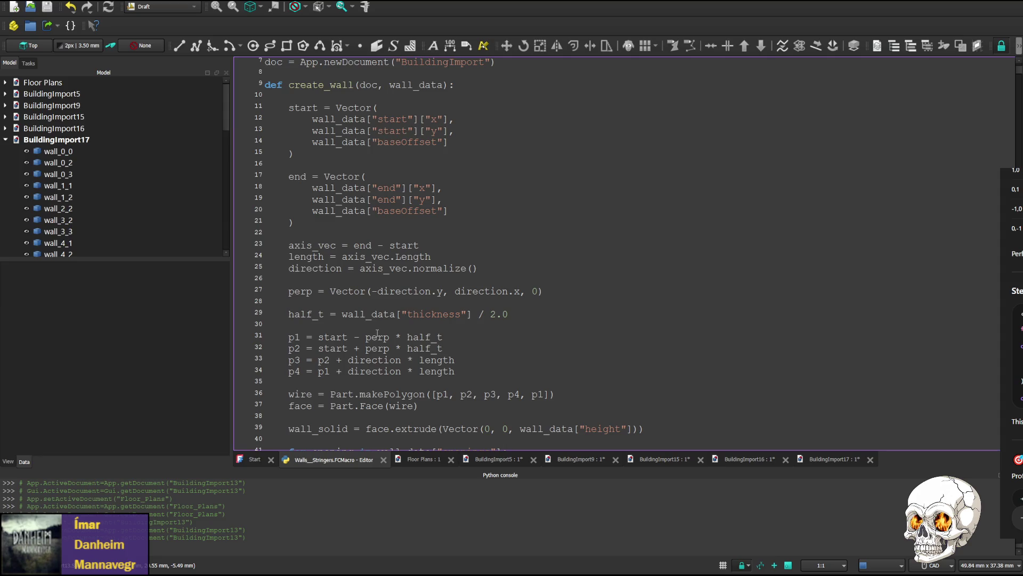
pyautogui.click(425, 337)
pyautogui.doubleClick(424, 337)
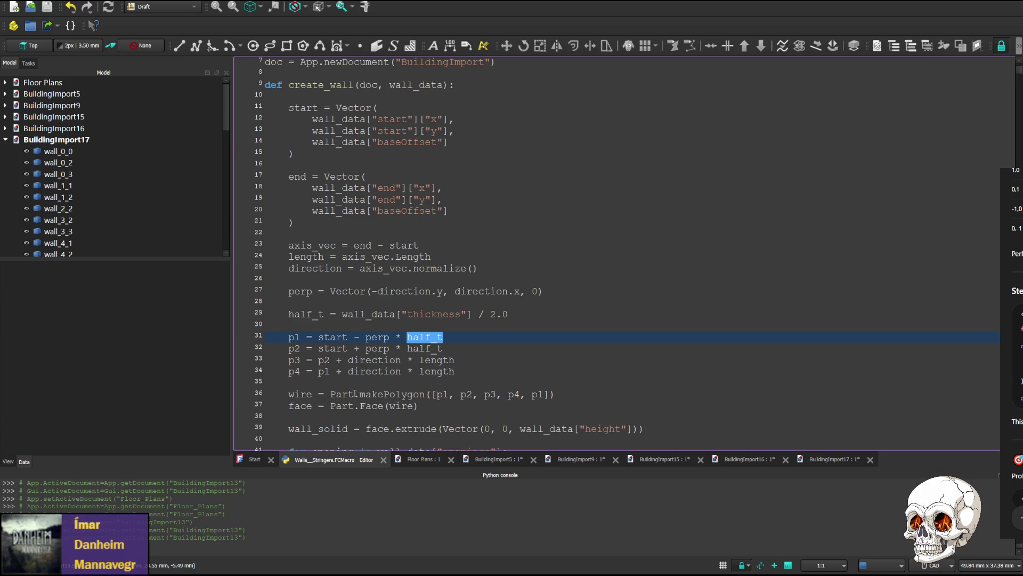
pyautogui.scroll(-1, 356, 393)
pyautogui.scroll(1, 281, 352)
pyautogui.scroll(-2, 336, 339)
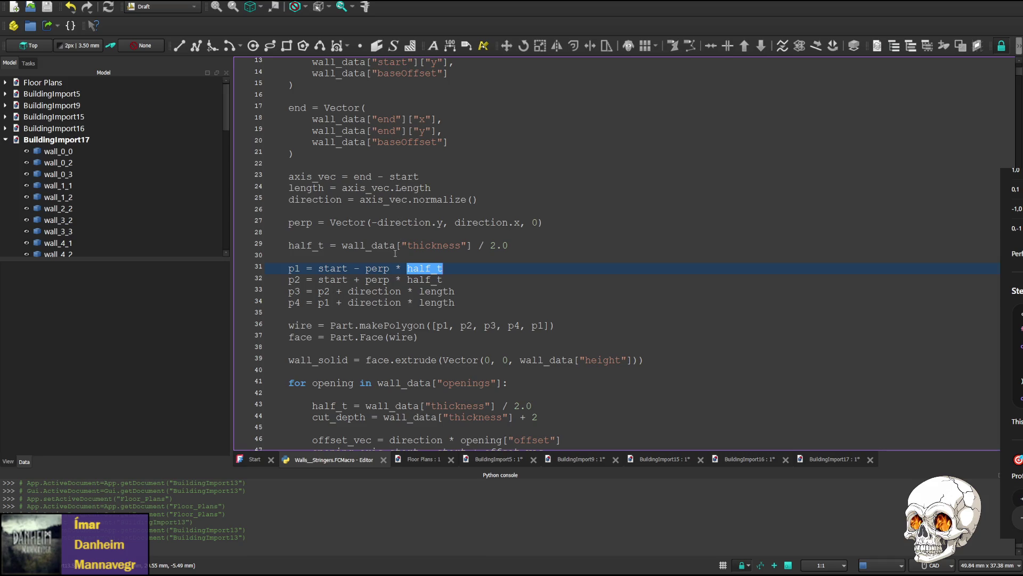
pyautogui.scroll(4, 387, 257)
pyautogui.scroll(-2, 387, 258)
pyautogui.scroll(-2, 380, 177)
pyautogui.scroll(-4, 352, 222)
pyautogui.scroll(-1, 364, 232)
pyautogui.scroll(-2, 363, 232)
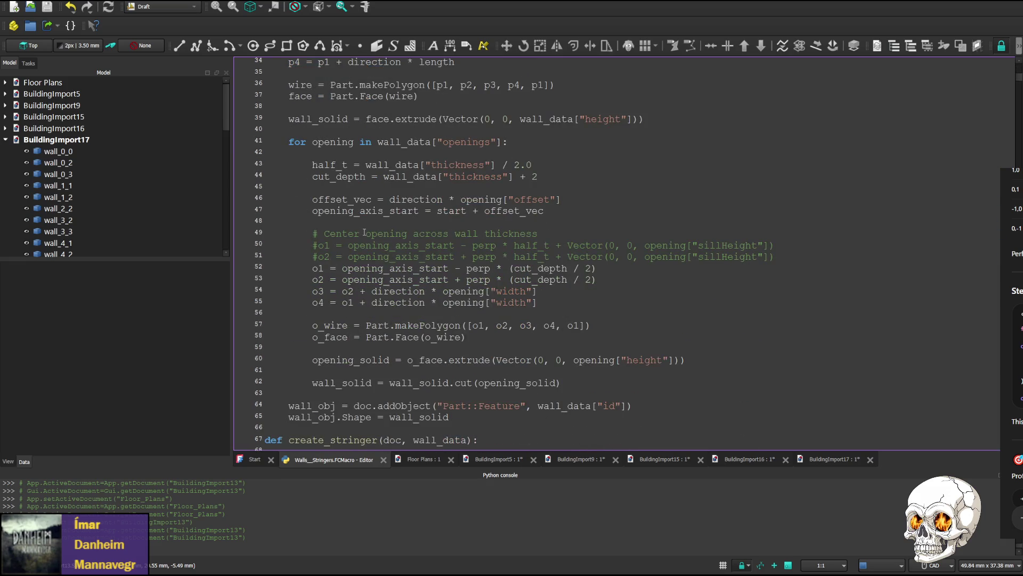
pyautogui.scroll(-1, 364, 232)
pyautogui.scroll(-1, 364, 233)
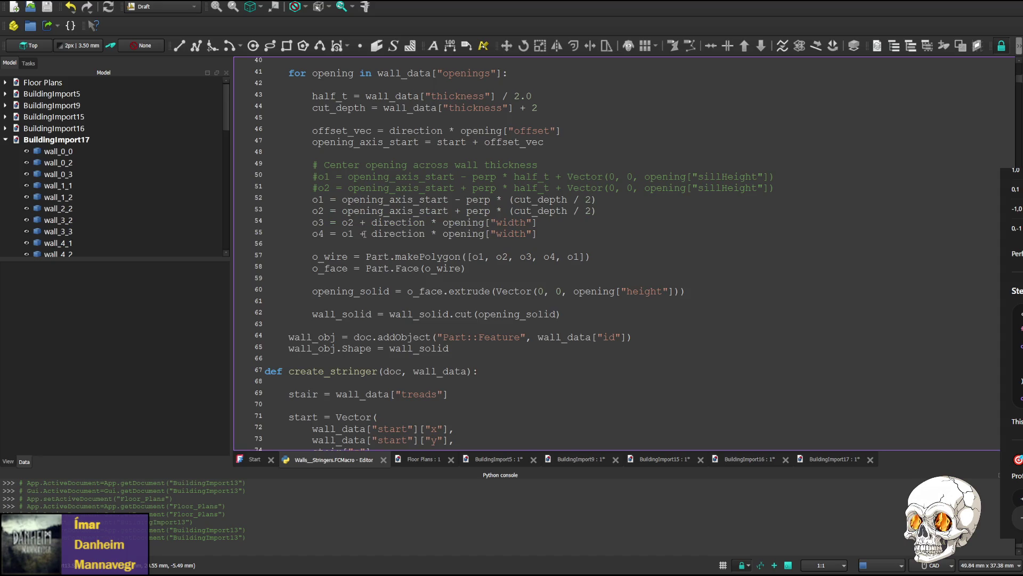
pyautogui.scroll(9, 364, 234)
pyautogui.scroll(4, 367, 233)
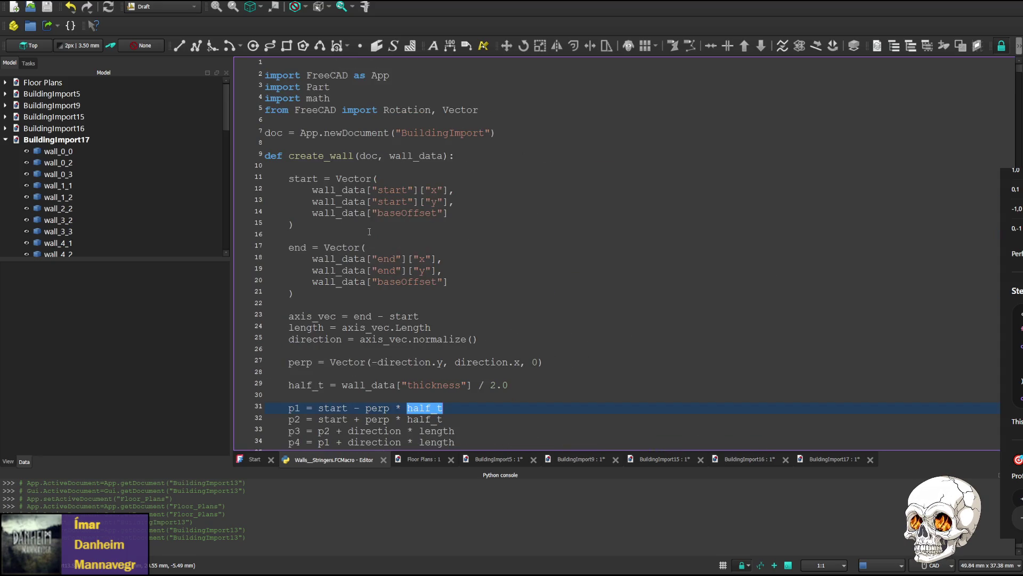
pyautogui.scroll(-3, 368, 231)
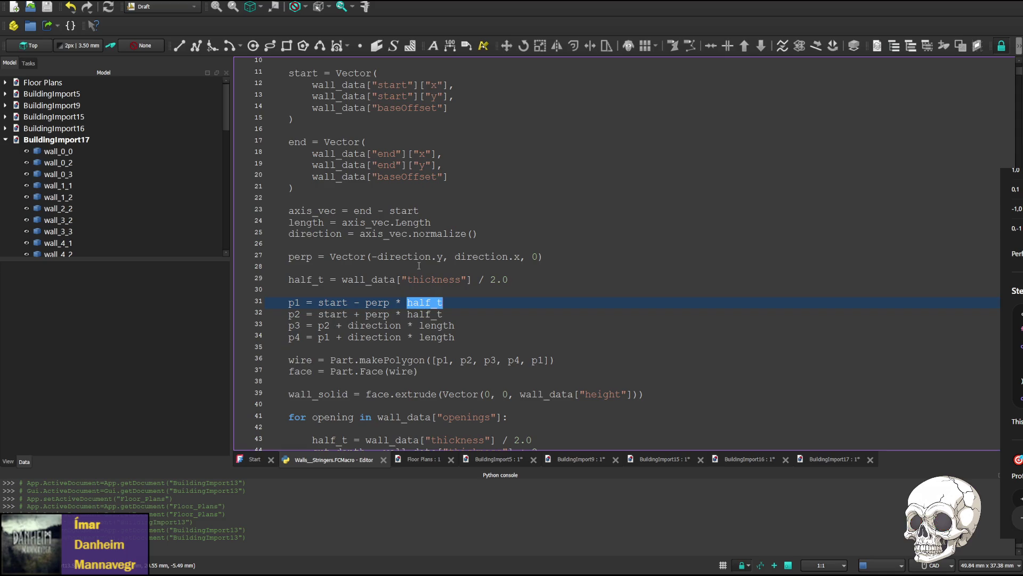
pyautogui.scroll(-7, 419, 267)
pyautogui.scroll(-4, 390, 294)
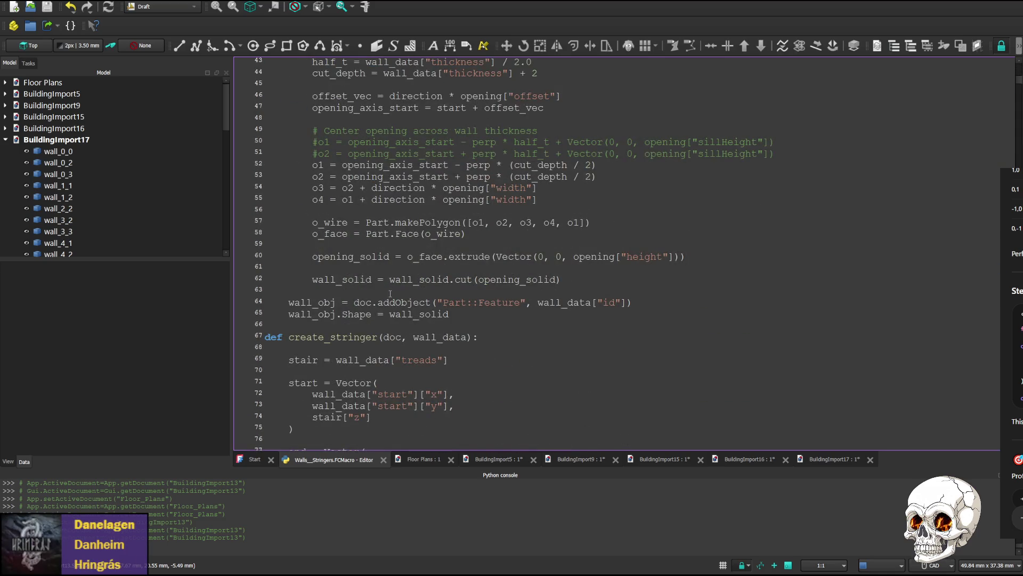
pyautogui.scroll(-3, 373, 317)
pyautogui.scroll(-1, 344, 205)
pyautogui.scroll(-2, 344, 205)
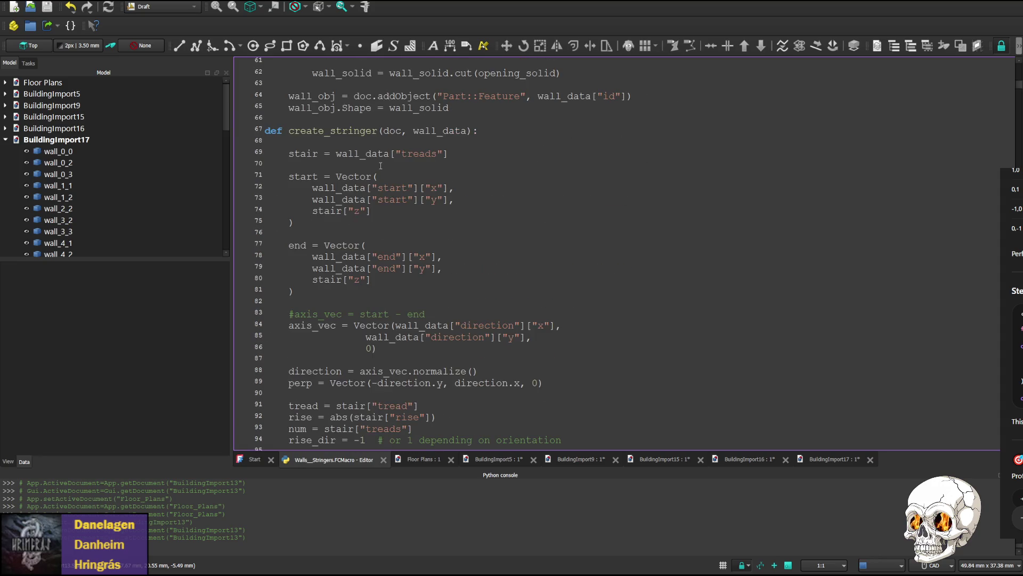
pyautogui.scroll(-3, 381, 166)
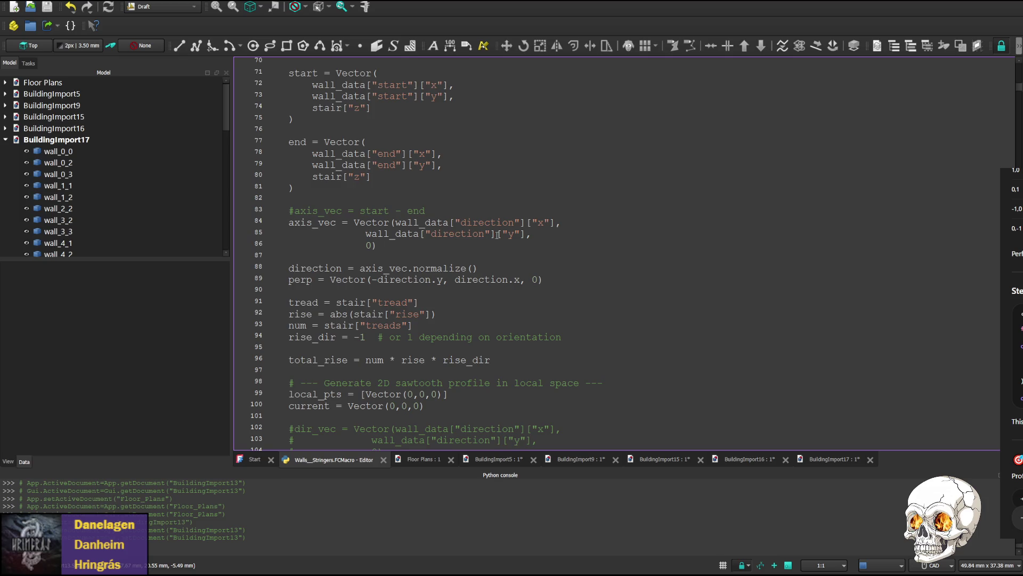
pyautogui.scroll(-2, 492, 241)
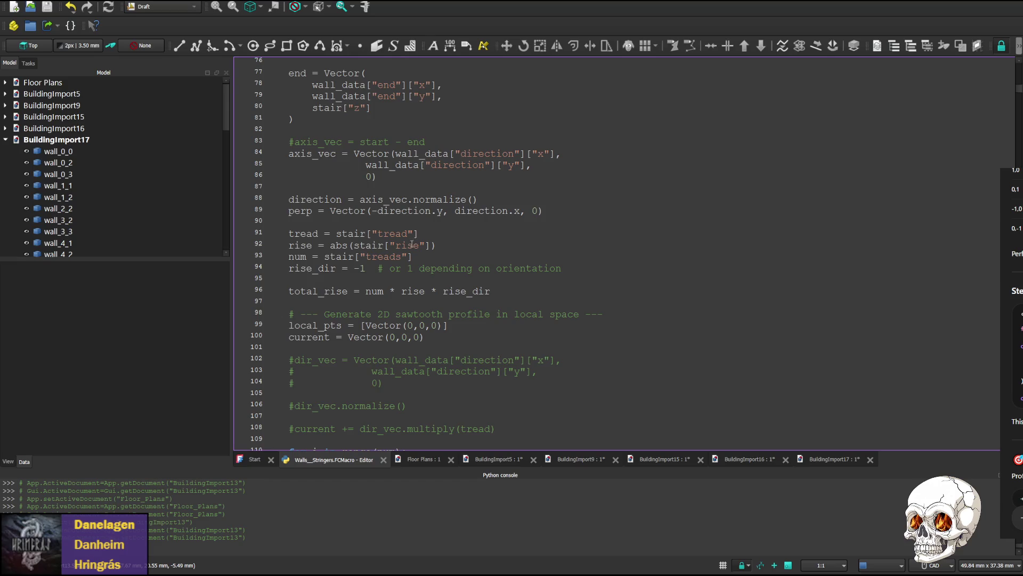
pyautogui.scroll(-1, 400, 254)
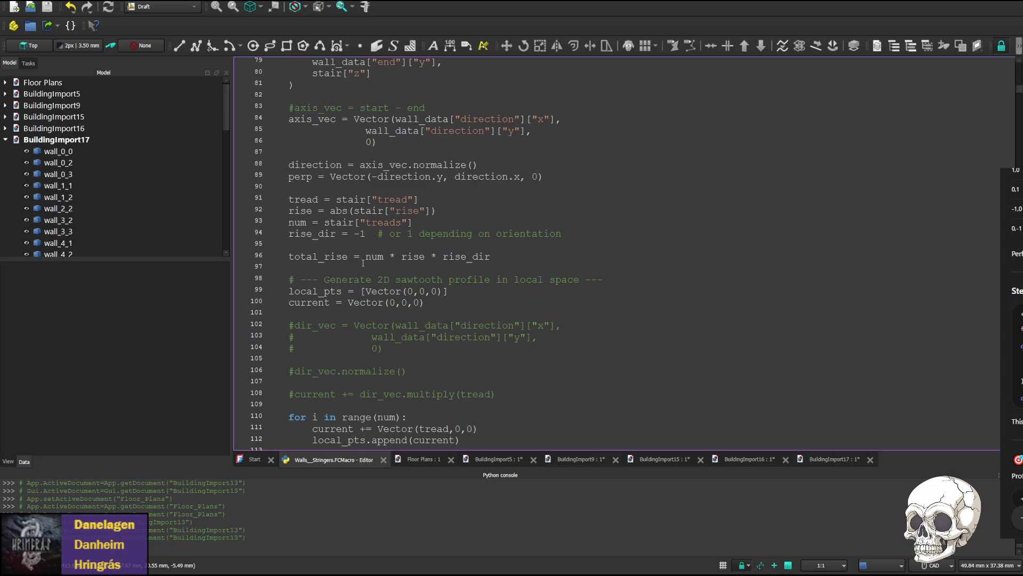
pyautogui.doubleClick(340, 235)
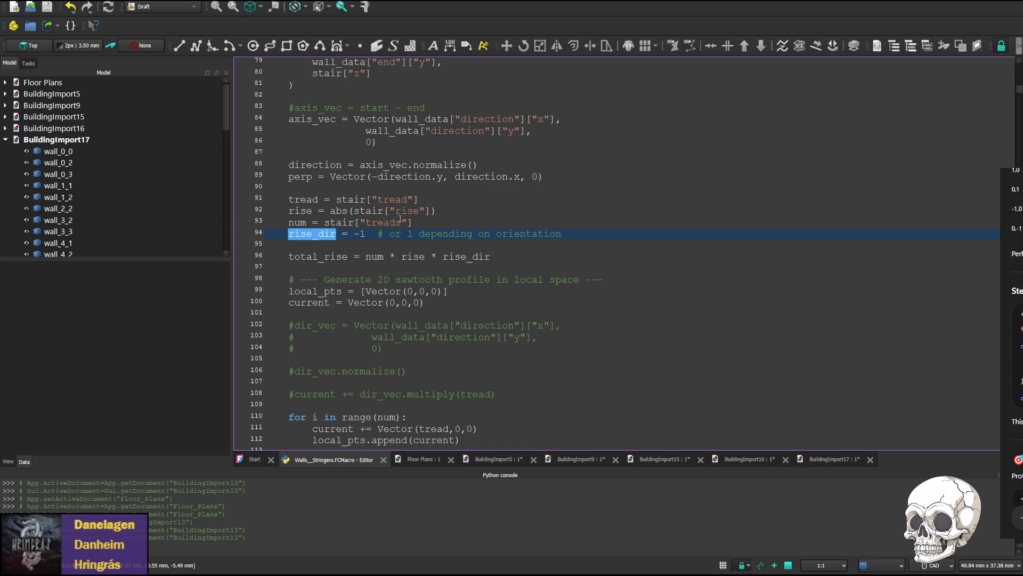
pyautogui.scroll(-1, 397, 241)
pyautogui.scroll(-3, 388, 256)
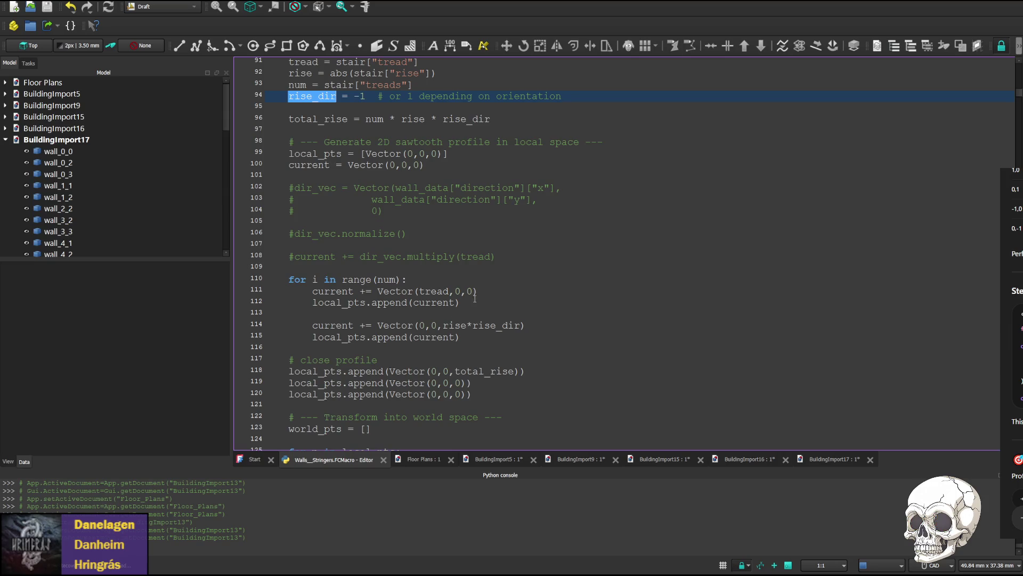
pyautogui.scroll(-3, 477, 295)
pyautogui.scroll(-2, 431, 260)
pyautogui.scroll(-2, 392, 232)
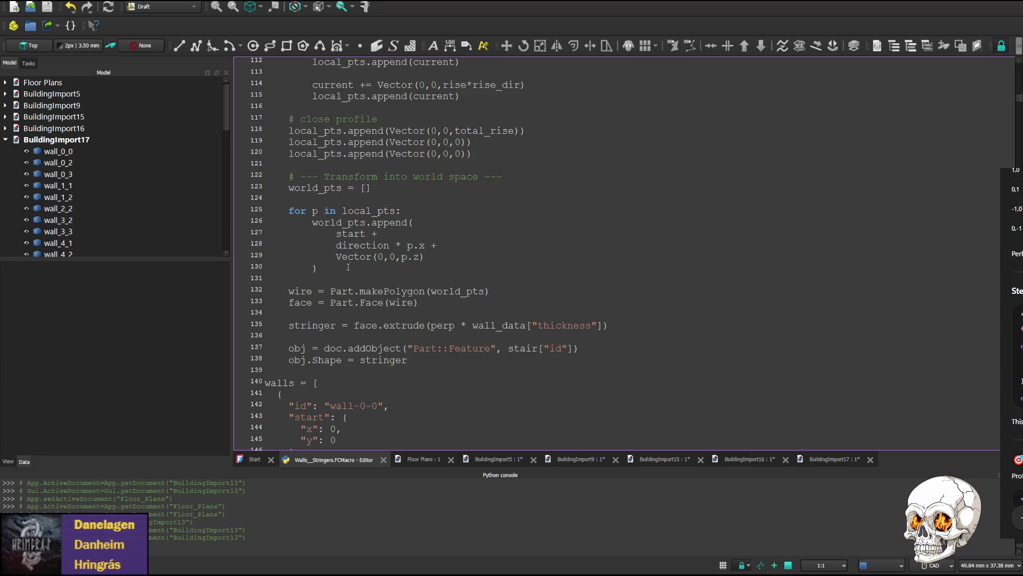
pyautogui.scroll(3, 322, 294)
pyautogui.scroll(2, 321, 293)
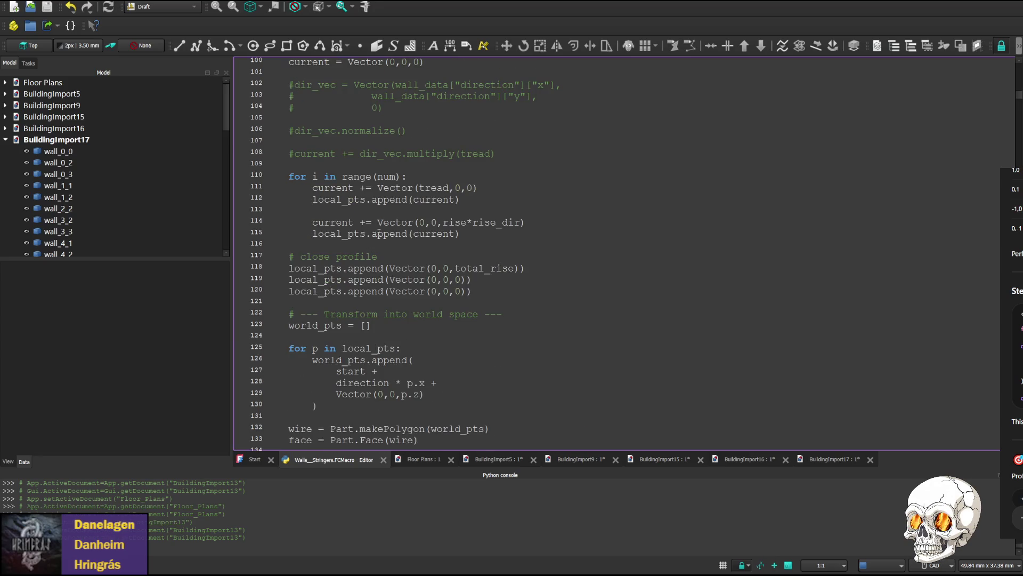
pyautogui.scroll(-6, 364, 250)
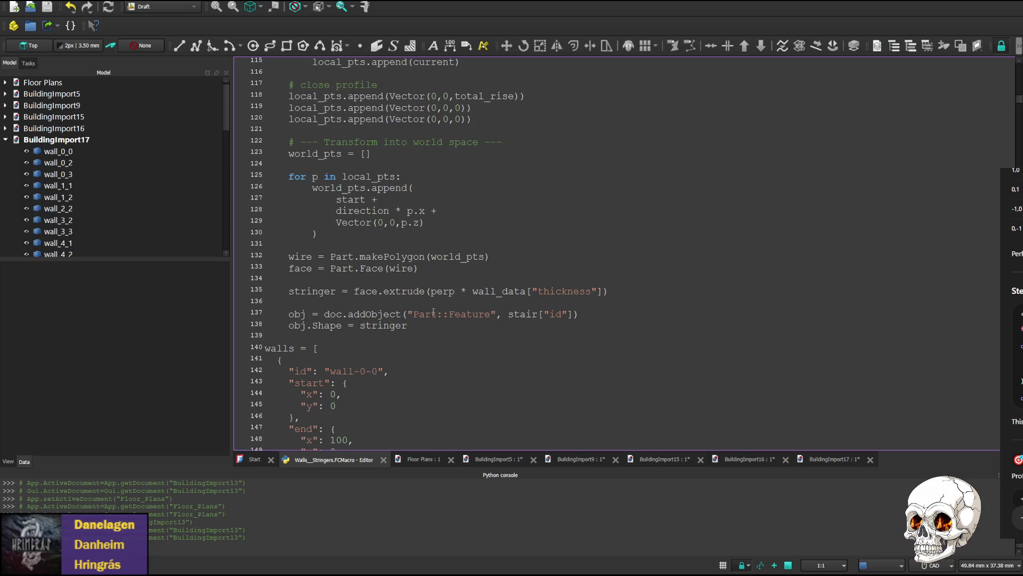
pyautogui.scroll(2, 433, 311)
pyautogui.scroll(2, 408, 304)
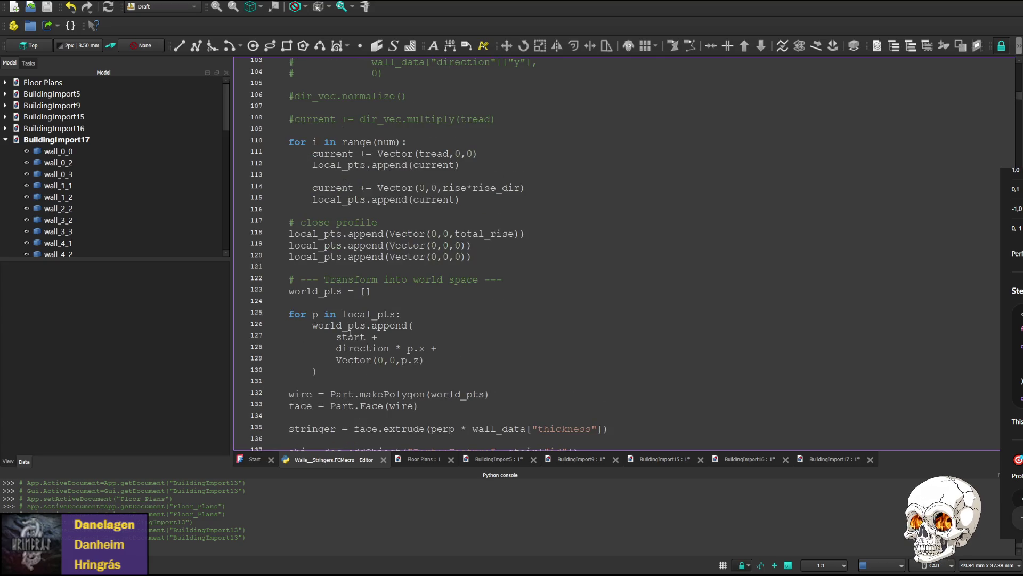
pyautogui.scroll(1, 346, 333)
pyautogui.scroll(1, 348, 324)
pyautogui.scroll(1, 350, 312)
pyautogui.scroll(3, 354, 299)
pyautogui.scroll(2, 353, 299)
pyautogui.scroll(2, 353, 299)
pyautogui.scroll(2, 353, 299)
pyautogui.scroll(-7, 353, 307)
pyautogui.scroll(-6, 352, 306)
pyautogui.scroll(-1, 340, 304)
pyautogui.scroll(-1, 330, 302)
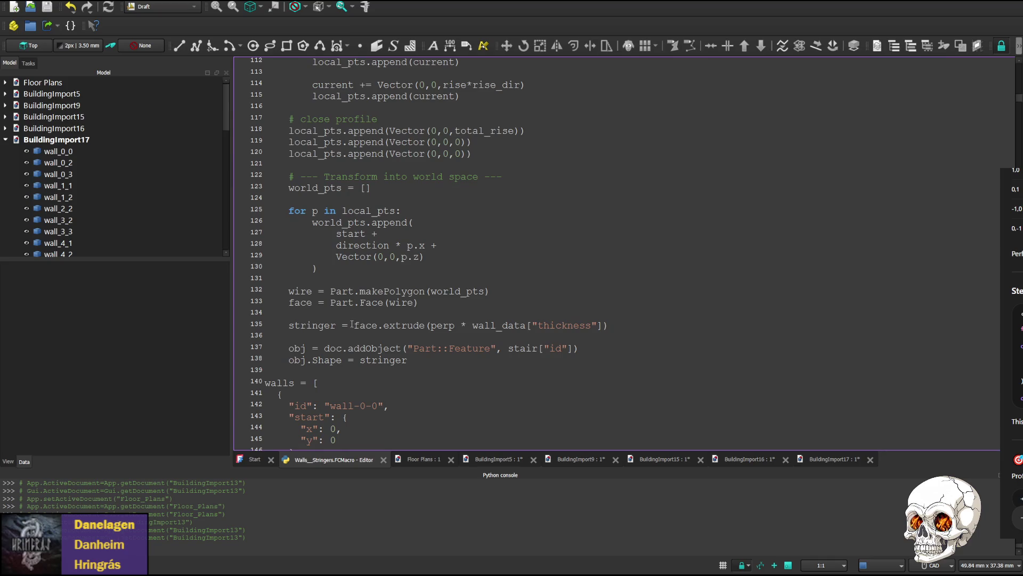
pyautogui.scroll(1, 361, 326)
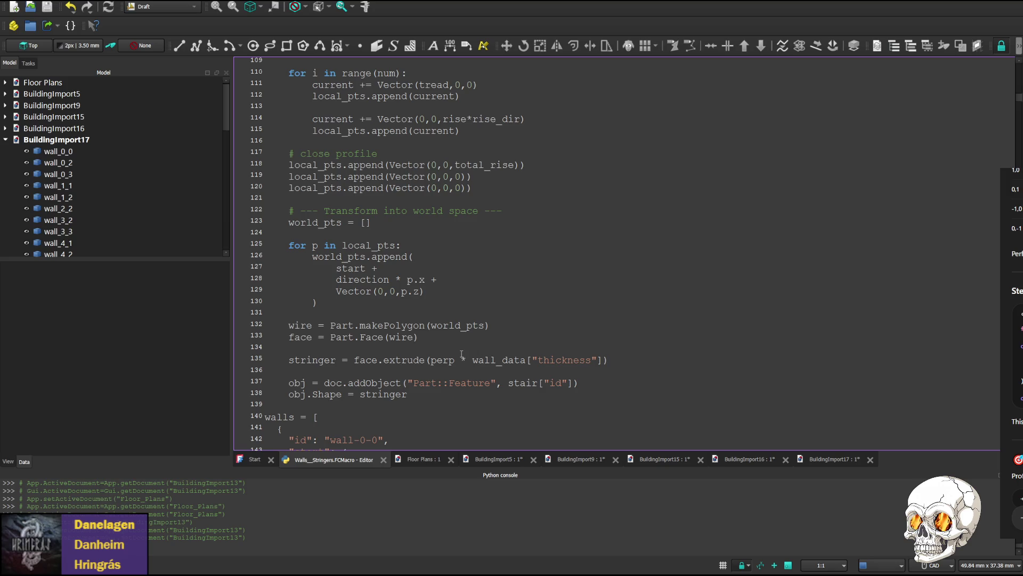
pyautogui.scroll(1, 416, 359)
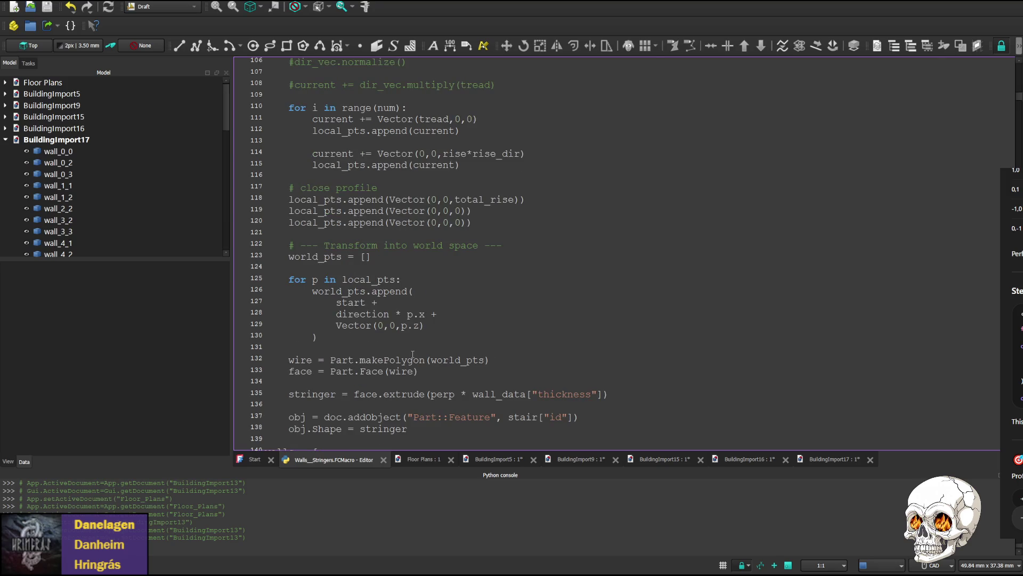
pyautogui.scroll(1, 412, 354)
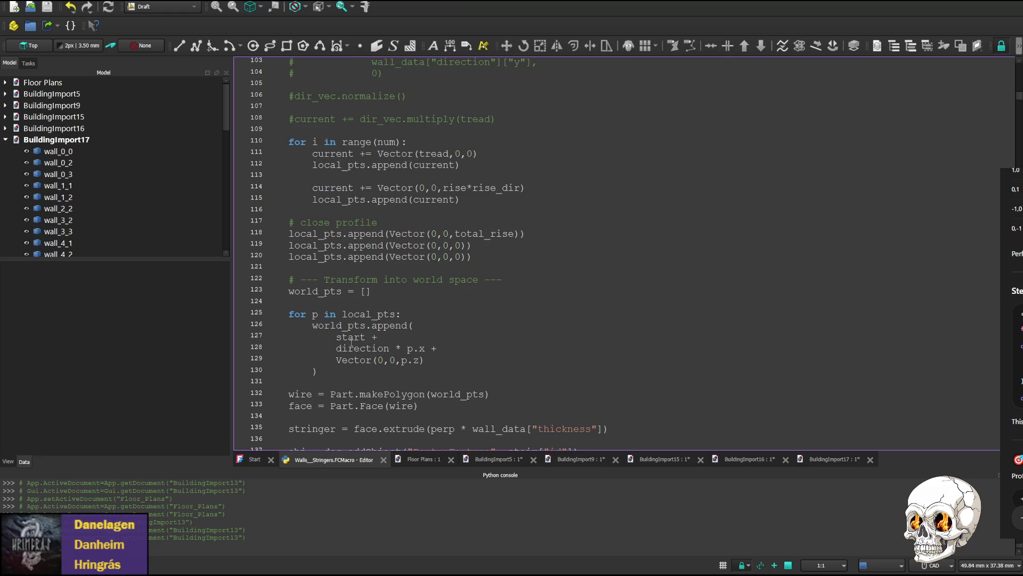
pyautogui.scroll(3, 352, 342)
pyautogui.scroll(1, 356, 334)
pyautogui.scroll(3, 361, 325)
pyautogui.scroll(2, 363, 325)
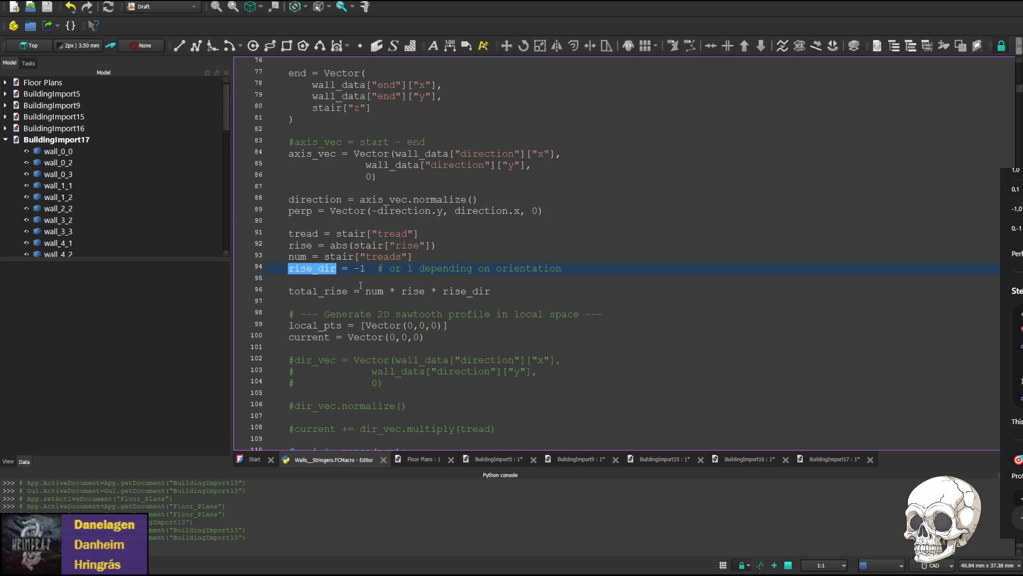
pyautogui.click(423, 233)
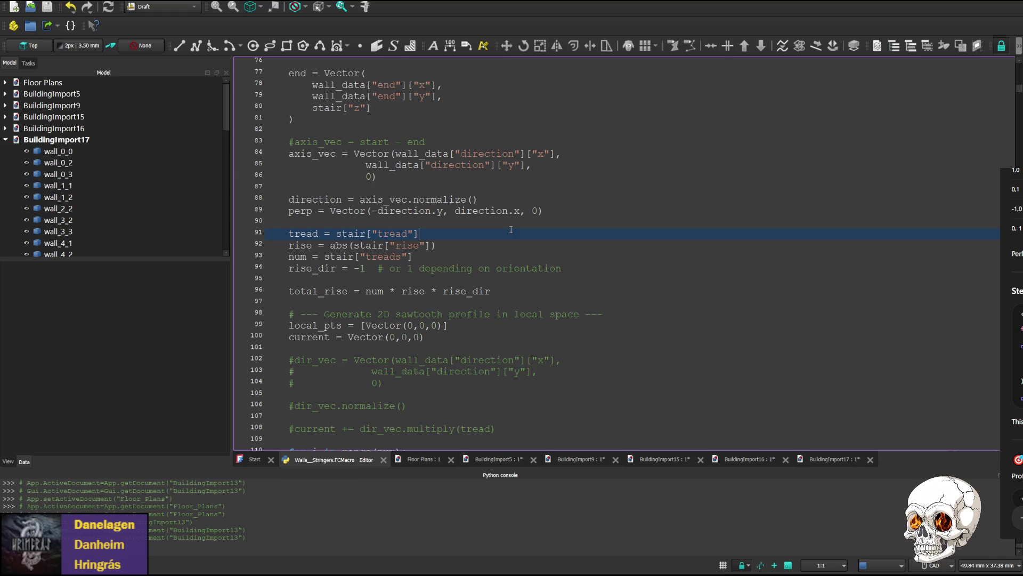
pyautogui.write('*.9')
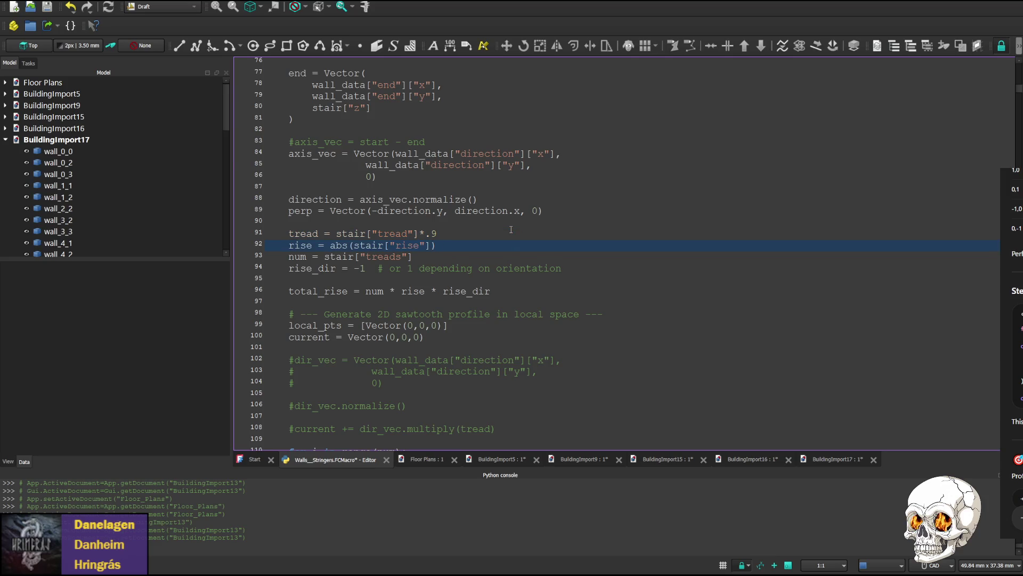
pyautogui.write('*.9')
# - Save the 0.9-scaled tread change and run the macro to create BuildingImport18
pyautogui.hotkey('ctrl', 's')
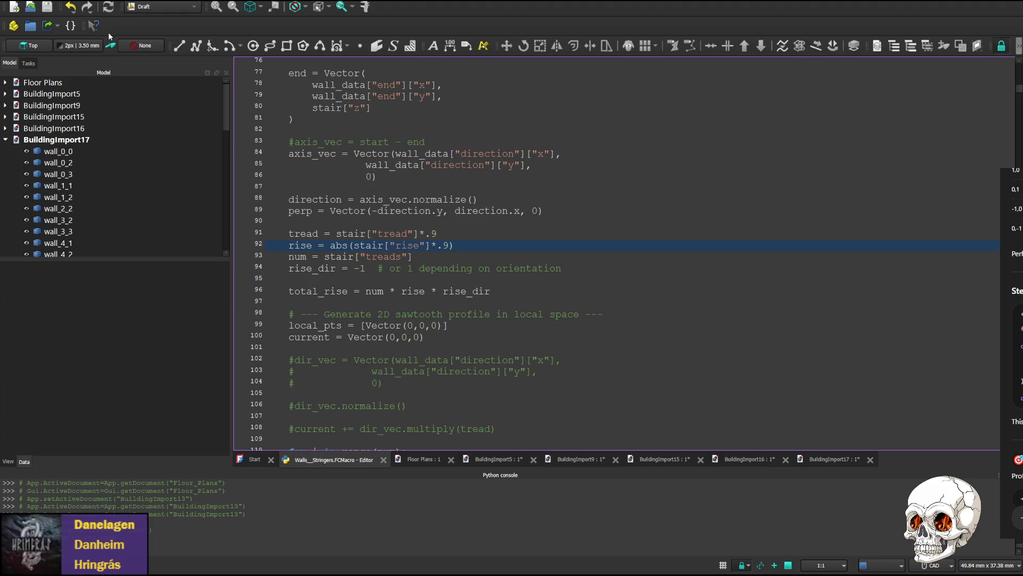
pyautogui.hotkey('ctrl', 'F6')
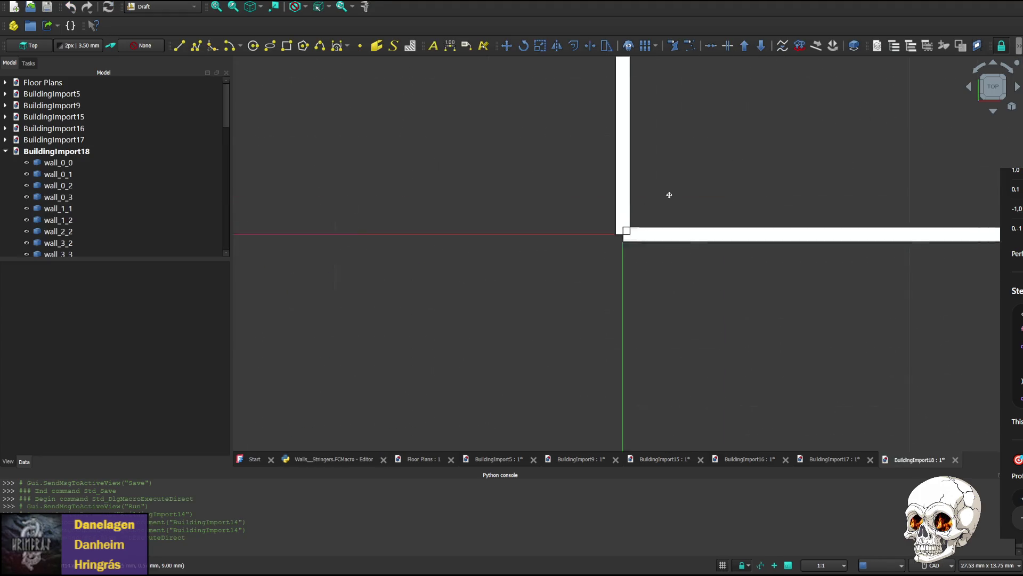
pyautogui.scroll(-3, 704, 269)
pyautogui.moveTo(704, 270)
pyautogui.mouseDown(button='middle')
pyautogui.moveTo(614, 305)
pyautogui.moveTo(521, 311)
pyautogui.mouseUp(button='middle')
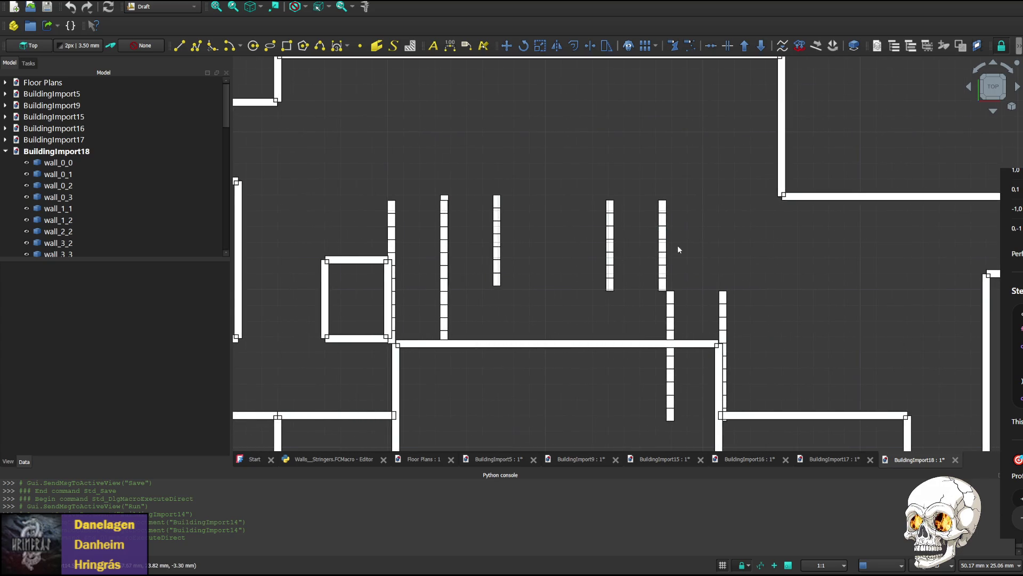
pyautogui.moveTo(569, 312); pyautogui.dragTo(509, 294, button='middle')
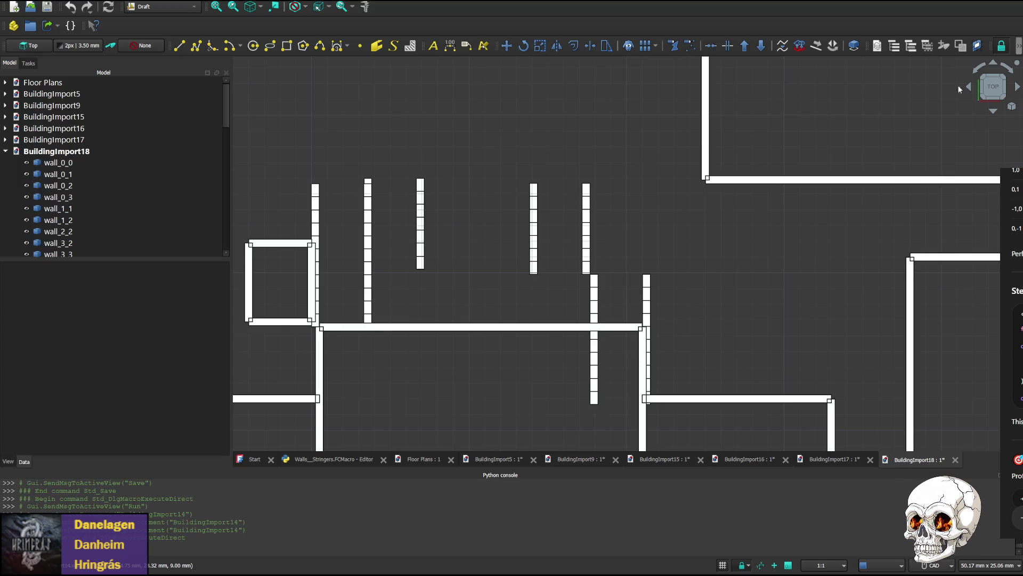
pyautogui.click(993, 112)
pyautogui.click(993, 112)
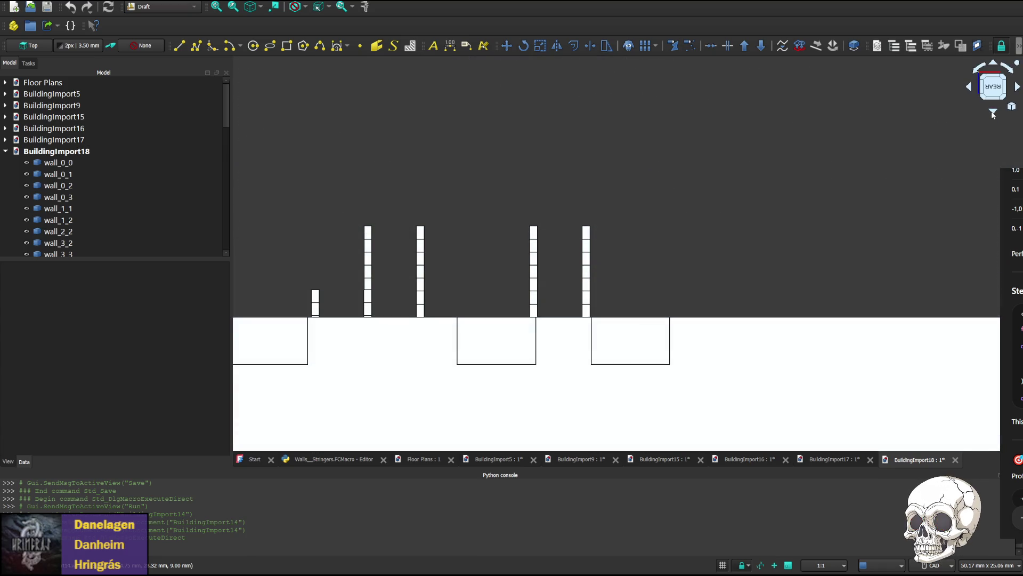
pyautogui.click(993, 112)
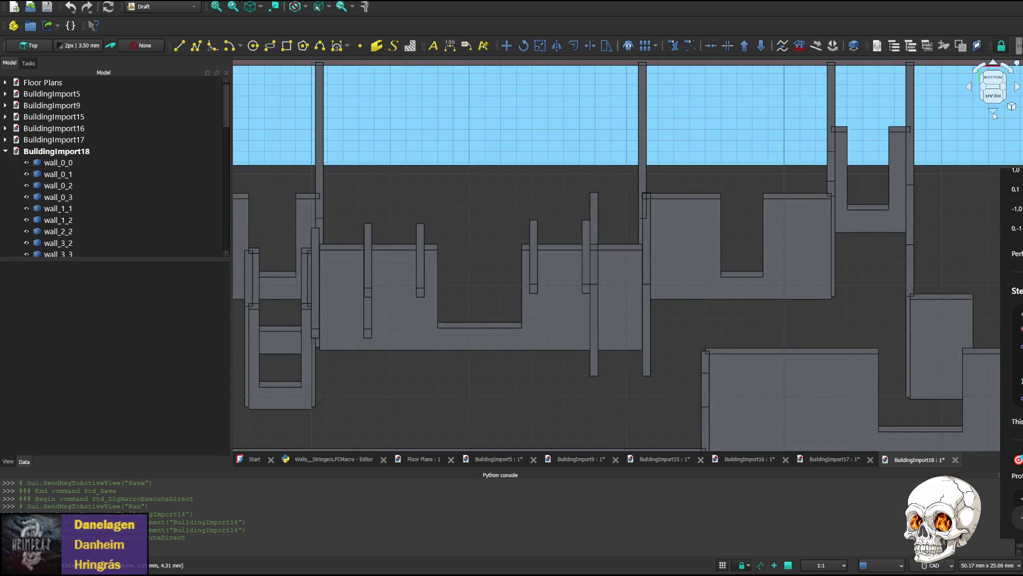
pyautogui.click(992, 111)
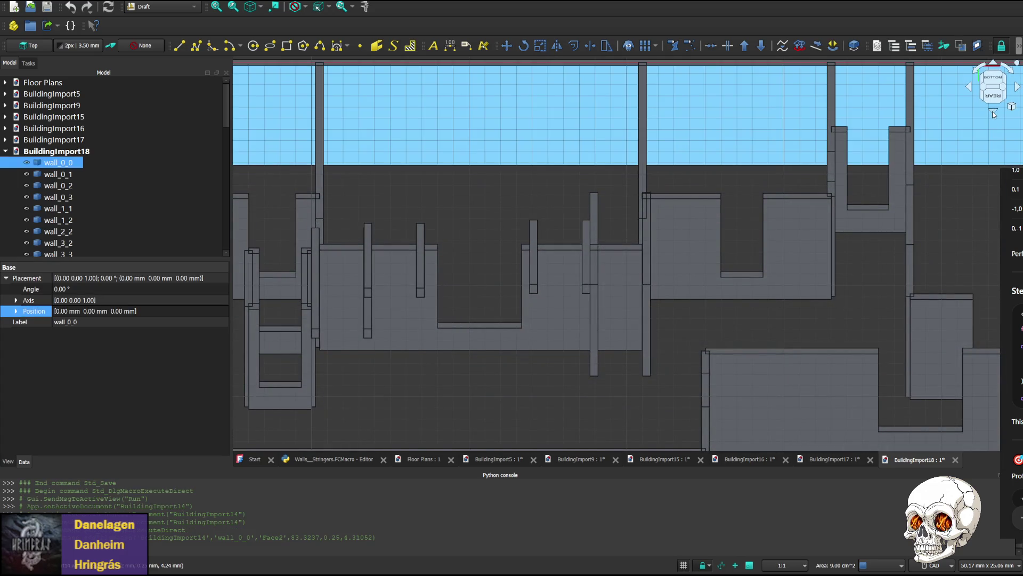
# - From the front view, delete the front wall, wall_4_2 and wall_13_0 hiding the stringers
pyautogui.click(993, 112)
pyautogui.click(993, 112)
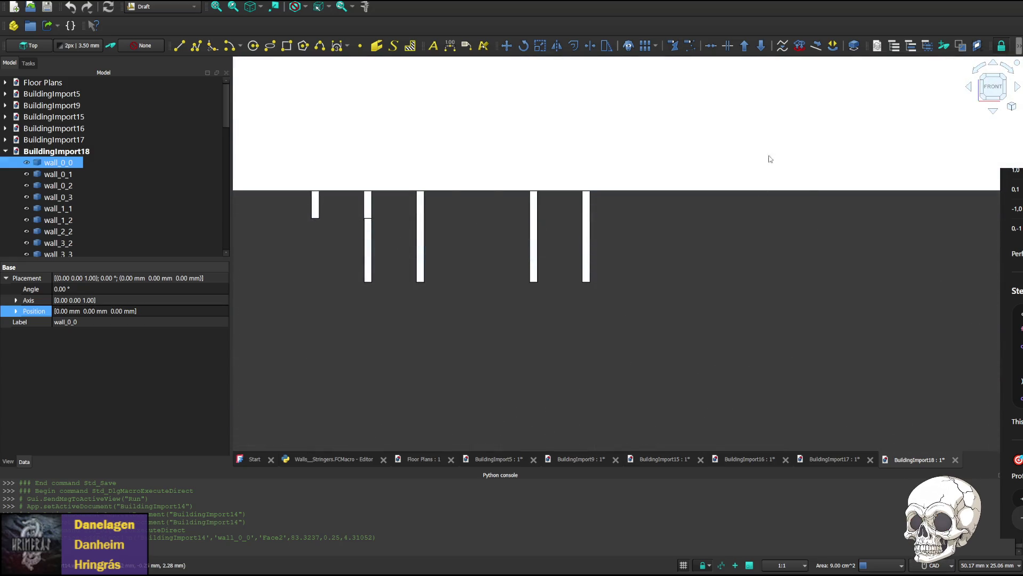
pyautogui.scroll(-3, 728, 267)
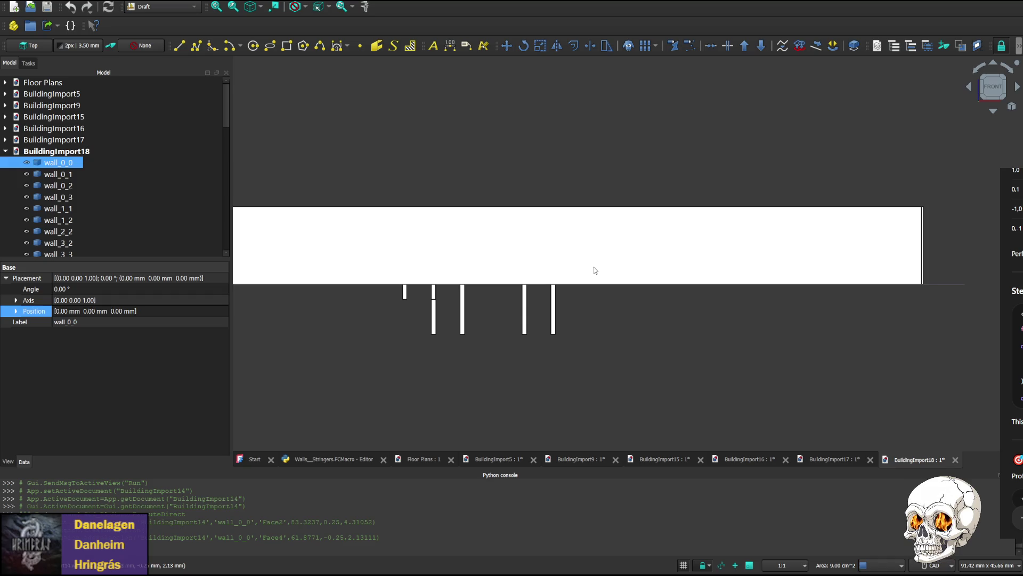
pyautogui.press('Delete')
pyautogui.click(535, 247)
pyautogui.press('Delete')
pyautogui.moveTo(582, 277); pyautogui.dragTo(614, 386, button='middle')
pyautogui.click(530, 356)
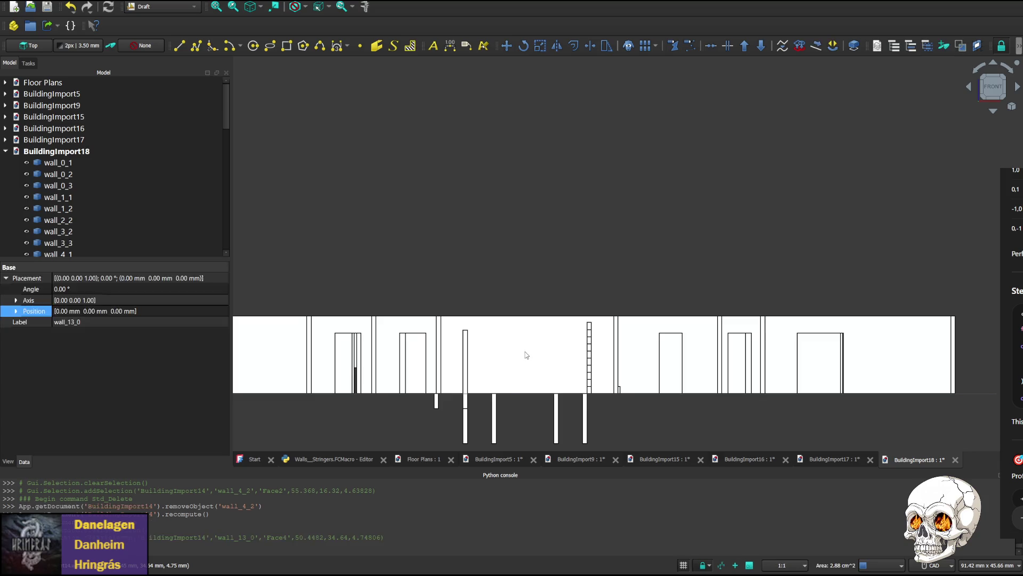
pyautogui.press('Delete')
pyautogui.scroll(3, 532, 360)
# - Delete wall_0_2, wall_5_2 and wall_4_1 in front of the stairs
pyautogui.click(553, 330)
pyautogui.press('Delete')
pyautogui.scroll(2, 606, 382)
pyautogui.scroll(-2, 636, 355)
pyautogui.click(708, 352)
pyautogui.press('Delete')
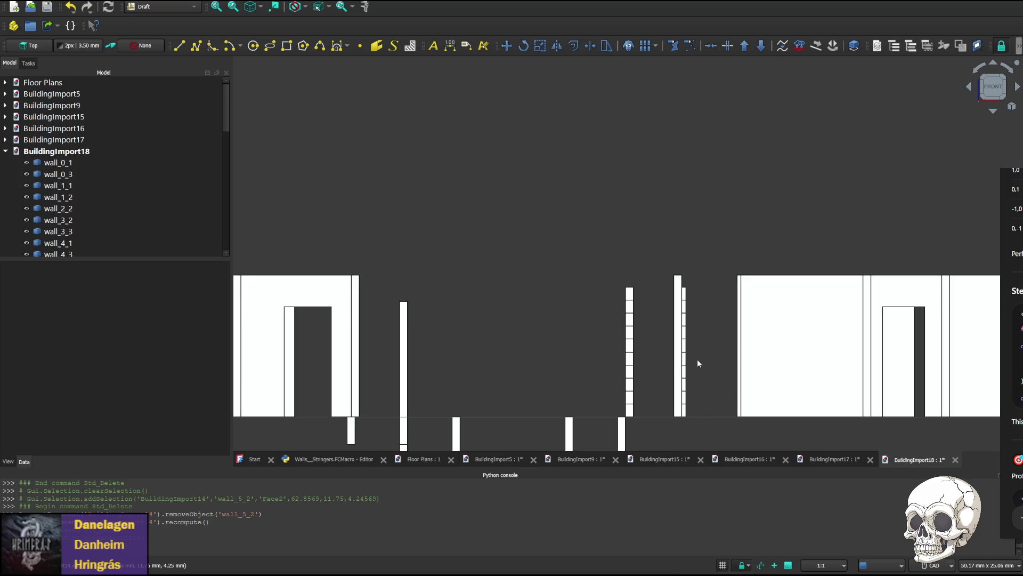
pyautogui.click(679, 360)
pyautogui.press('Delete')
pyautogui.moveTo(717, 365); pyautogui.dragTo(633, 366, button='middle')
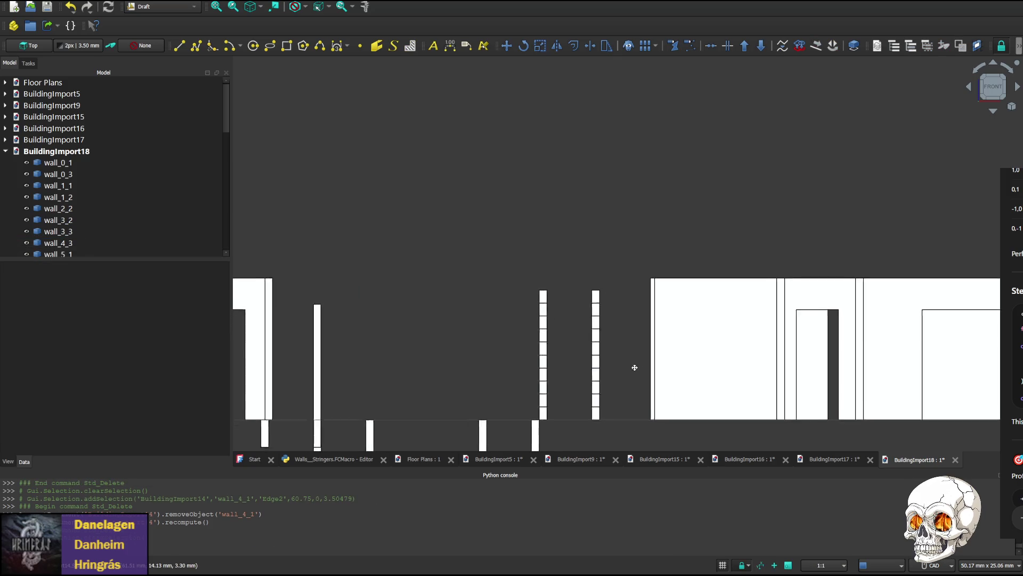
pyautogui.scroll(1, 480, 367)
pyautogui.scroll(1, 539, 377)
pyautogui.scroll(-3, 547, 346)
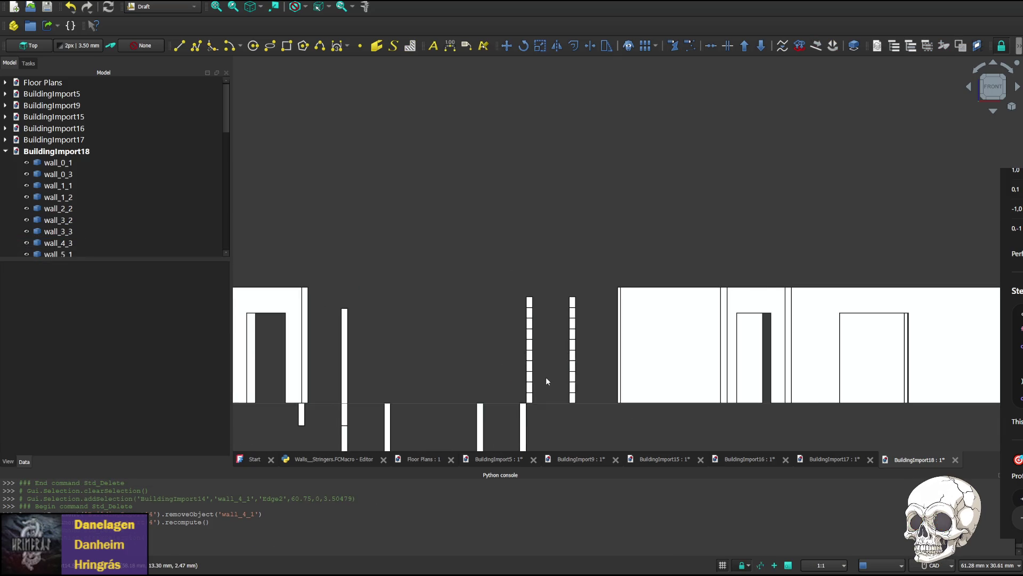
pyautogui.scroll(2, 546, 381)
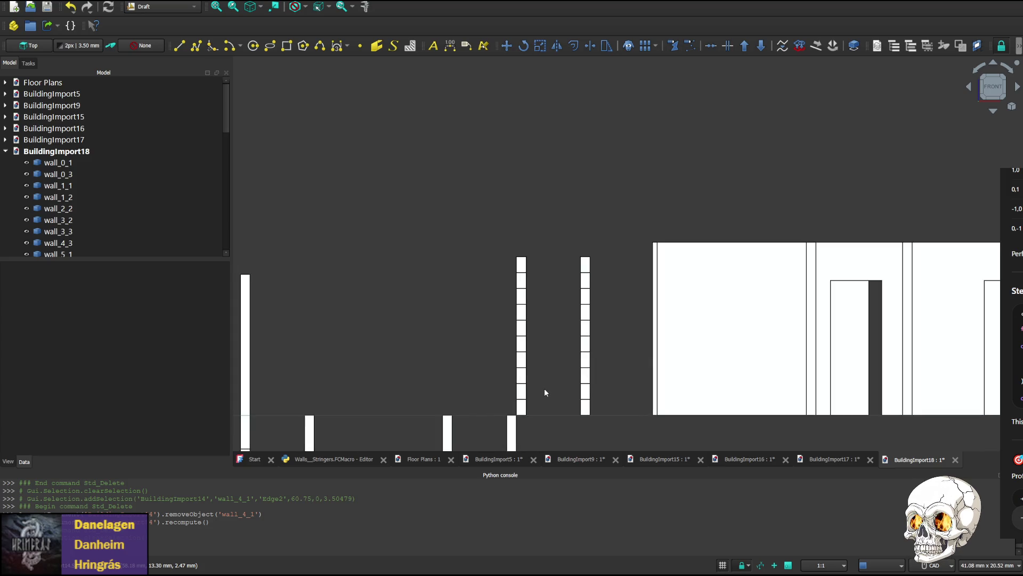
# - Inspect the stringers from the corner, front and top, then return to the macro editor
pyautogui.click(969, 87)
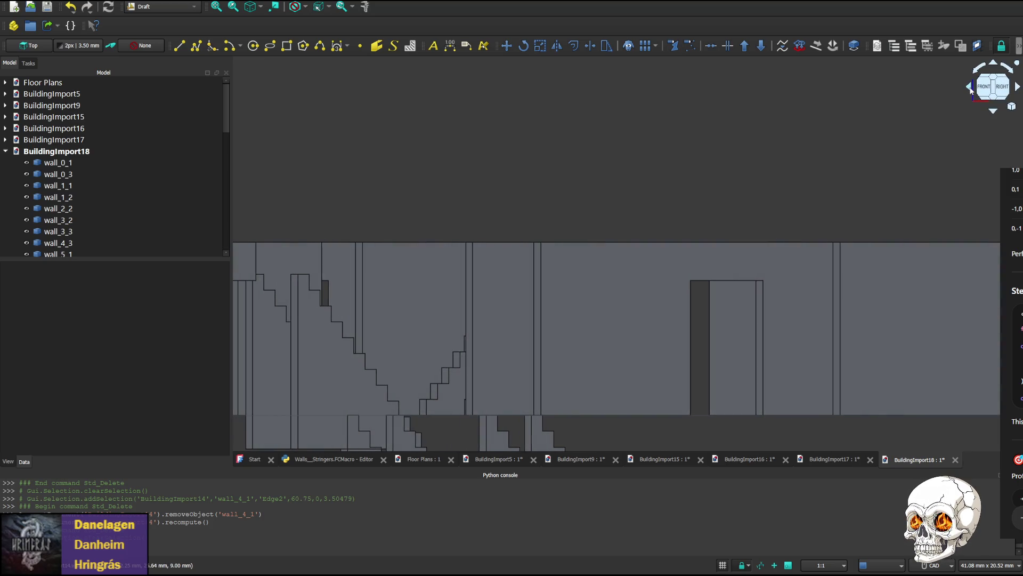
pyautogui.click(1017, 87)
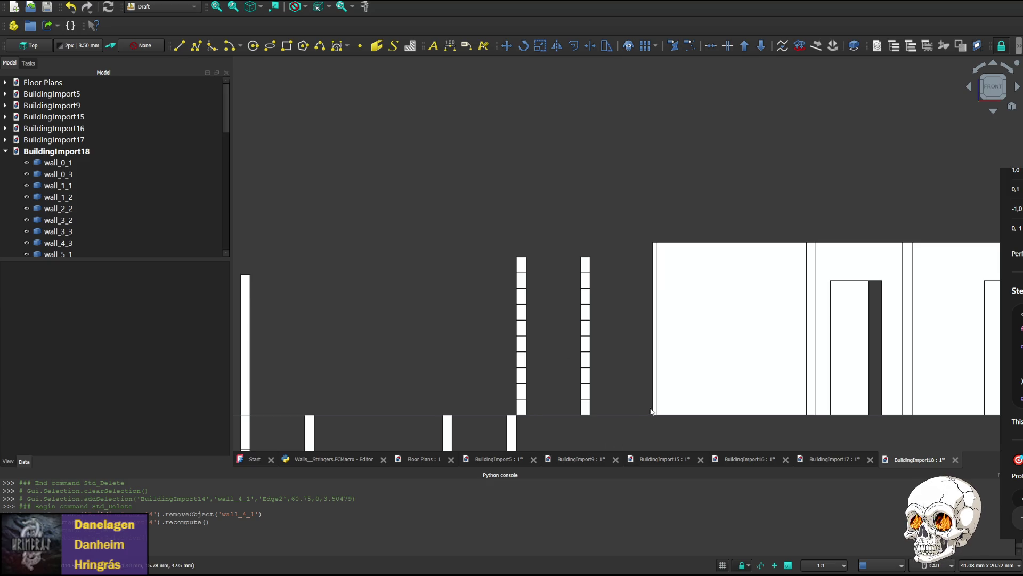
pyautogui.click(996, 113)
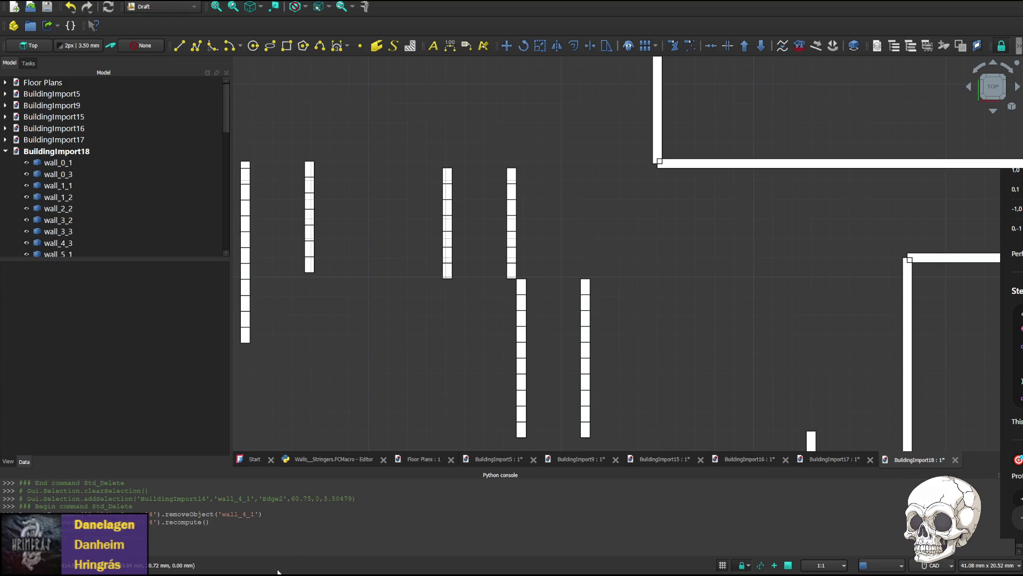
pyautogui.click(328, 459)
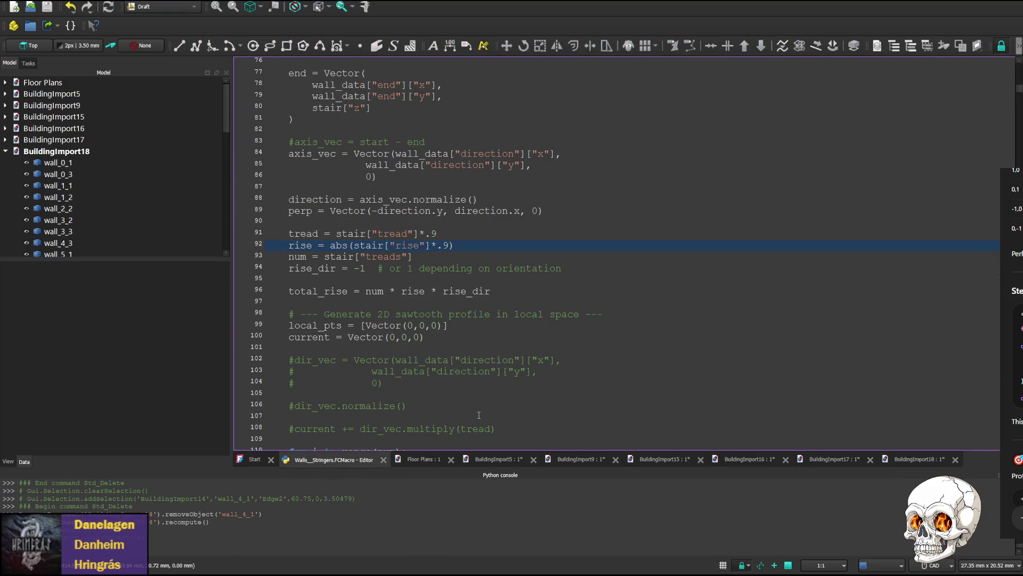
# - After checking the floor plan, swap wall-23-3's start and end y values (19.9 and 29.07)
pyautogui.click(424, 460)
pyautogui.click(468, 391)
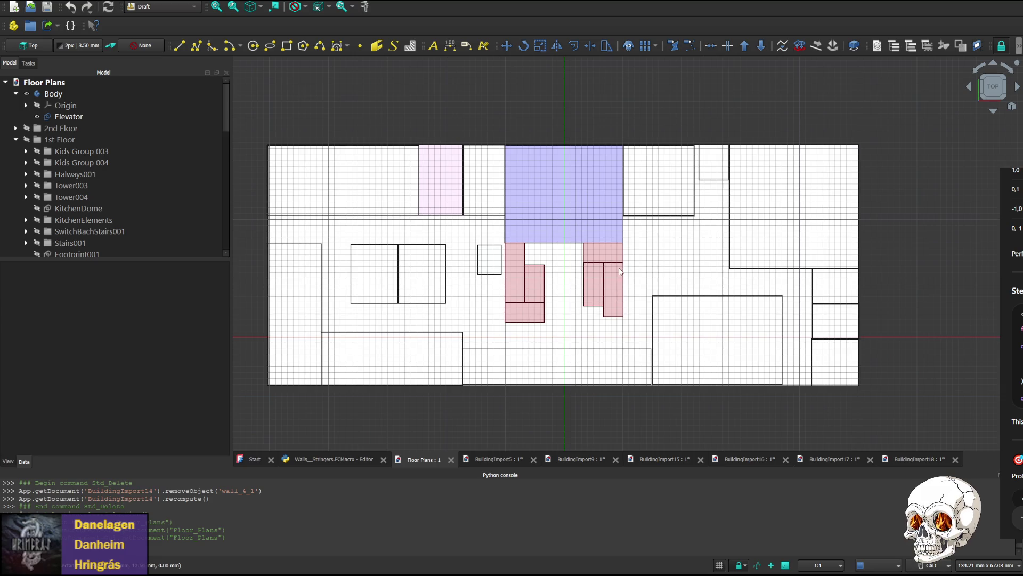
pyautogui.click(334, 459)
pyautogui.moveTo(361, 303); pyautogui.dragTo(527, 283)
pyautogui.hotkey('shift', 'Down')
pyautogui.hotkey('ctrl', 'c')
pyautogui.press('Delete')
pyautogui.click(467, 247)
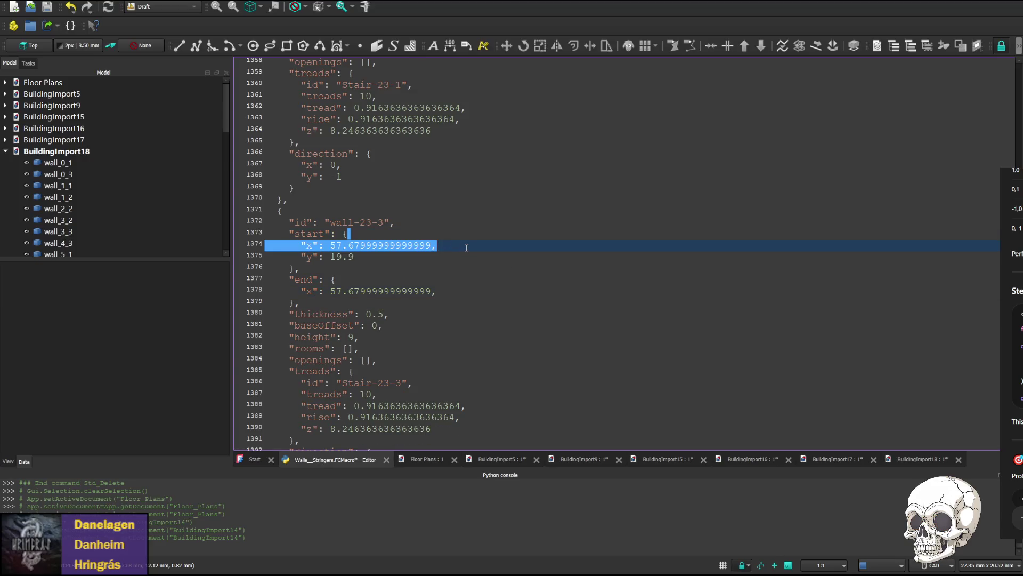
pyautogui.hotkey('ctrl', 'v')
pyautogui.hotkey('shift', 'Down')
pyautogui.press('Delete')
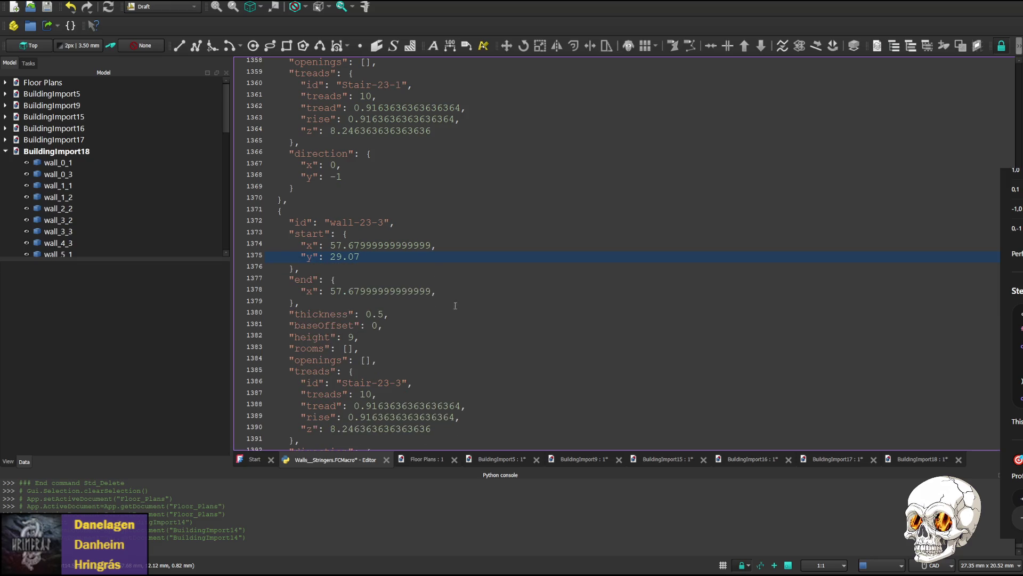
pyautogui.scroll(2, 476, 290)
pyautogui.scroll(3, 448, 301)
pyautogui.scroll(3, 416, 313)
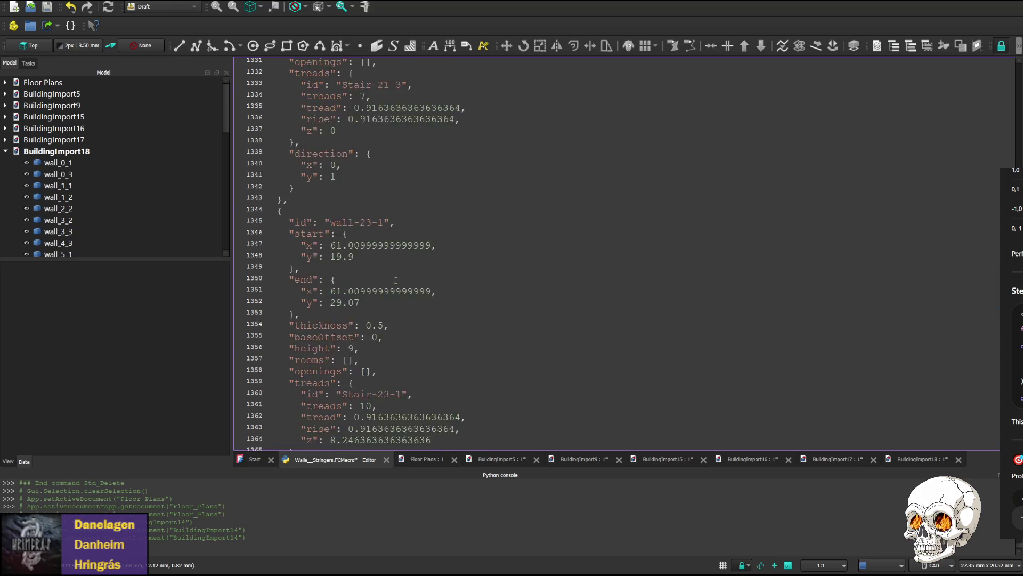
pyautogui.scroll(3, 380, 325)
# - Swap wall-23-1's y values to 29.07 to 19.9, save and run the macro as BuildingImport19
pyautogui.moveTo(394, 335); pyautogui.dragTo(477, 325)
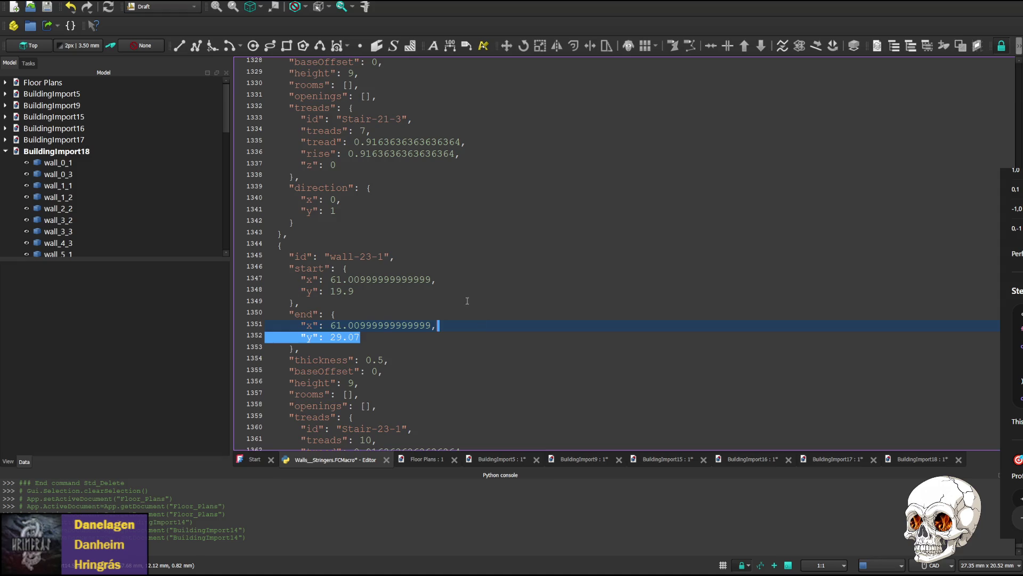
pyautogui.hotkey('ctrl', 'x')
pyautogui.click(447, 279)
pyautogui.hotkey('ctrl', 'v')
pyautogui.hotkey('shift', 'Down')
pyautogui.press('Delete')
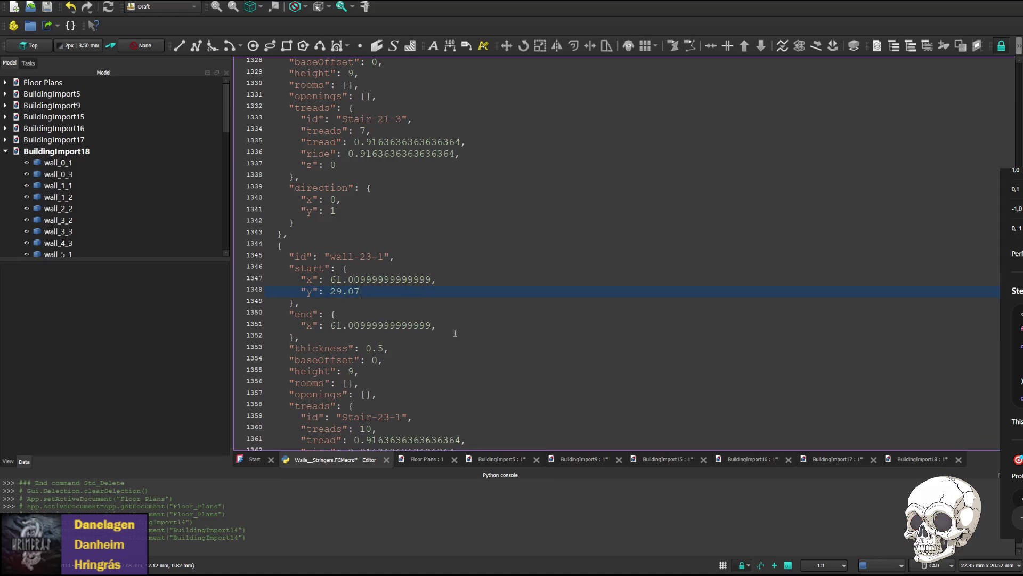
pyautogui.hotkey('ctrl', 'z')
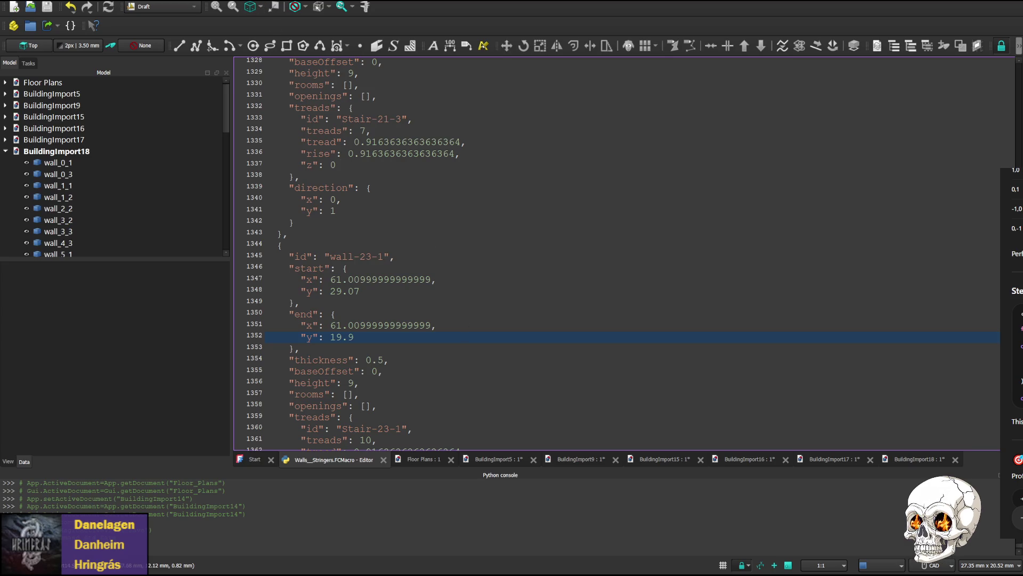
pyautogui.hotkey('ctrl', 's')
pyautogui.hotkey('ctrl', 'F6')
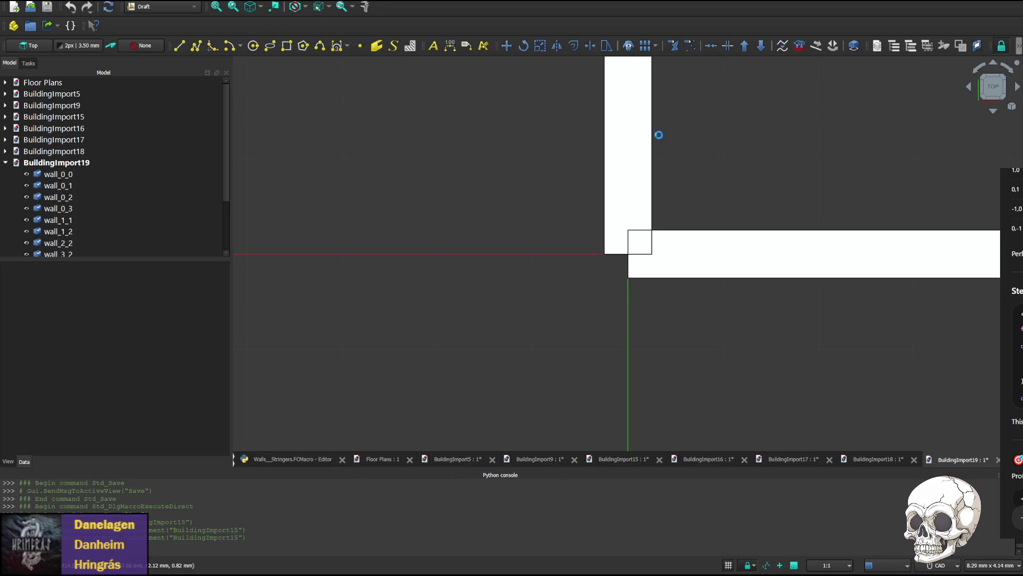
pyautogui.scroll(2, 701, 223)
pyautogui.scroll(2, 469, 274)
pyautogui.scroll(2, 462, 296)
pyautogui.scroll(1, 429, 272)
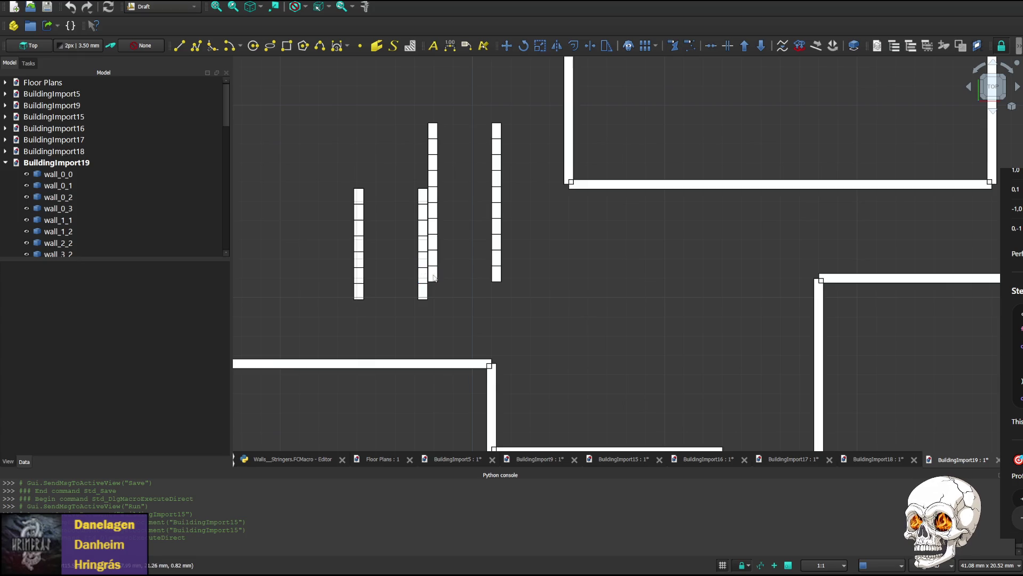
pyautogui.scroll(1, 439, 290)
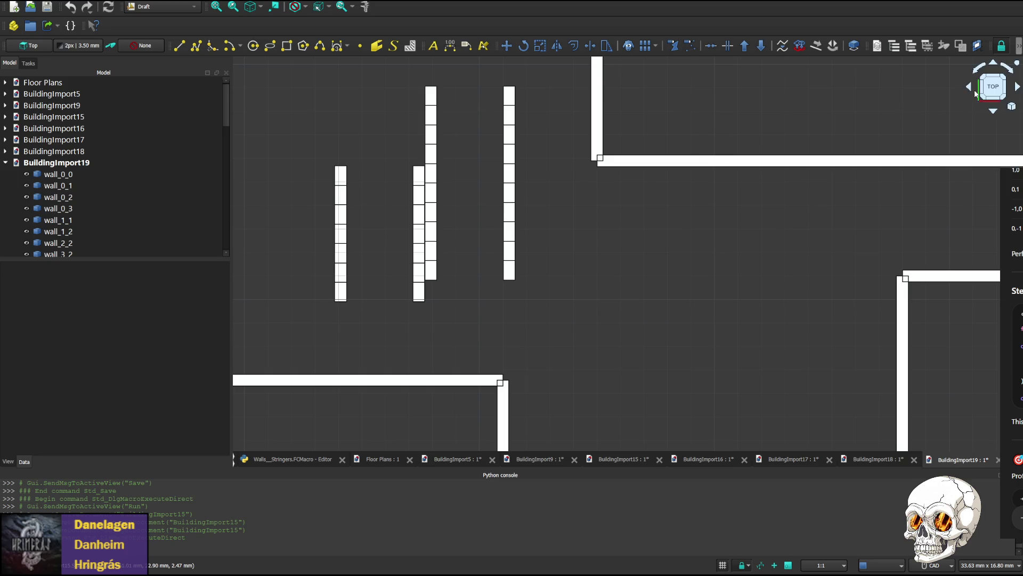
# - Delete the stray wall_0_2 piece, checking it from 3D and top views
pyautogui.click(993, 113)
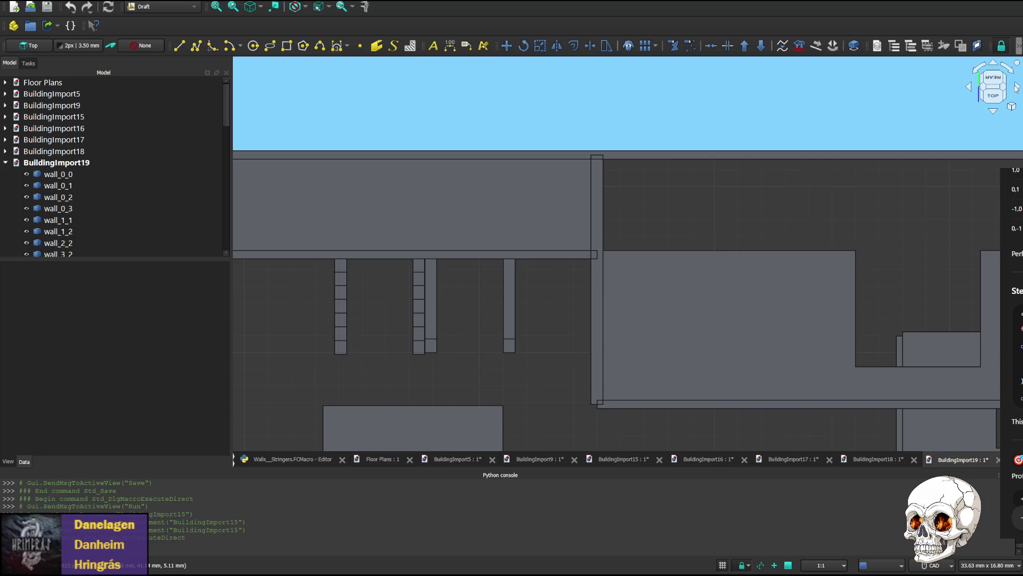
pyautogui.click(1019, 90)
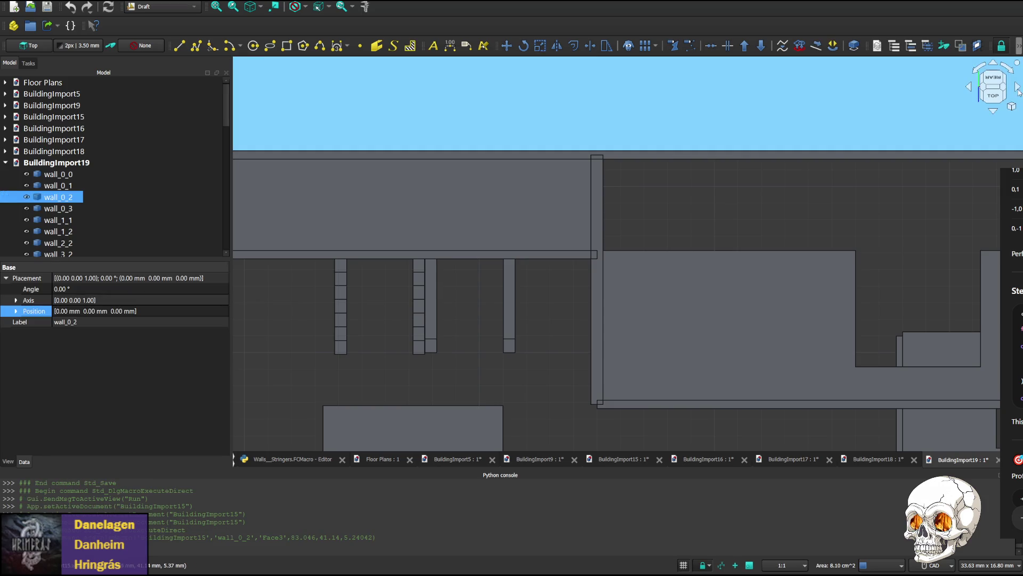
pyautogui.press('2')
pyautogui.click(477, 167)
pyautogui.press('Delete')
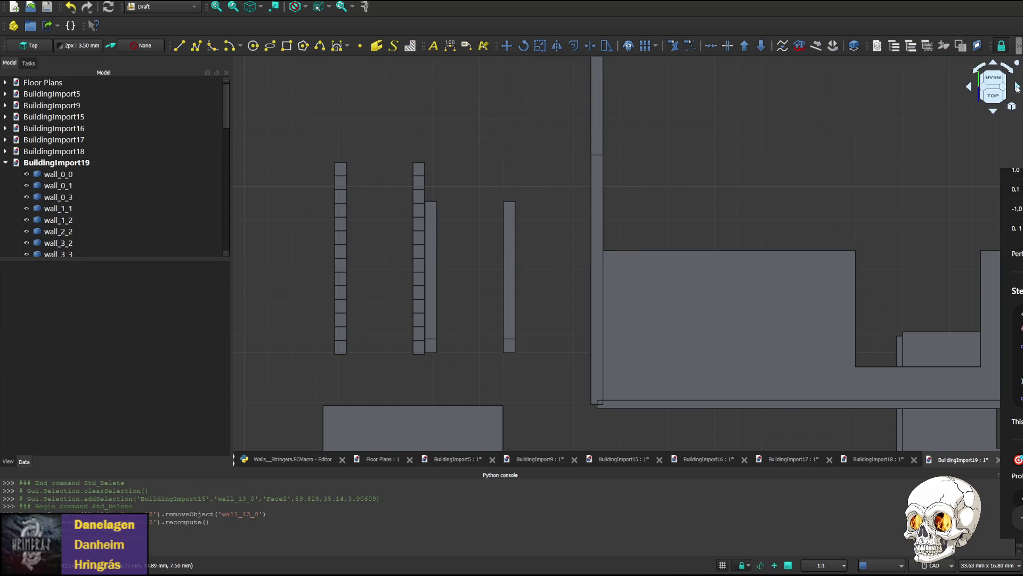
pyautogui.click(1018, 88)
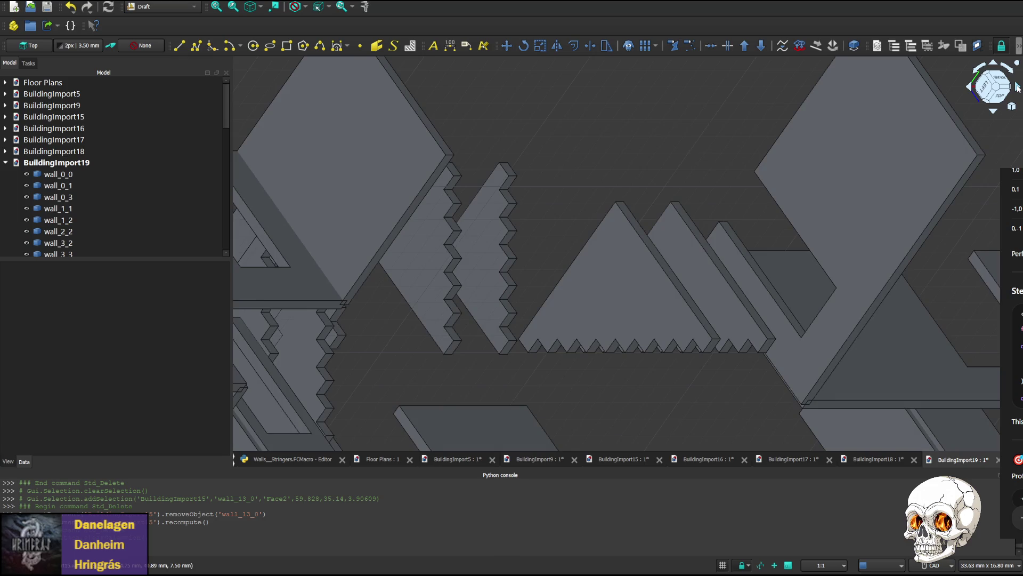
pyautogui.press('2')
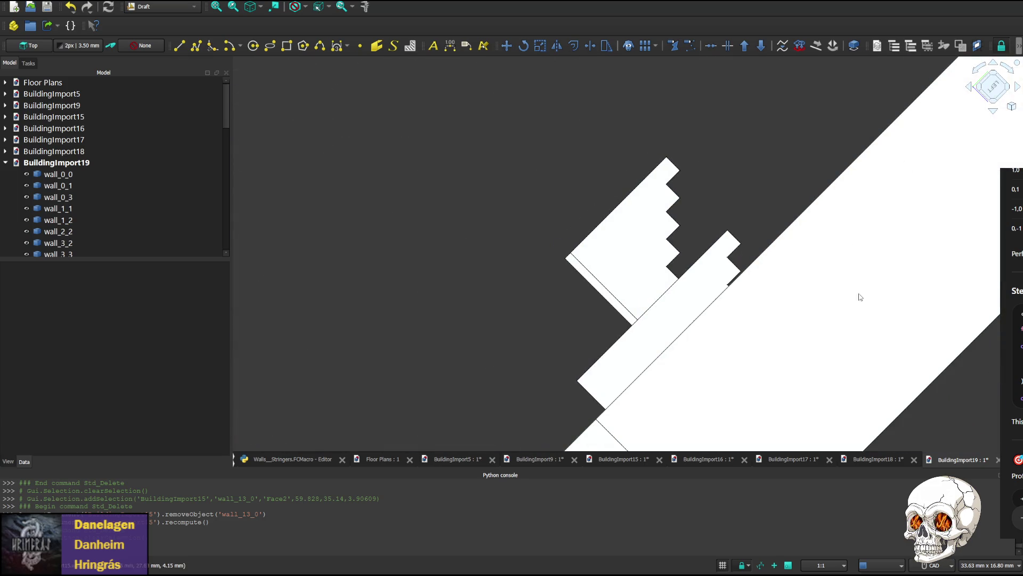
# - Delete walls wall_0_3, wall_11_1, wall_15_3, wall_16_1 and wall_5_3 around the stairs
pyautogui.click(761, 316)
pyautogui.press('Delete')
pyautogui.click(808, 318)
pyautogui.press('Delete')
pyautogui.click(824, 322)
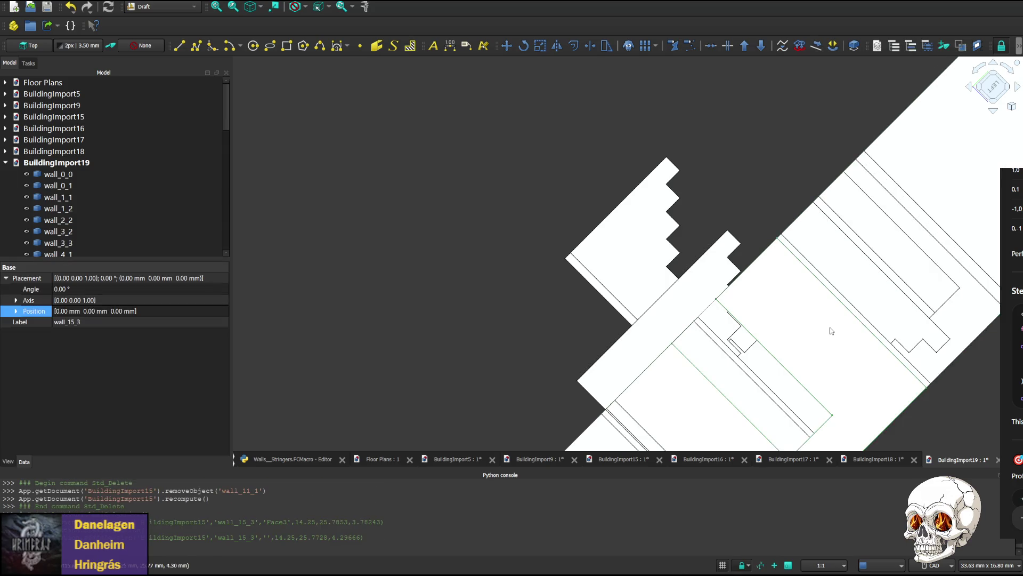
pyautogui.press('Delete')
pyautogui.click(834, 331)
pyautogui.press('Delete')
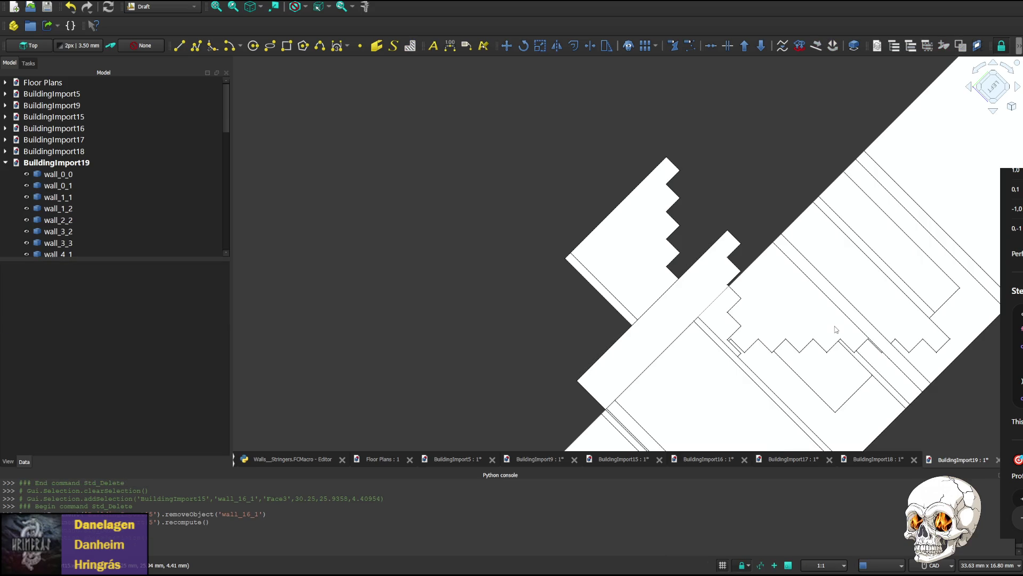
pyautogui.click(859, 240)
pyautogui.press('Delete')
# - Delete stair pieces Stair_20_3 and Stair_20_1 plus walls wall_7_3 and wall_17_2
pyautogui.click(849, 265)
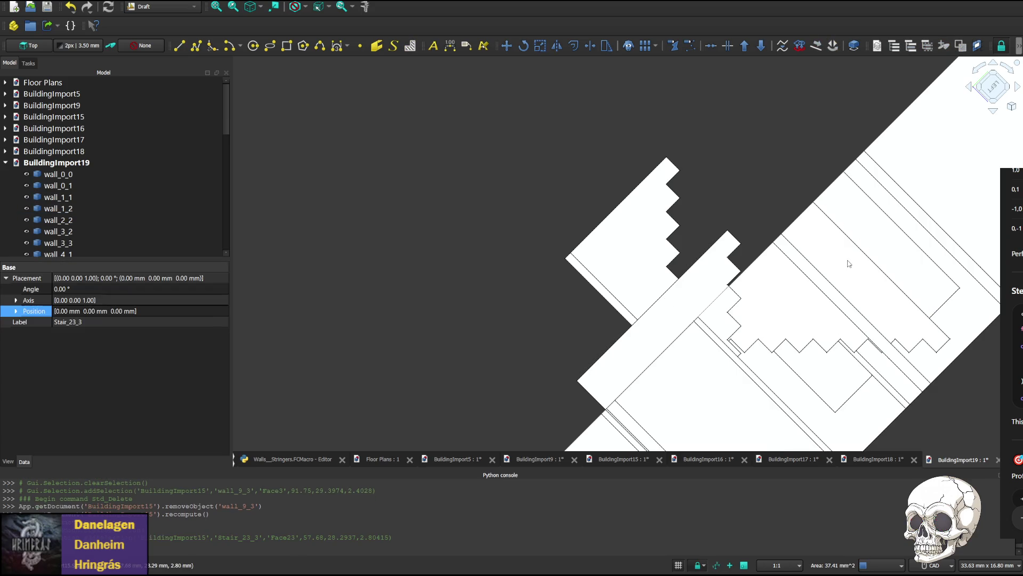
pyautogui.click(668, 388)
pyautogui.press('Delete')
pyautogui.click(626, 363)
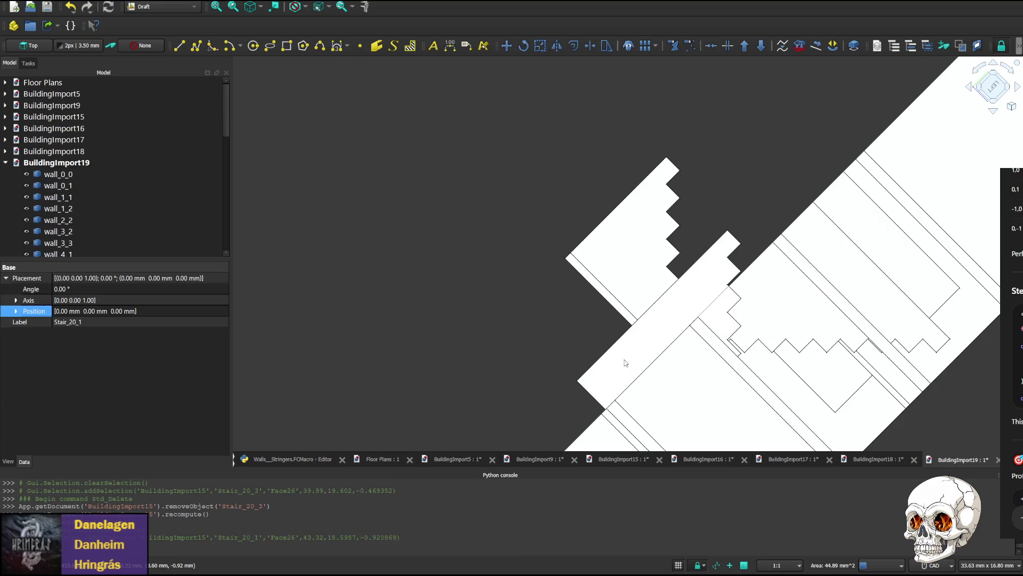
pyautogui.press('Delete')
pyautogui.click(709, 397)
pyautogui.press('Delete')
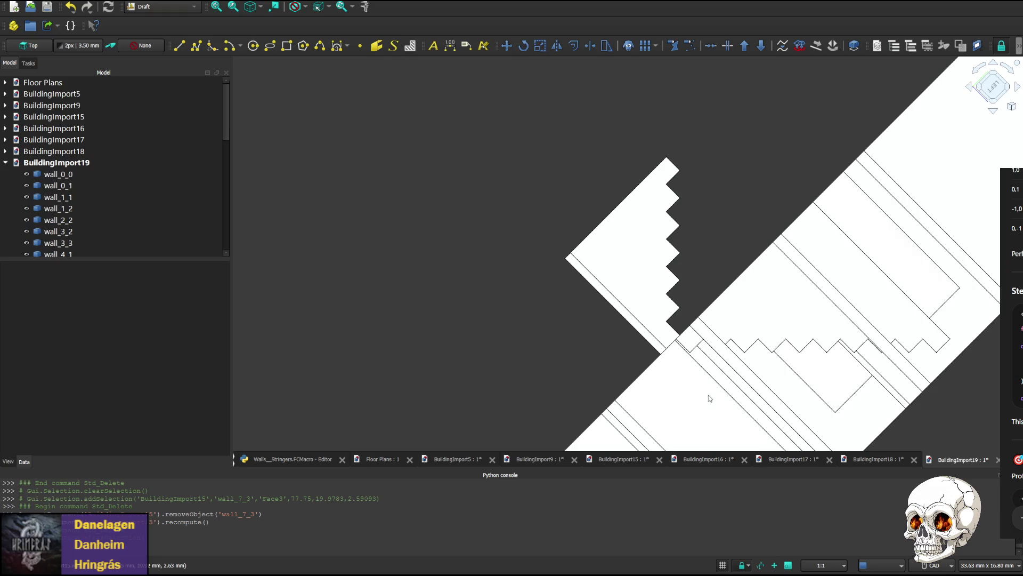
pyautogui.click(766, 395)
pyautogui.press('Delete')
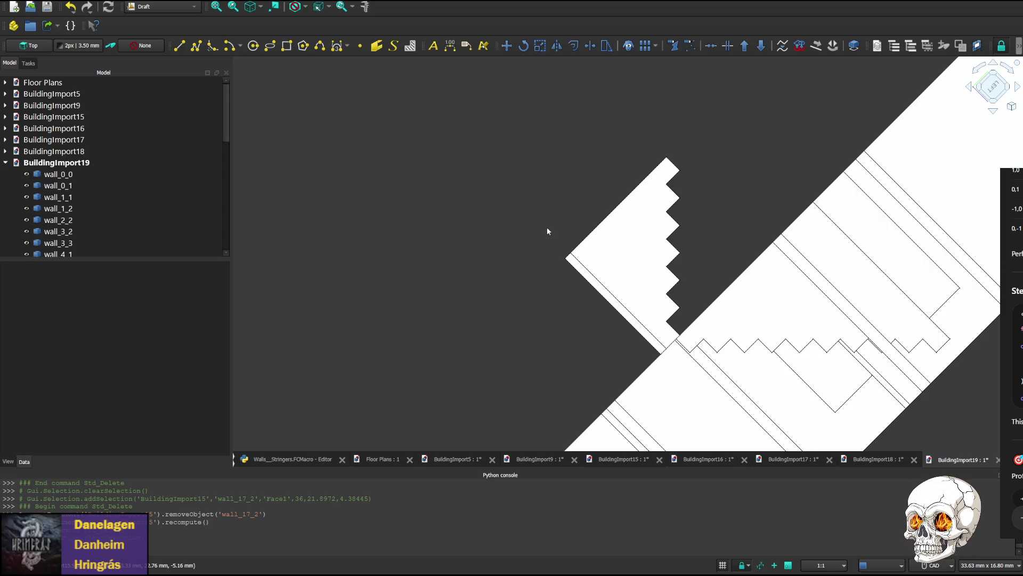
# - Switch to the Walls_Stringers macro showing wall-23-1's 29.07 to 19.9 data
pyautogui.click(300, 460)
pyautogui.scroll(-5, 347, 341)
pyautogui.scroll(2, 347, 341)
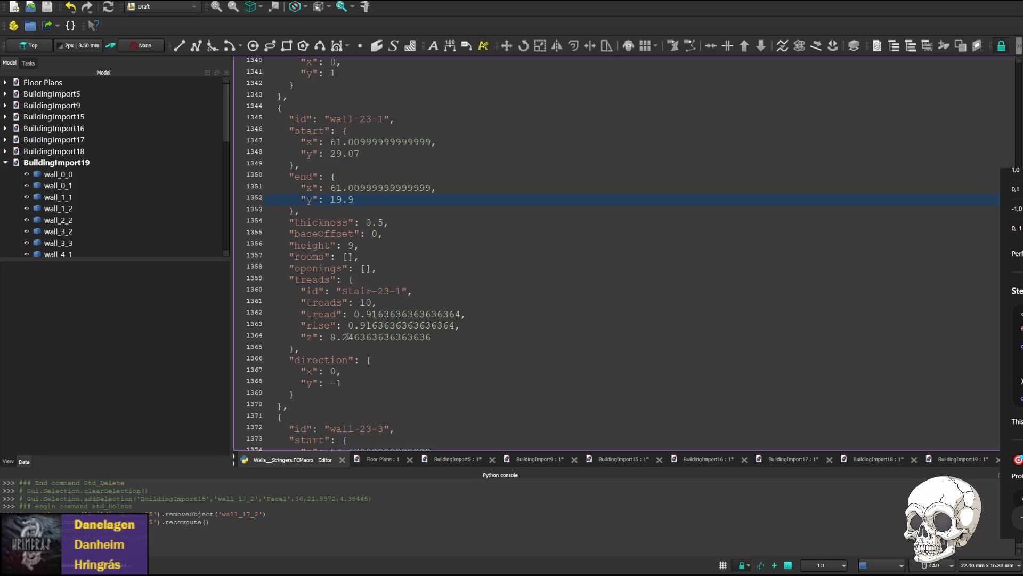
pyautogui.scroll(3, 356, 329)
pyautogui.scroll(-5, 357, 322)
pyautogui.scroll(5, 357, 321)
pyautogui.scroll(6, 355, 315)
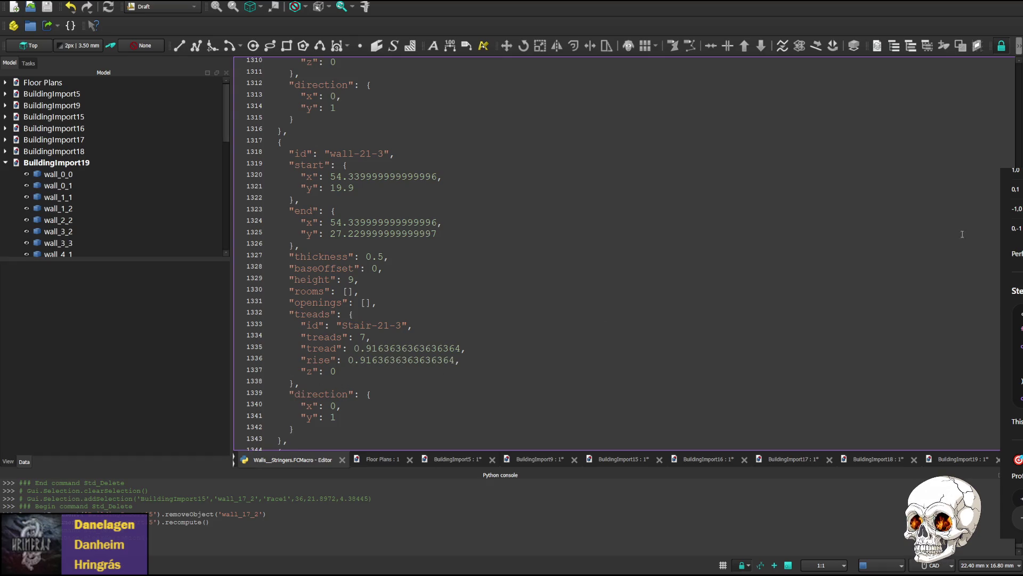
pyautogui.moveTo(1016, 400)
pyautogui.mouseDown()
pyautogui.moveTo(1011, 96)
pyautogui.moveTo(1010, 105)
pyautogui.mouseUp()
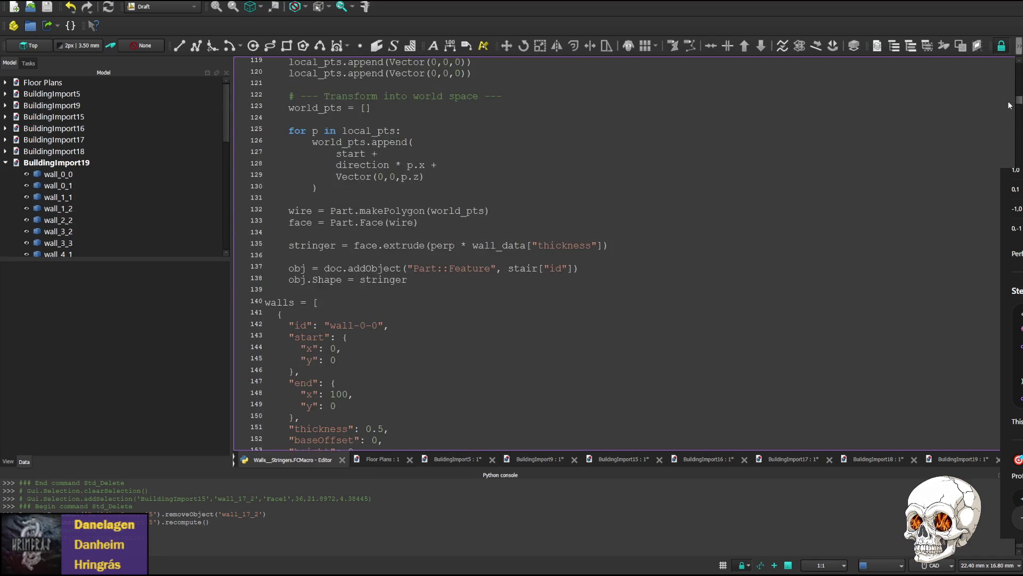
pyautogui.scroll(5, 410, 200)
pyautogui.scroll(4, 417, 224)
pyautogui.scroll(1, 423, 243)
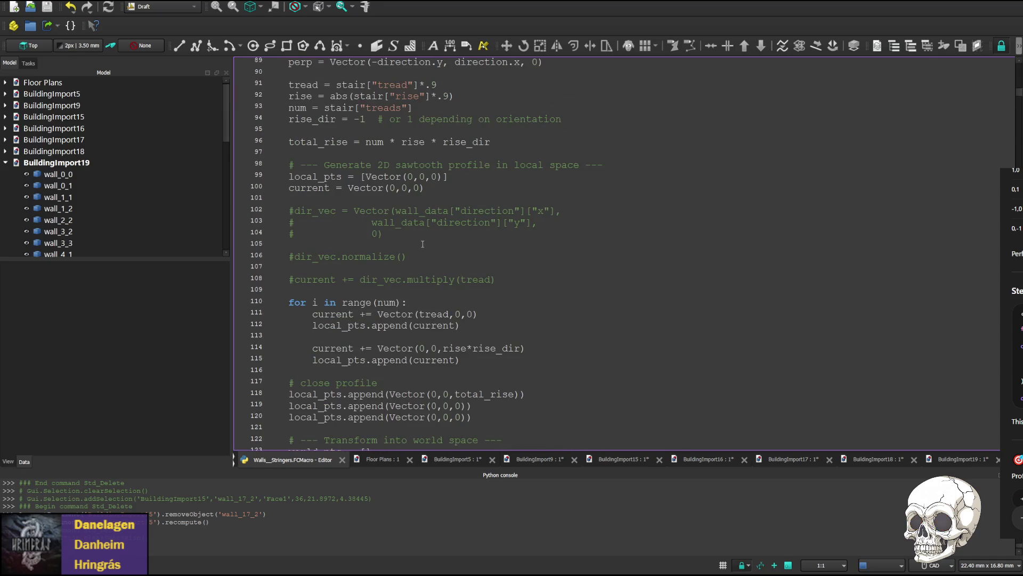
pyautogui.scroll(2, 423, 243)
pyautogui.scroll(1, 415, 247)
pyautogui.scroll(-3, 404, 250)
pyautogui.scroll(-5, 391, 256)
pyautogui.scroll(-1, 368, 272)
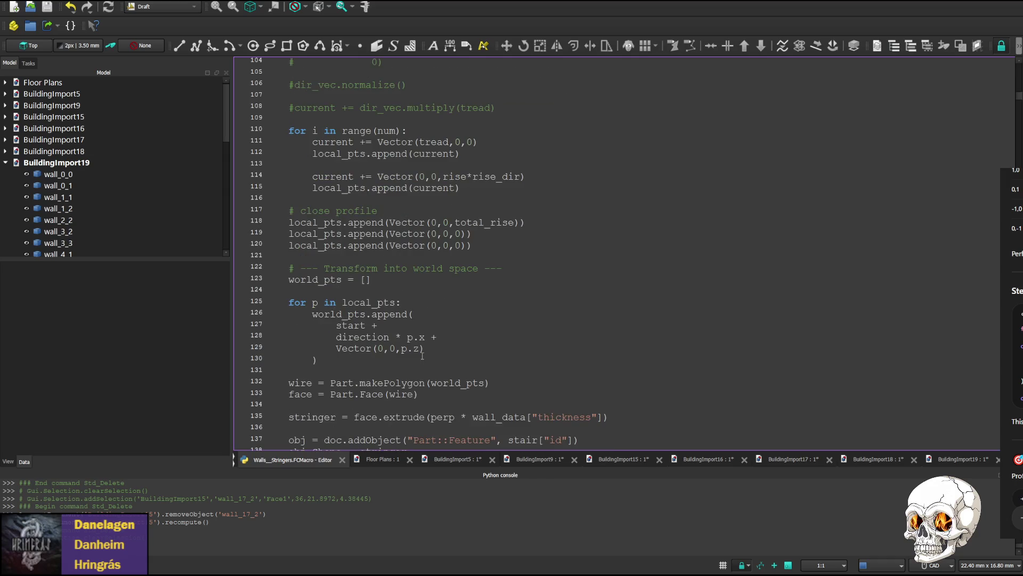
pyautogui.scroll(5, 412, 345)
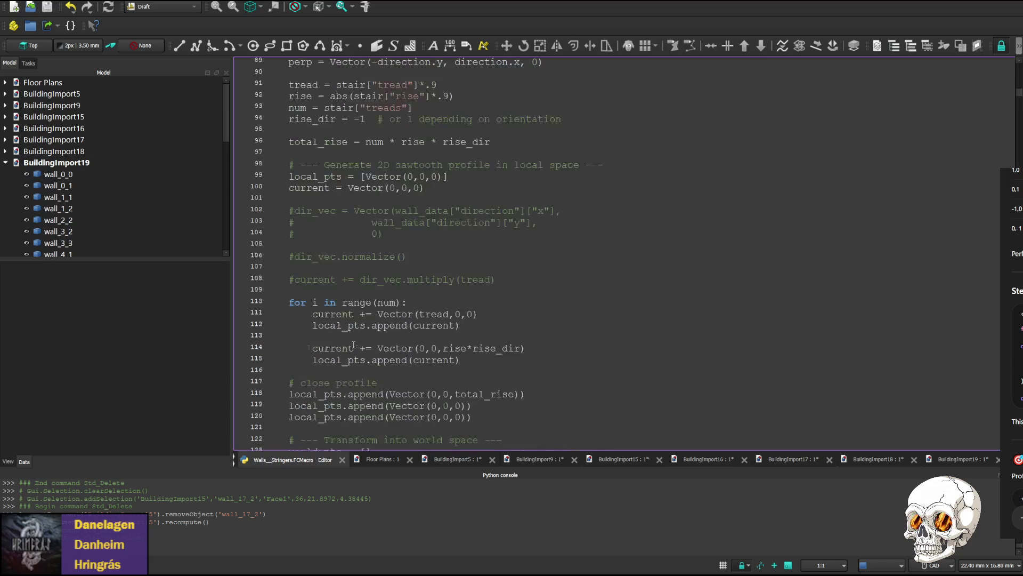
pyautogui.scroll(4, 396, 335)
pyautogui.scroll(1, 364, 324)
pyautogui.scroll(2, 364, 325)
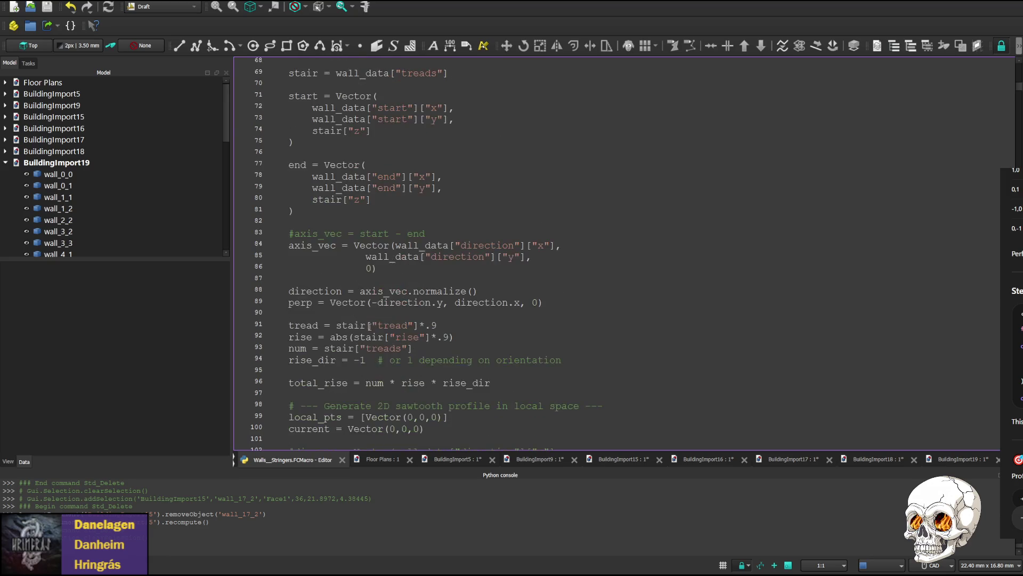
pyautogui.scroll(3, 457, 315)
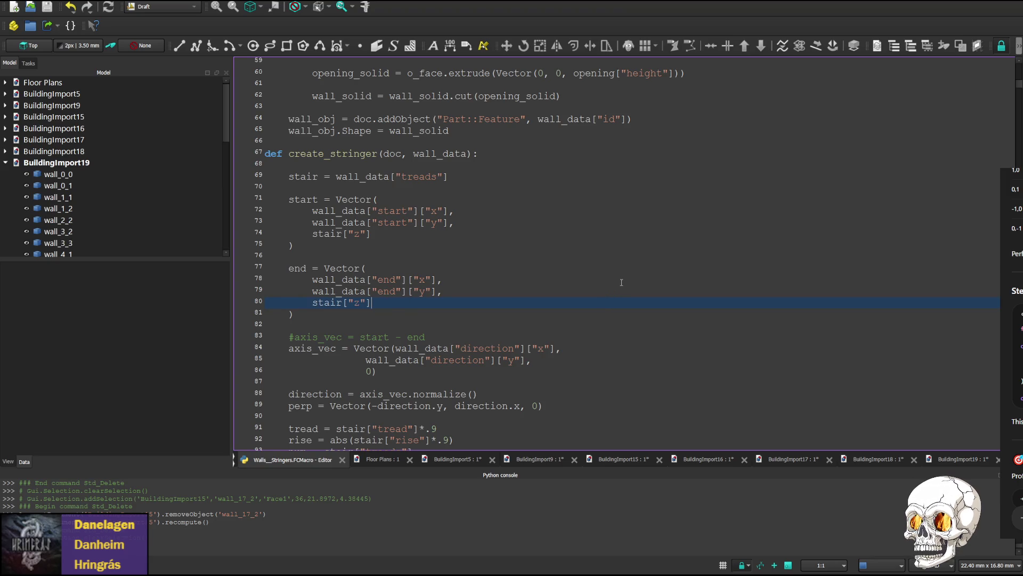
pyautogui.write('+')
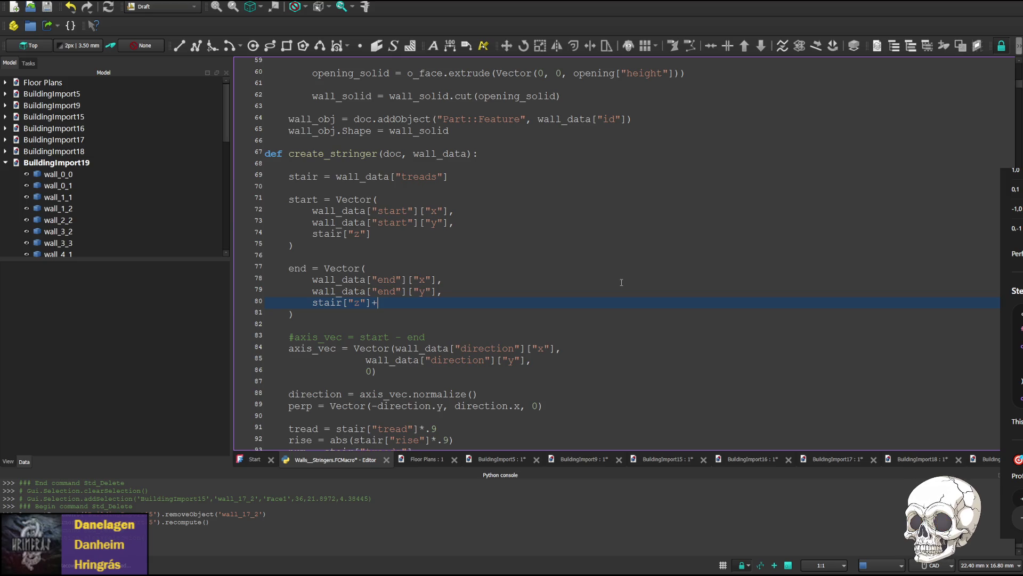
pyautogui.write('8')
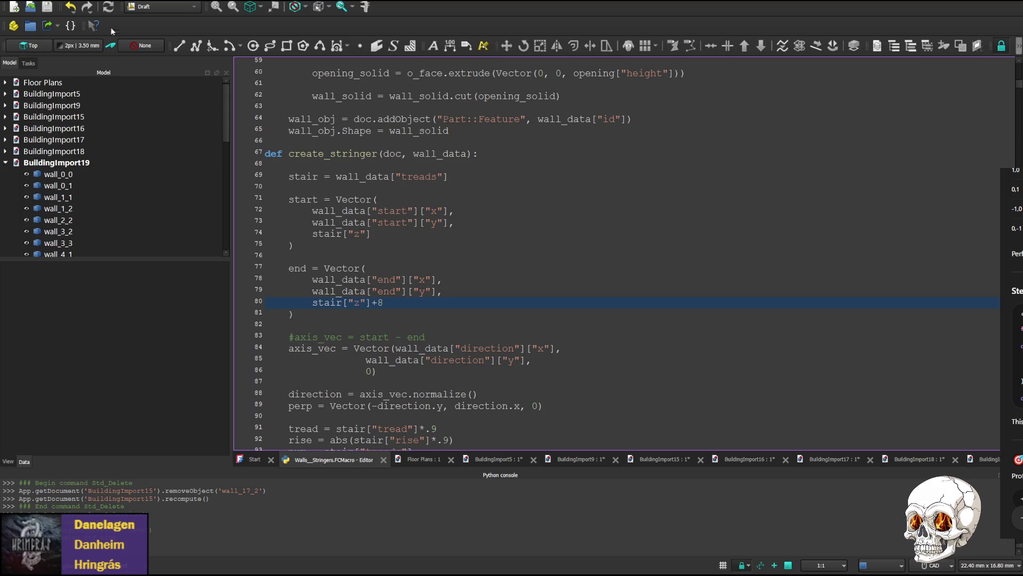
# - Run the macro with the stringer end at stair z +8, producing BuildingImport20
pyautogui.hotkey('ctrl', 'F6')
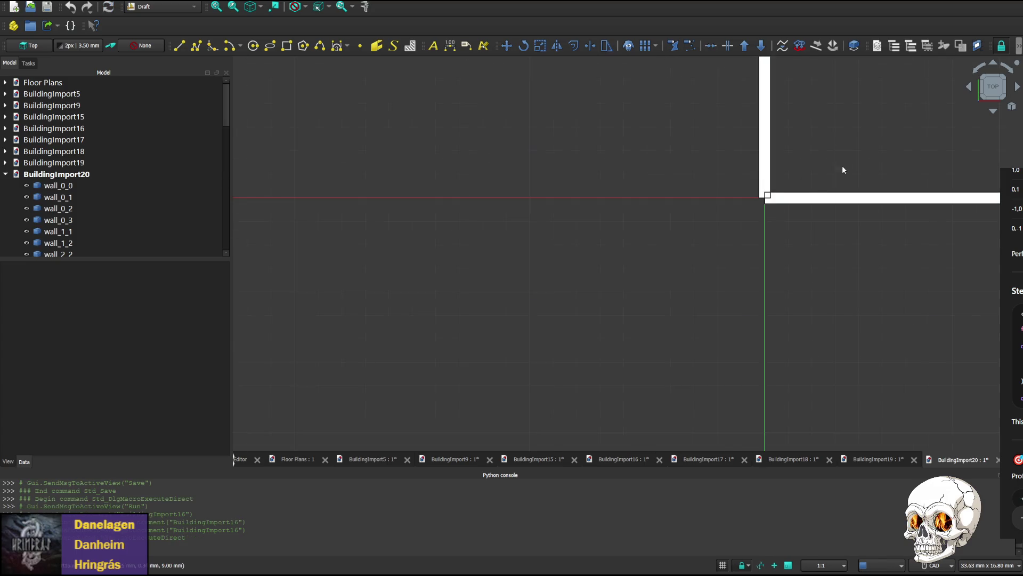
# - Inspect BuildingImport20's stair area and wall_4_2 from angled, bottom and side views
pyautogui.moveTo(804, 227); pyautogui.dragTo(448, 240, button='middle')
pyautogui.scroll(3, 595, 286)
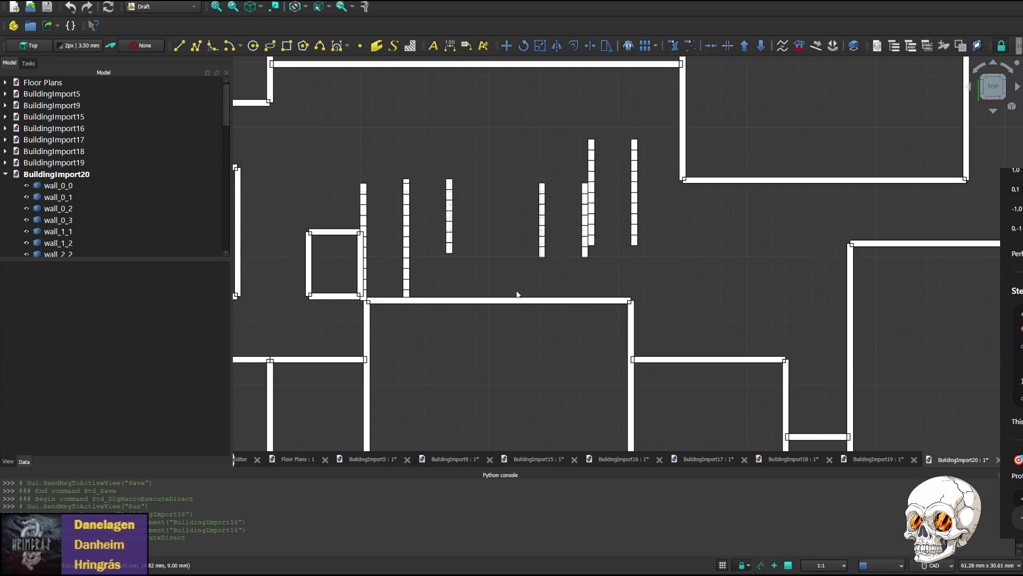
pyautogui.click(576, 301)
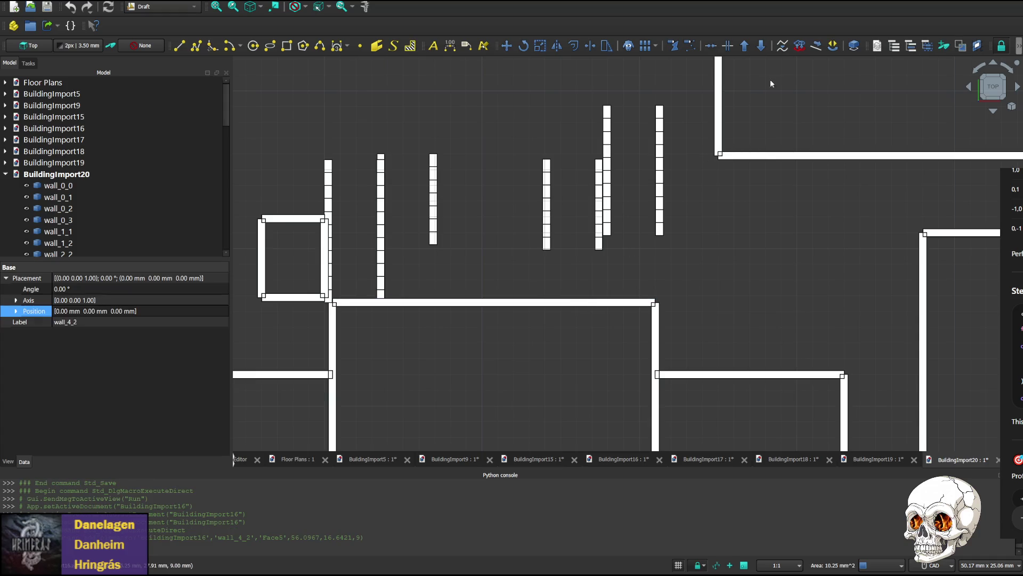
pyautogui.click(994, 111)
pyautogui.click(995, 110)
pyautogui.click(996, 110)
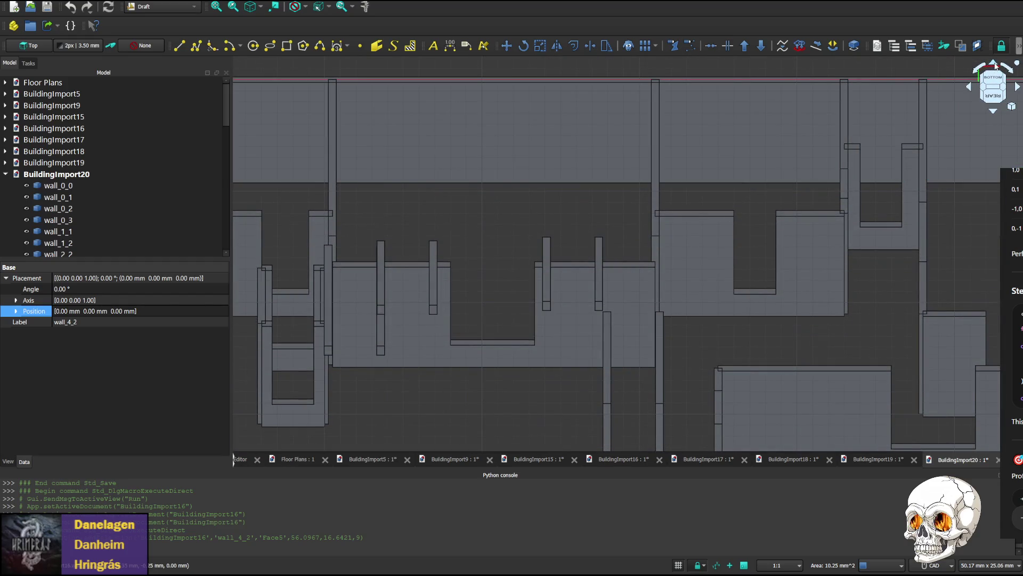
pyautogui.click(995, 109)
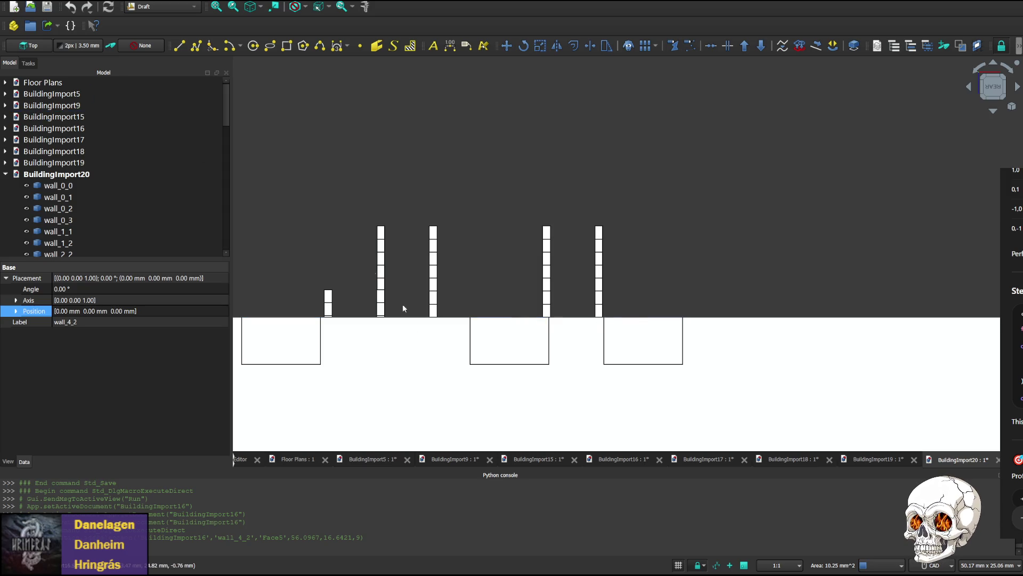
# - Close the BuildingImport5, 15 and 16 documents, leaving BuildingImport17 displayed
pyautogui.click(380, 460)
pyautogui.click(407, 459)
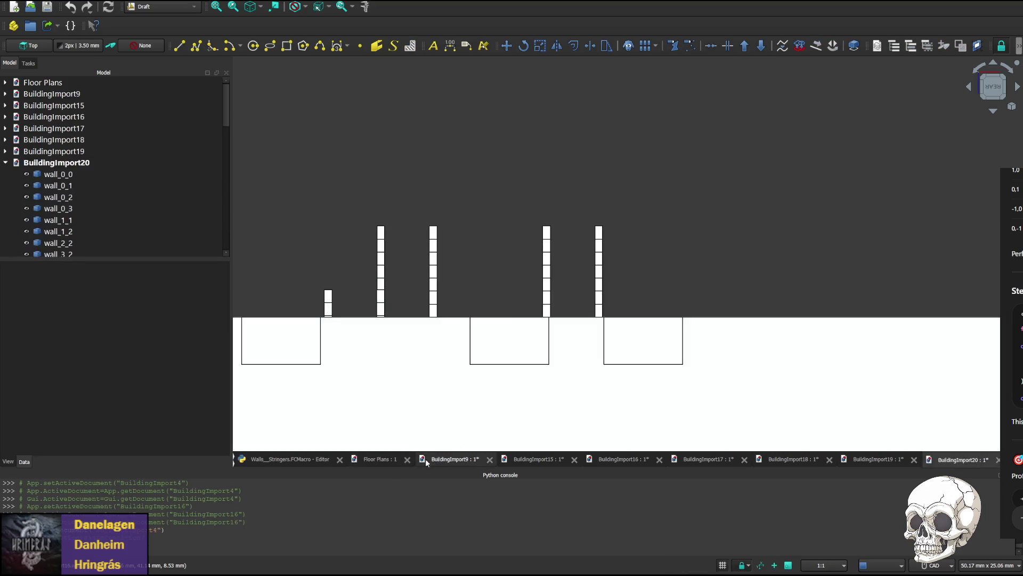
pyautogui.click(513, 460)
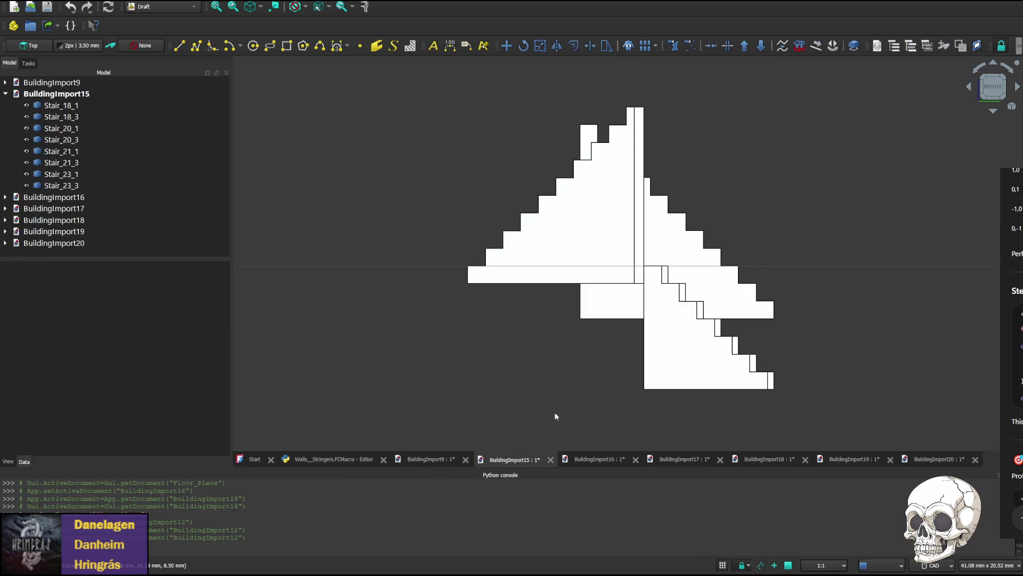
pyautogui.click(550, 459)
pyautogui.click(513, 459)
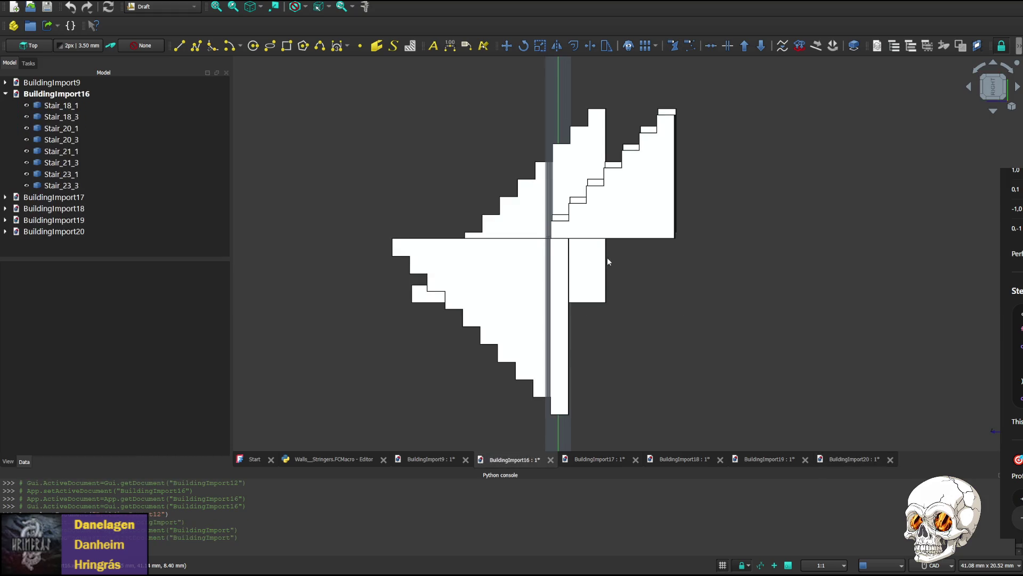
pyautogui.click(550, 458)
pyautogui.click(512, 459)
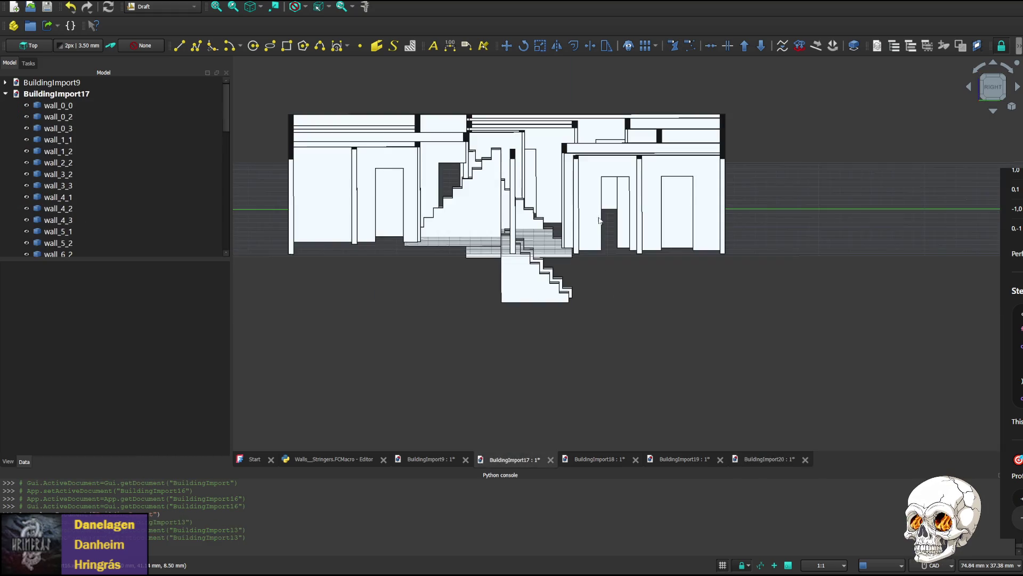
# - Close BuildingImport17 and paste the +8 offset onto the stringer start z on line 74
pyautogui.click(550, 459)
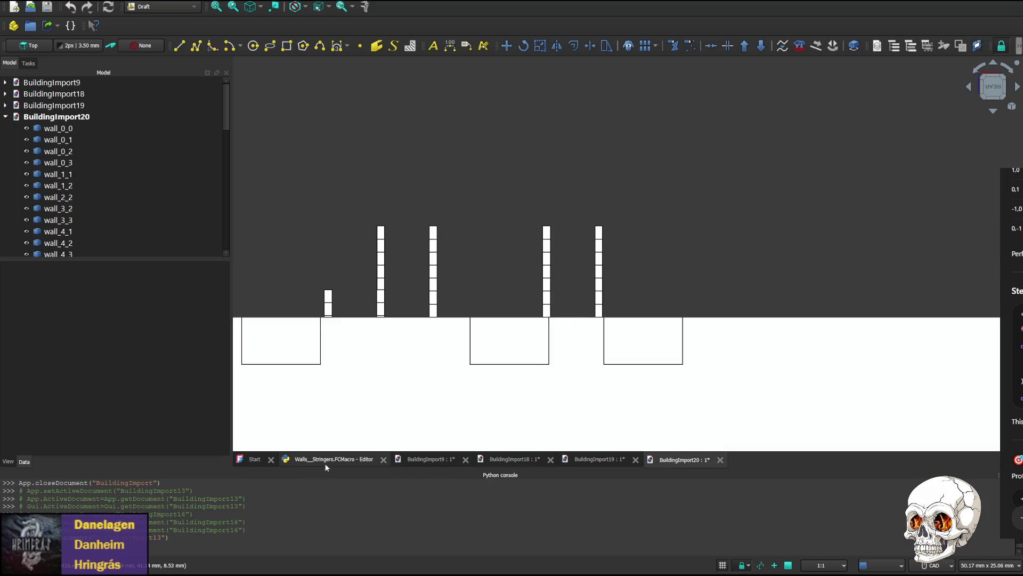
pyautogui.click(332, 460)
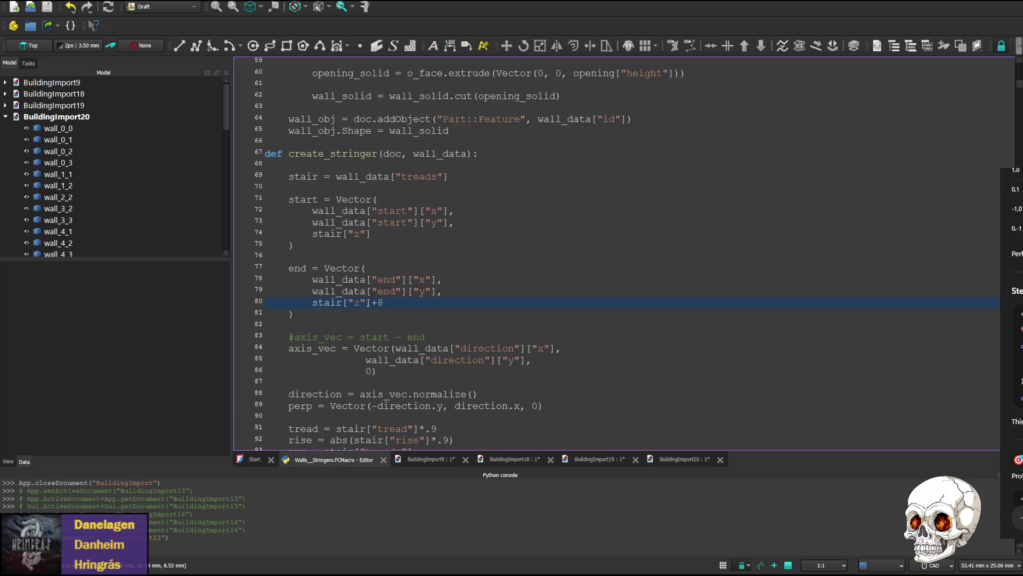
pyautogui.hotkey('shift', 'Left')
pyautogui.hotkey('shift', 'Left')
pyautogui.hotkey('ctrl', 'c')
pyautogui.click(380, 234)
pyautogui.hotkey('ctrl', 'v')
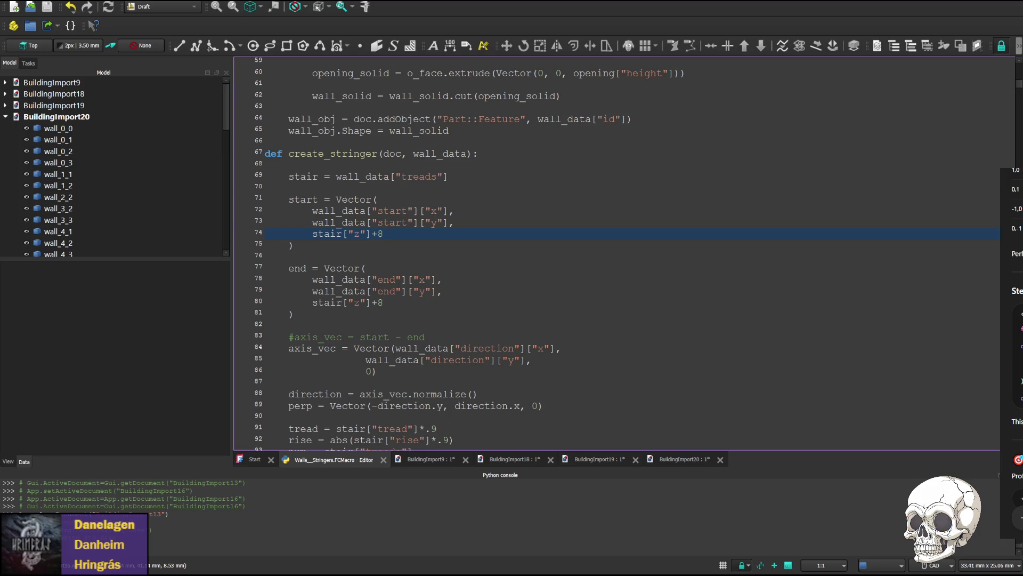
# - Save and run the macro as BuildingImport21, then check its stringers from rear, bottom and front
pyautogui.hotkey('ctrl', 's')
pyautogui.click(110, 45)
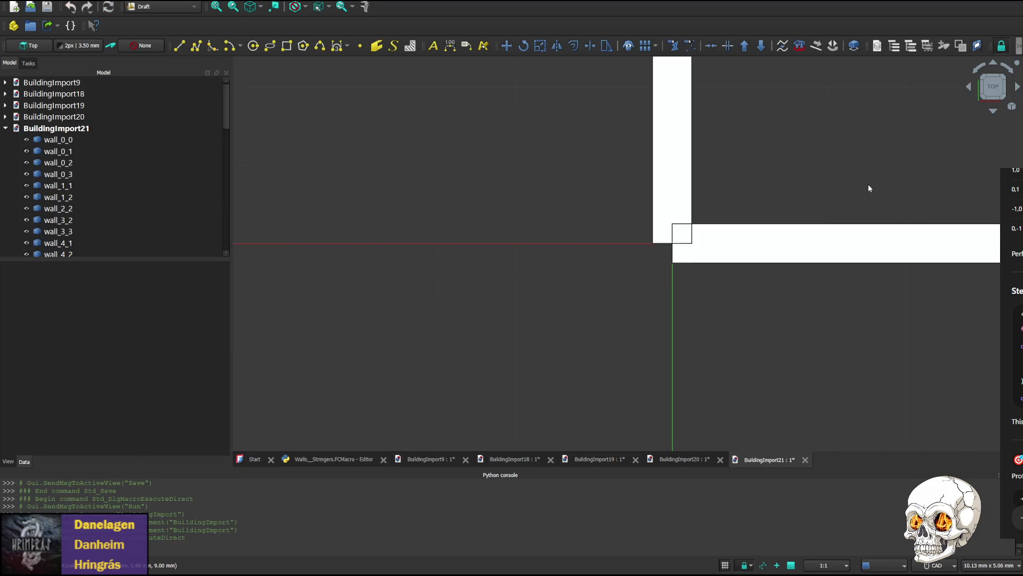
pyautogui.scroll(-2, 869, 185)
pyautogui.scroll(-2, 796, 254)
pyautogui.scroll(-3, 797, 253)
pyautogui.scroll(5, 616, 258)
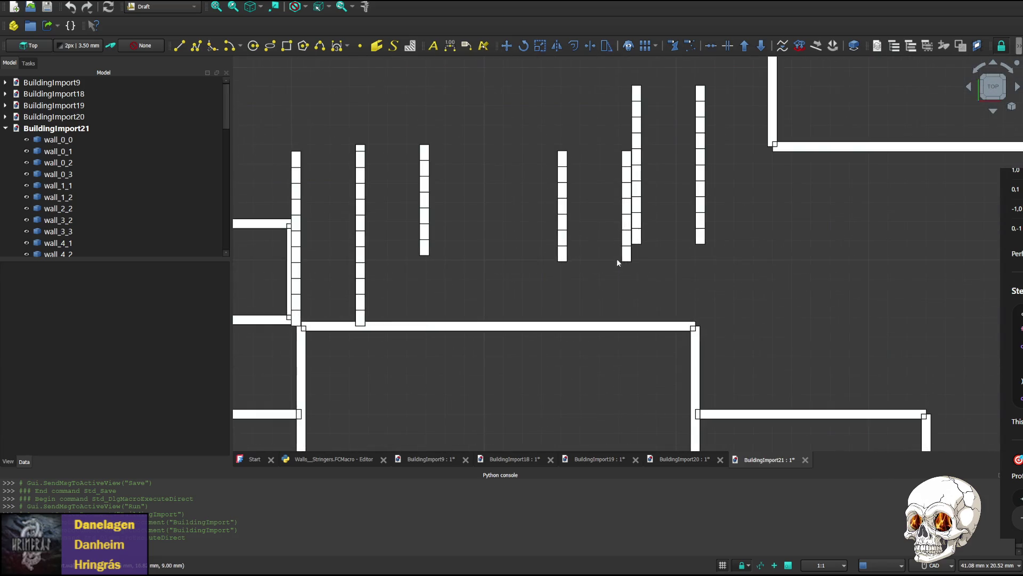
pyautogui.click(993, 111)
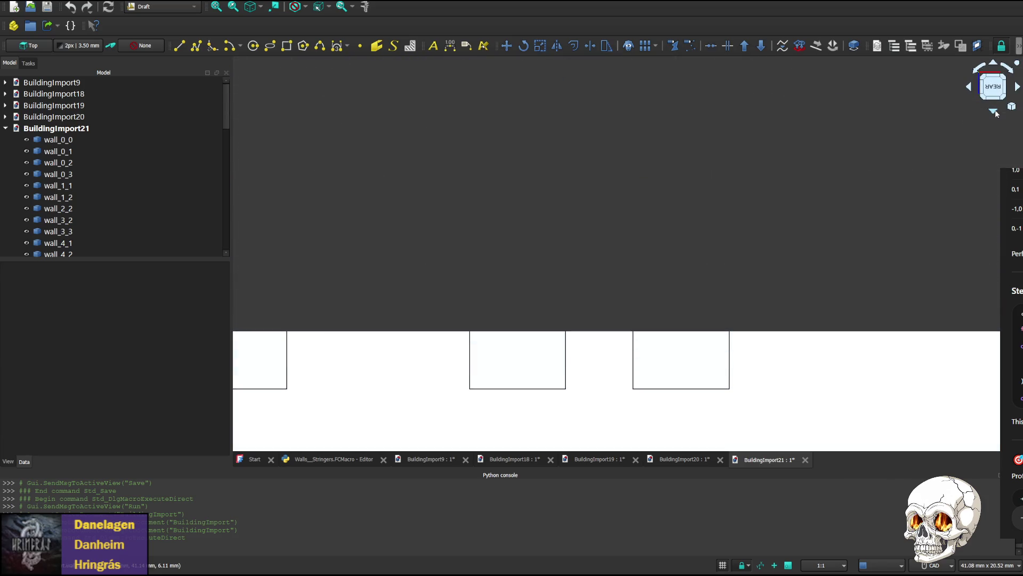
pyautogui.click(993, 111)
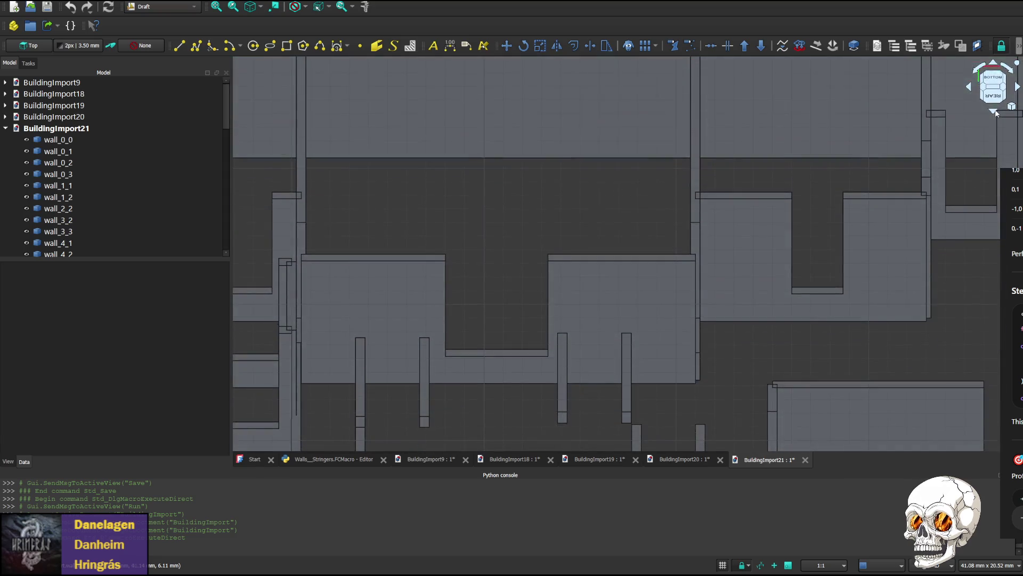
pyautogui.click(993, 111)
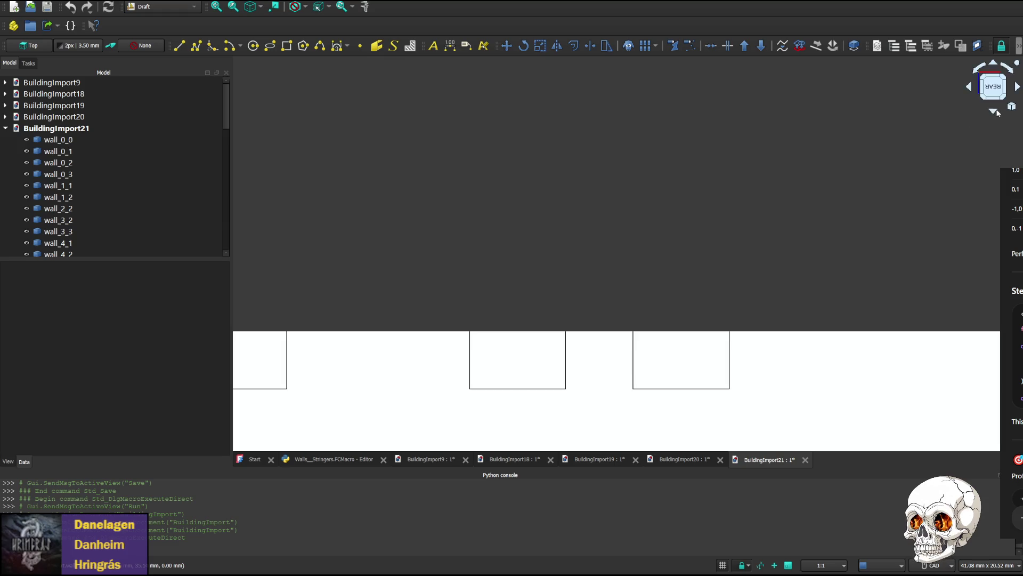
pyautogui.moveTo(624, 294)
pyautogui.mouseDown(button='middle')
pyautogui.moveTo(596, 149)
pyautogui.moveTo(607, 176)
pyautogui.mouseUp(button='middle')
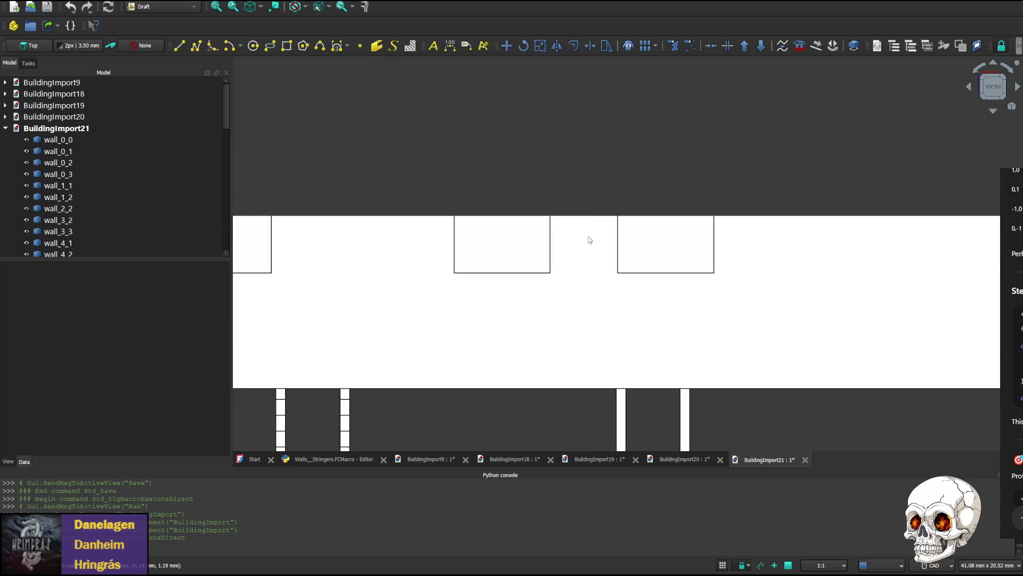
pyautogui.click(634, 319)
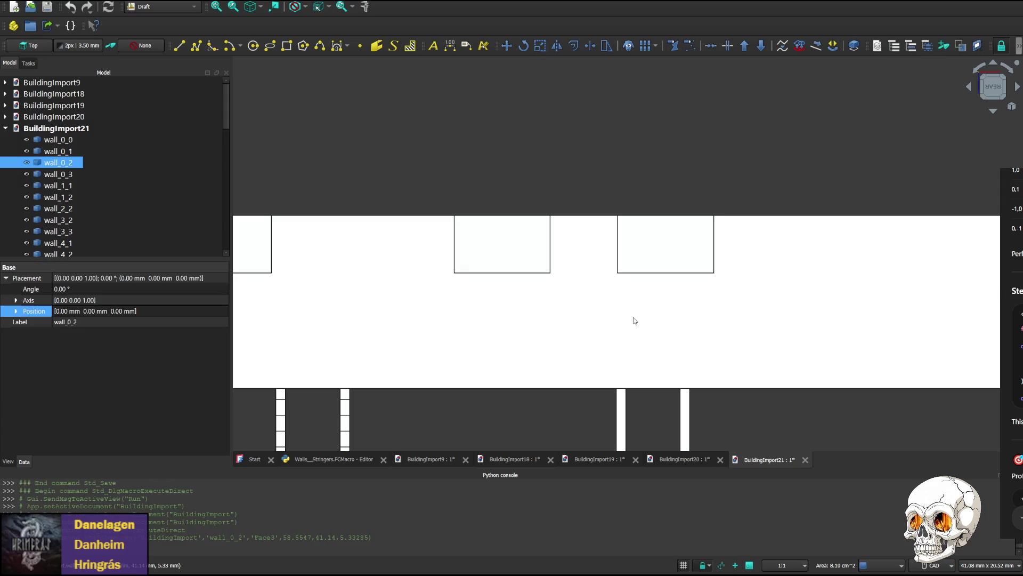
# - Delete wall_0_2 and wall_13_0 from BuildingImport21 to expose the stringers
pyautogui.click(511, 366)
pyautogui.press('Delete')
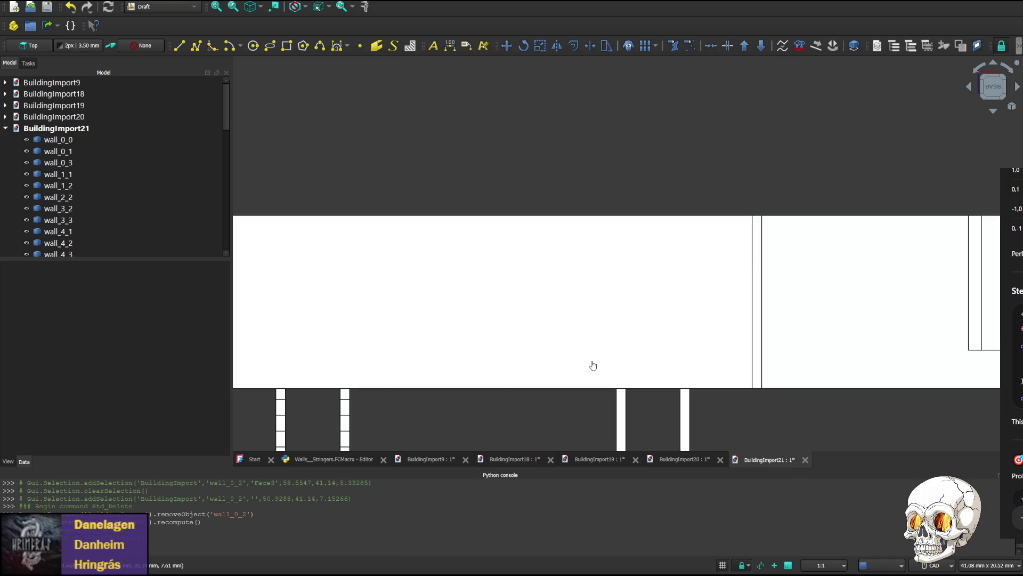
pyautogui.click(593, 365)
pyautogui.press('Delete')
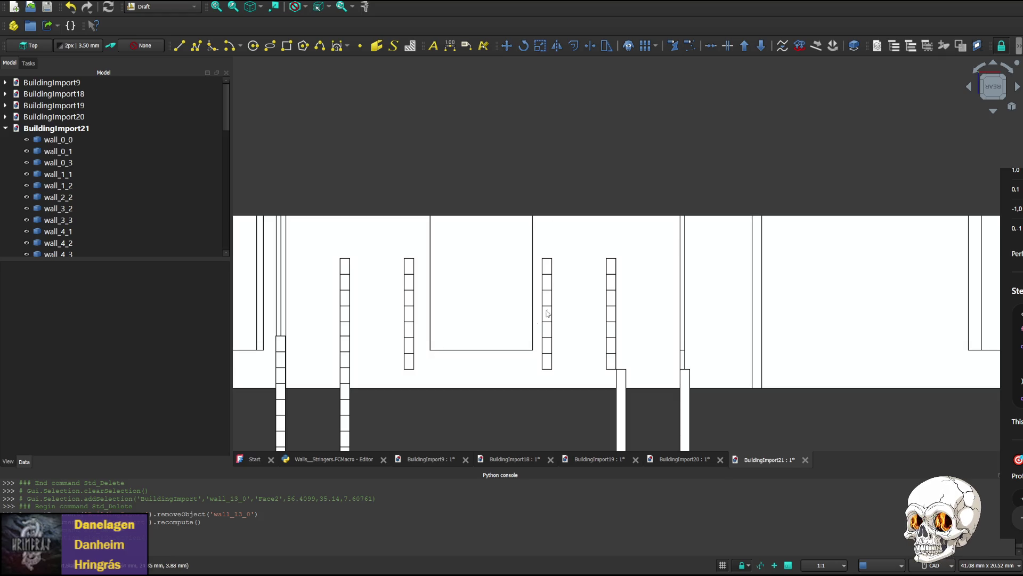
# - Inspect wall_4_2, wall_3_3 and wall_2_2, then return to the Walls_Stringers macro
pyautogui.click(583, 249)
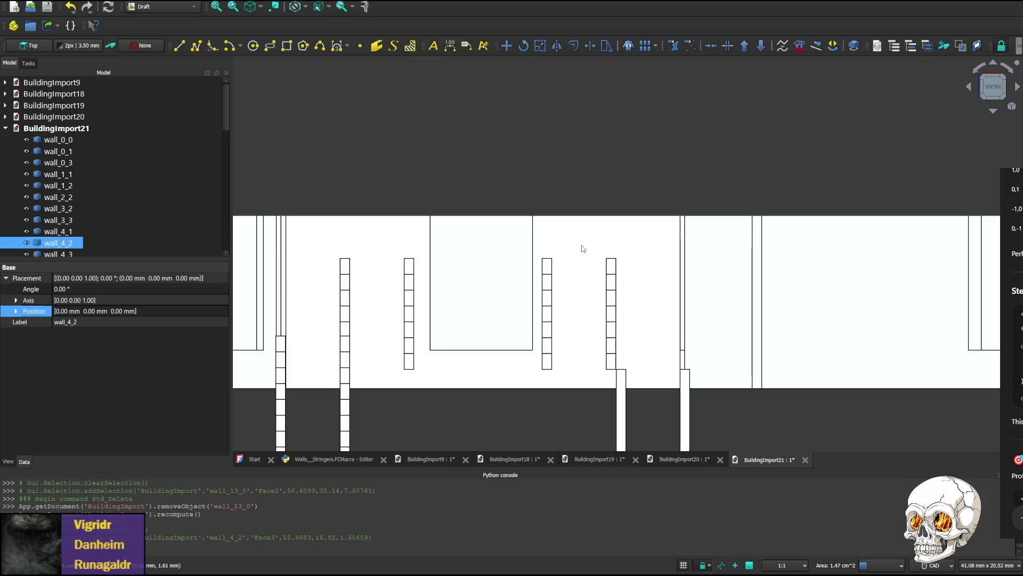
pyautogui.click(53, 224)
pyautogui.click(70, 198)
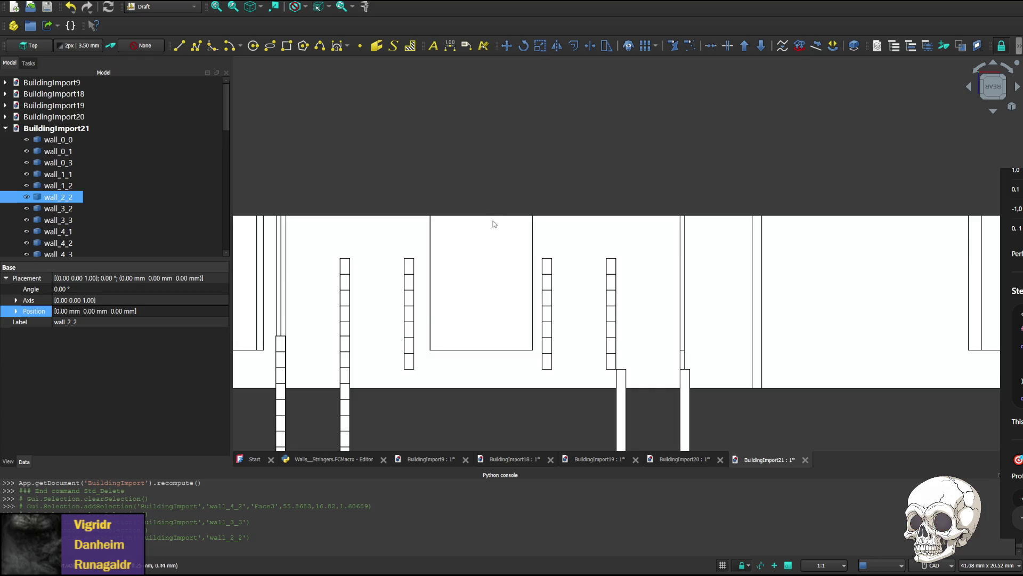
pyautogui.click(339, 460)
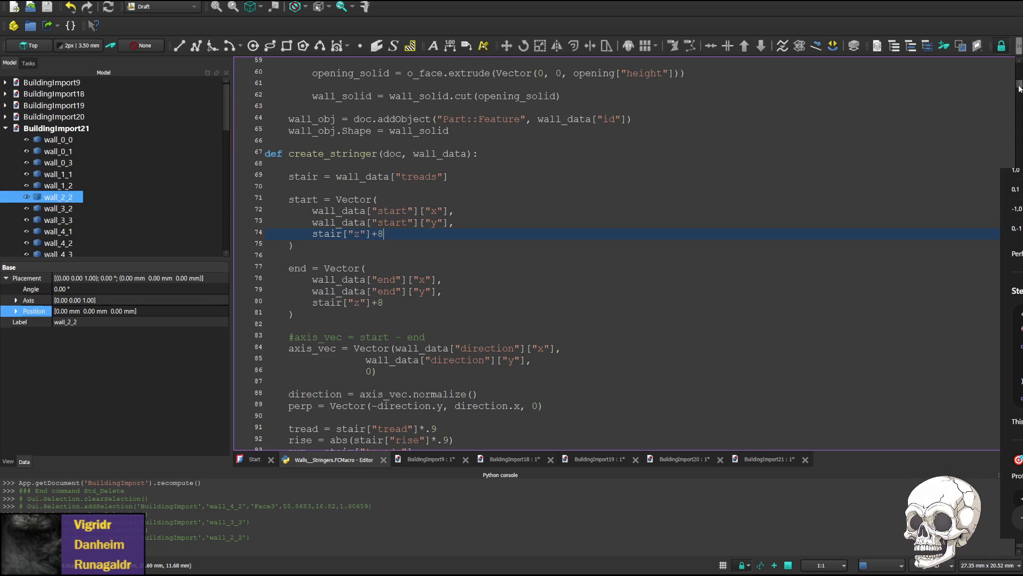
pyautogui.moveTo(1019, 88); pyautogui.dragTo(1020, 448)
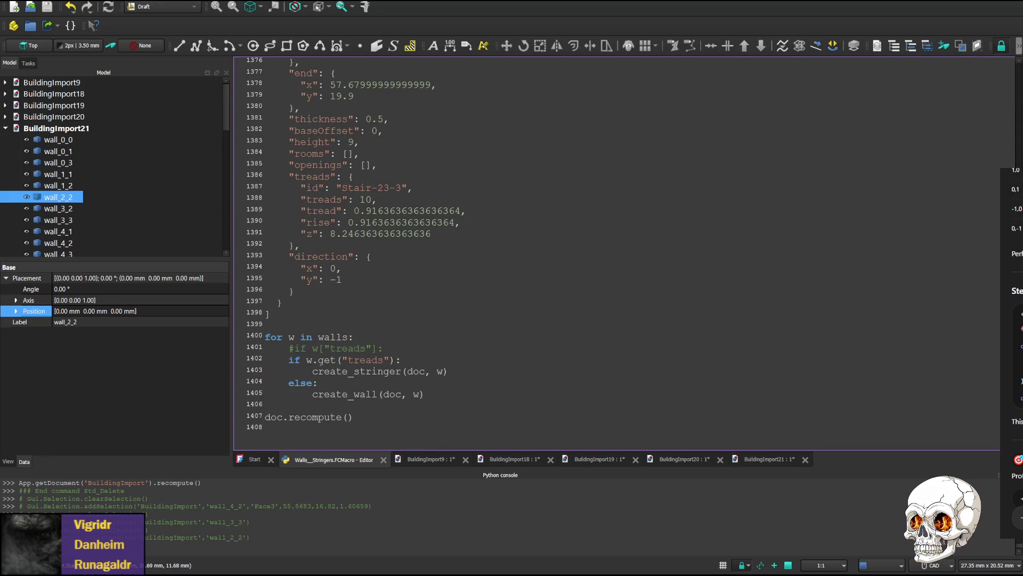
pyautogui.scroll(7, 624, 256)
pyautogui.scroll(8, 624, 257)
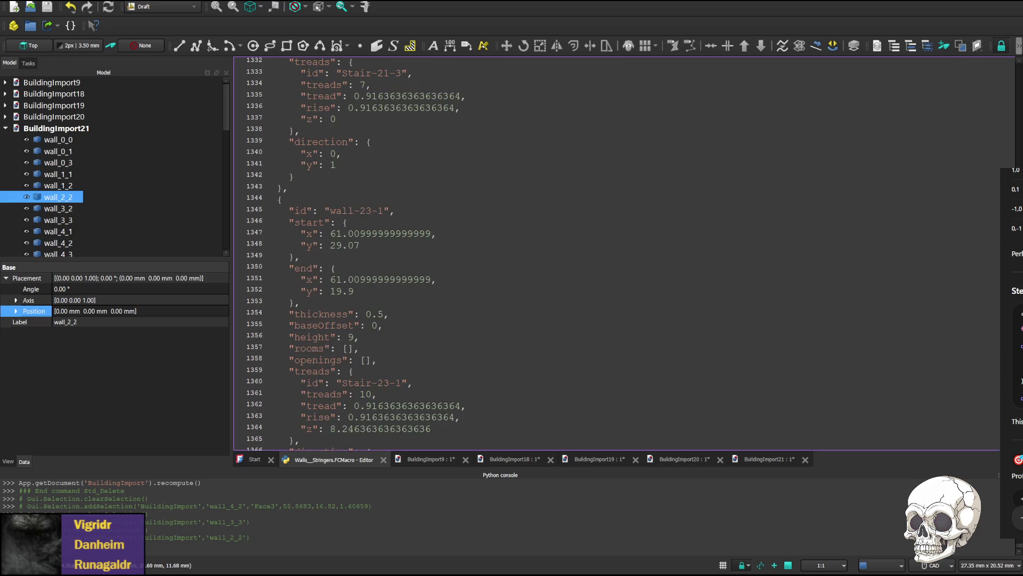
pyautogui.doubleClick(350, 337)
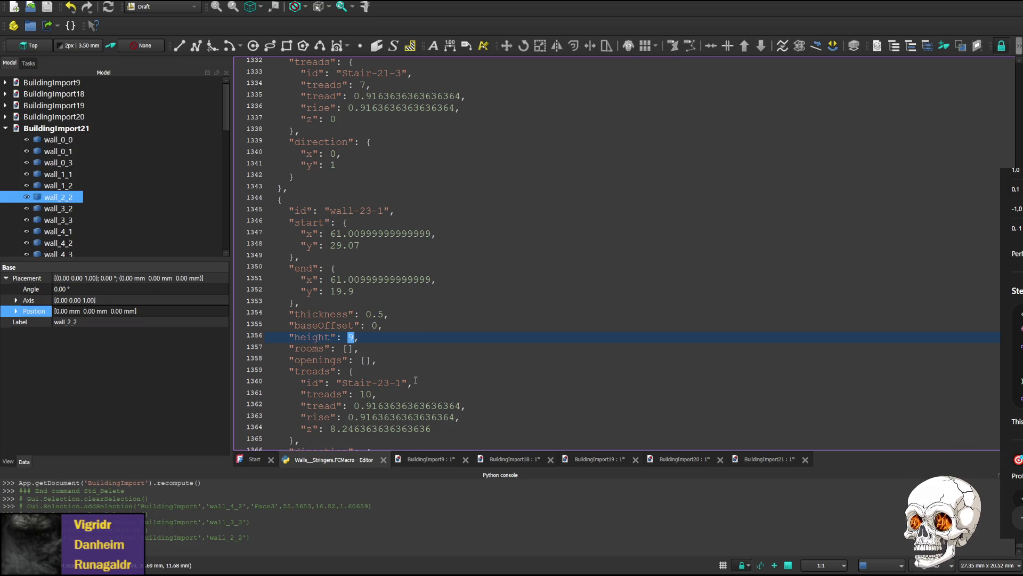
pyautogui.doubleClick(365, 395)
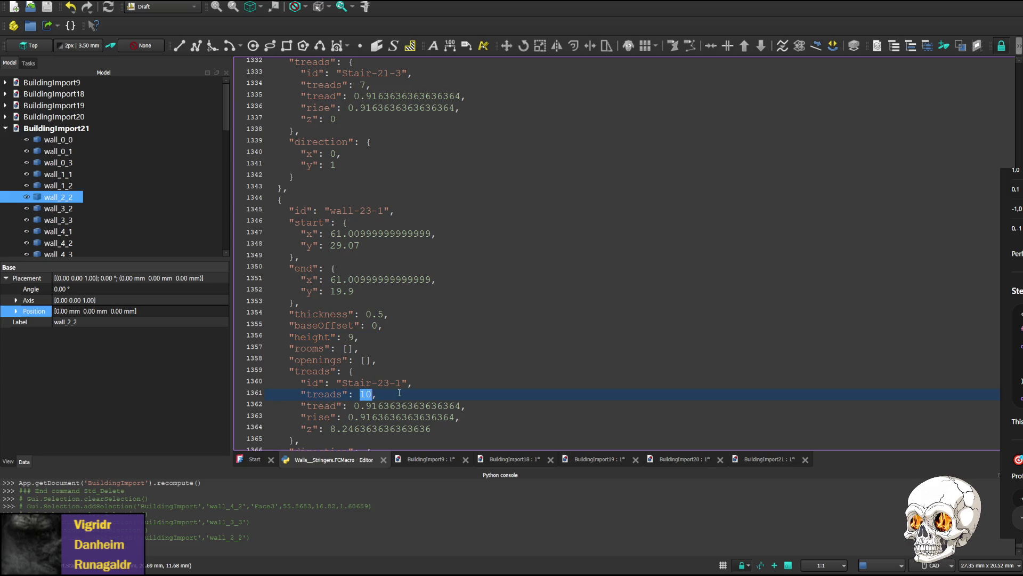
pyautogui.moveTo(348, 416); pyautogui.dragTo(365, 416)
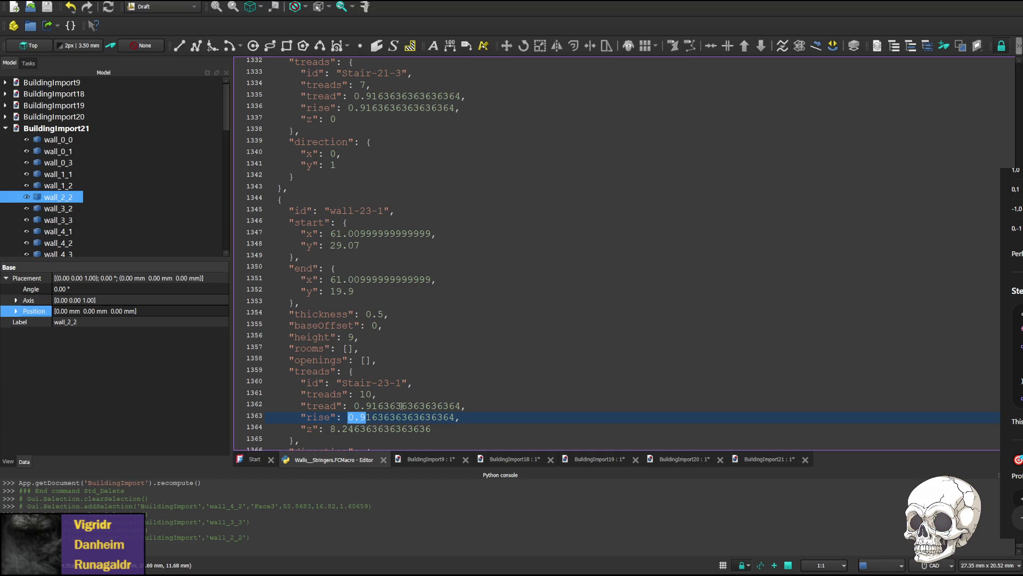
pyautogui.scroll(3, 416, 365)
pyautogui.scroll(3, 414, 358)
pyautogui.scroll(1, 400, 328)
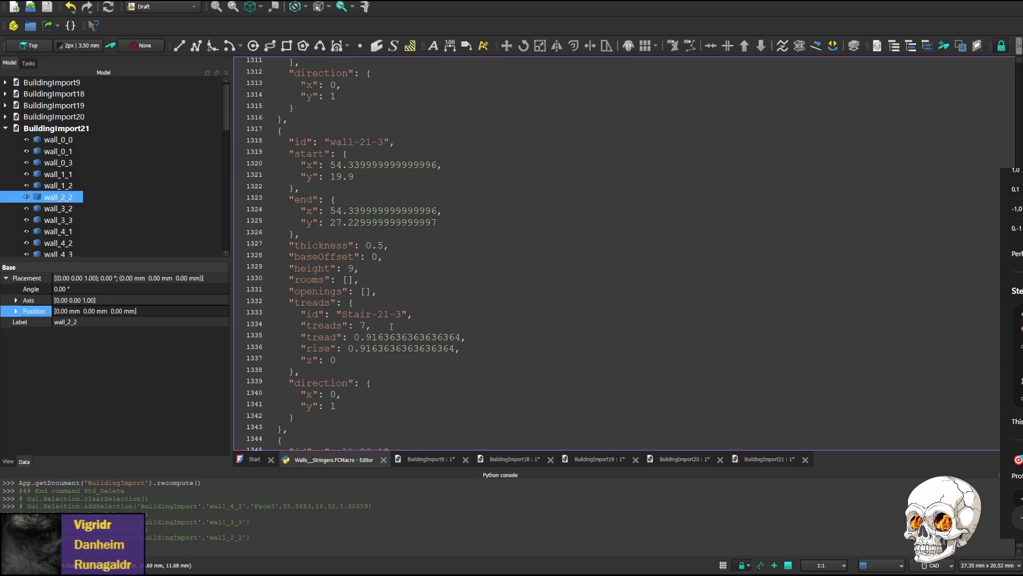
pyautogui.scroll(-1, 392, 326)
pyautogui.scroll(1, 392, 326)
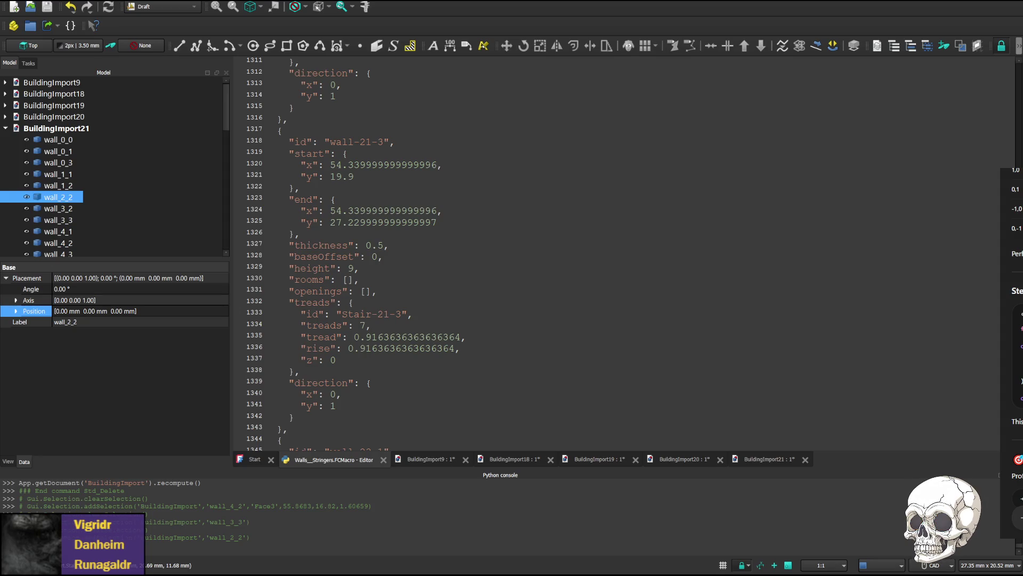
pyautogui.moveTo(354, 337); pyautogui.dragTo(462, 337)
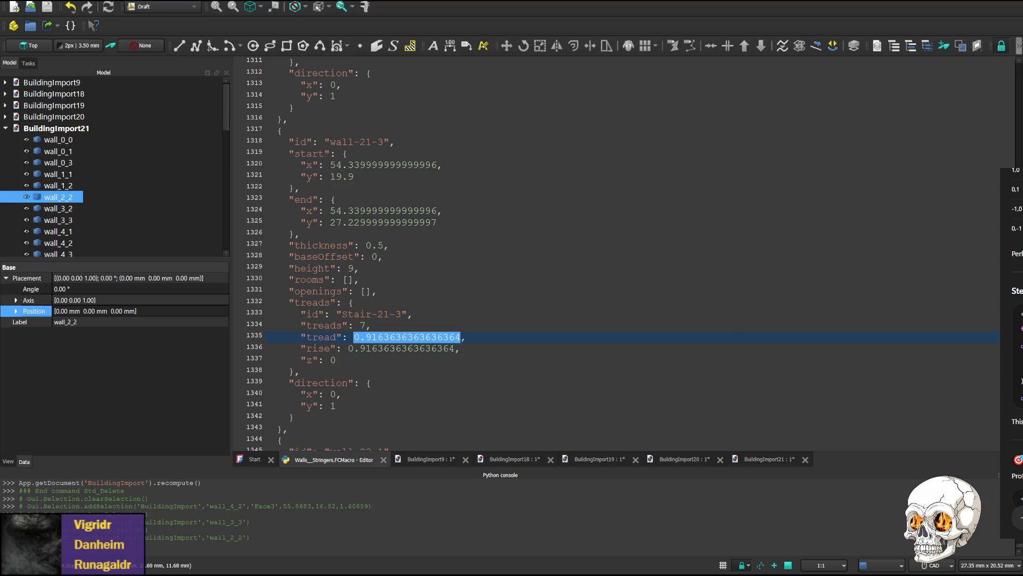
pyautogui.scroll(1, 616, 257)
pyautogui.scroll(10, 616, 256)
pyautogui.scroll(11, 615, 256)
pyautogui.scroll(11, 616, 256)
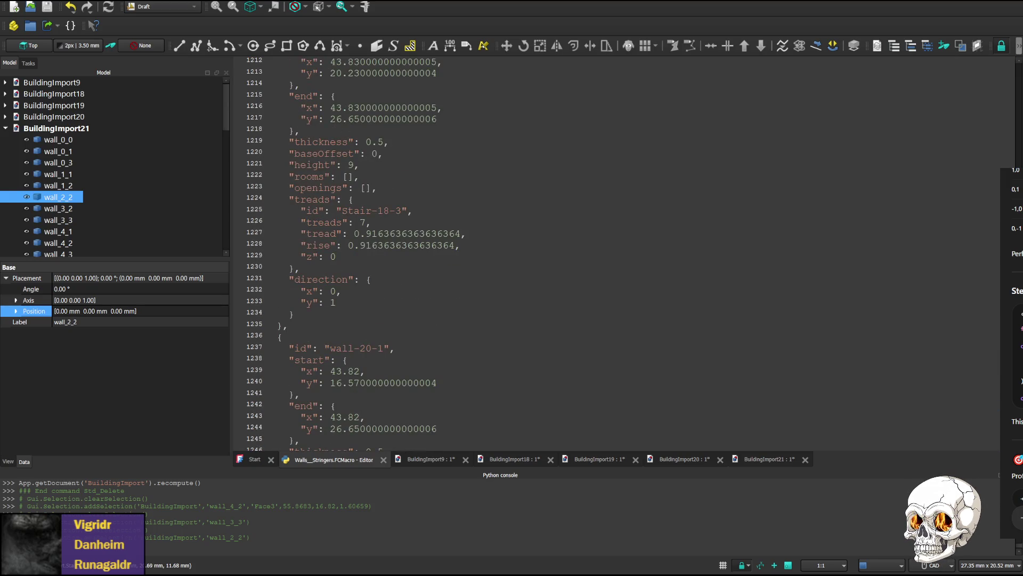
pyautogui.scroll(10, 566, 226)
pyautogui.scroll(10, 565, 226)
pyautogui.scroll(10, 566, 227)
pyautogui.scroll(5, 566, 226)
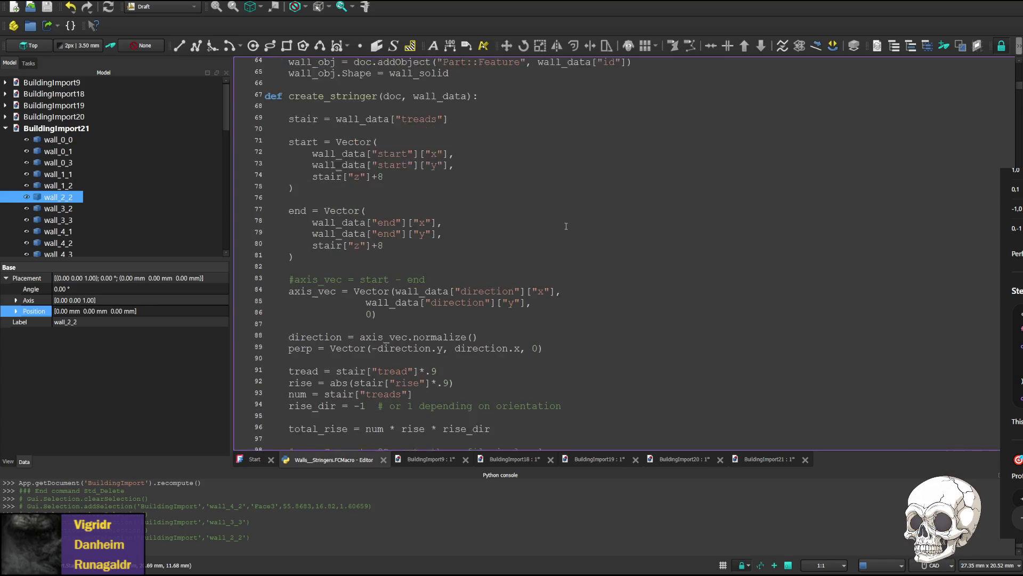
pyautogui.scroll(1, 396, 231)
# - Replace both +8 stringer offsets with +6.4145454545454548, save and rerun the macro for BuildingImport22
pyautogui.doubleClick(380, 210)
pyautogui.write('6.4145454545454548')
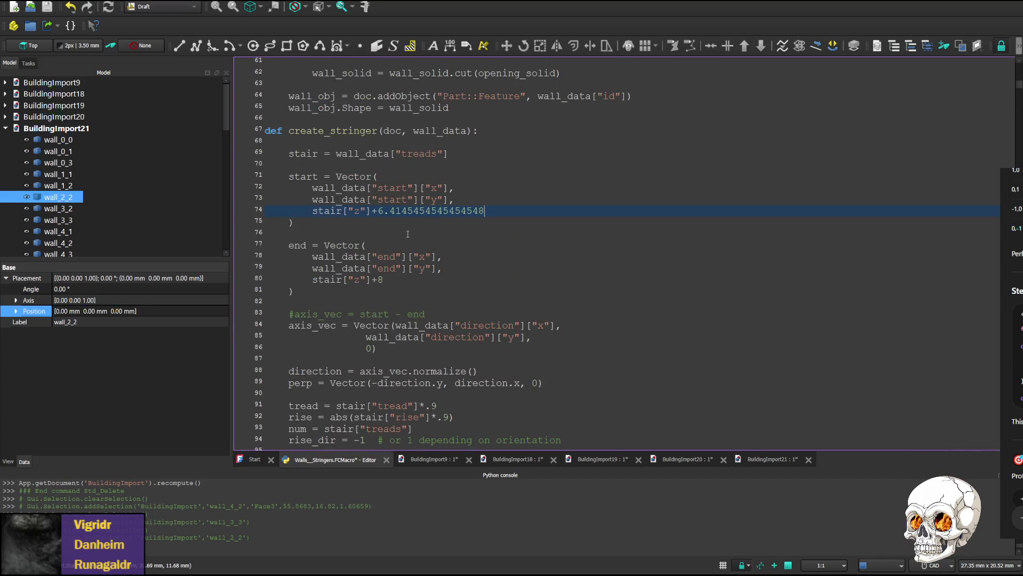
pyautogui.doubleClick(380, 280)
pyautogui.write('6.4145454545454548')
pyautogui.hotkey('ctrl', 's')
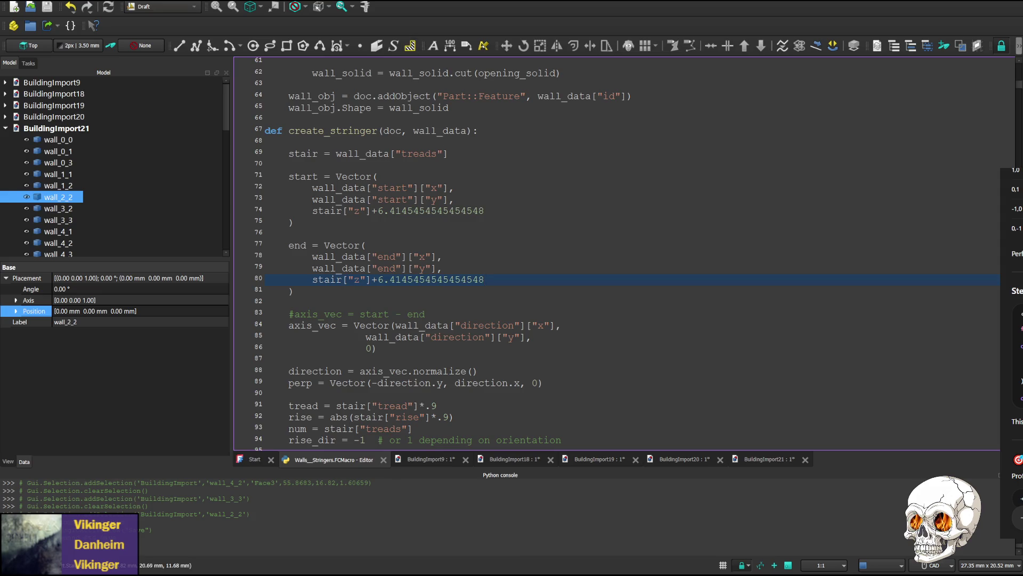
pyautogui.hotkey('ctrl', 'F6')
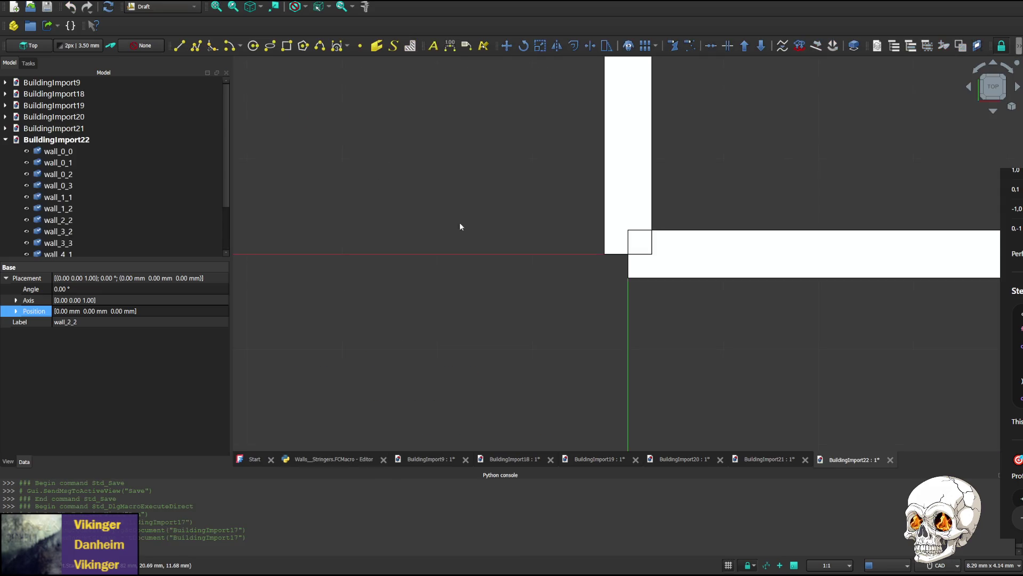
# - Pan over BuildingImport22's wall plan and switch to a front elevation with the navigation cube
pyautogui.moveTo(792, 171); pyautogui.dragTo(663, 179, button='middle')
pyautogui.scroll(-3, 713, 158)
pyautogui.scroll(-3, 714, 158)
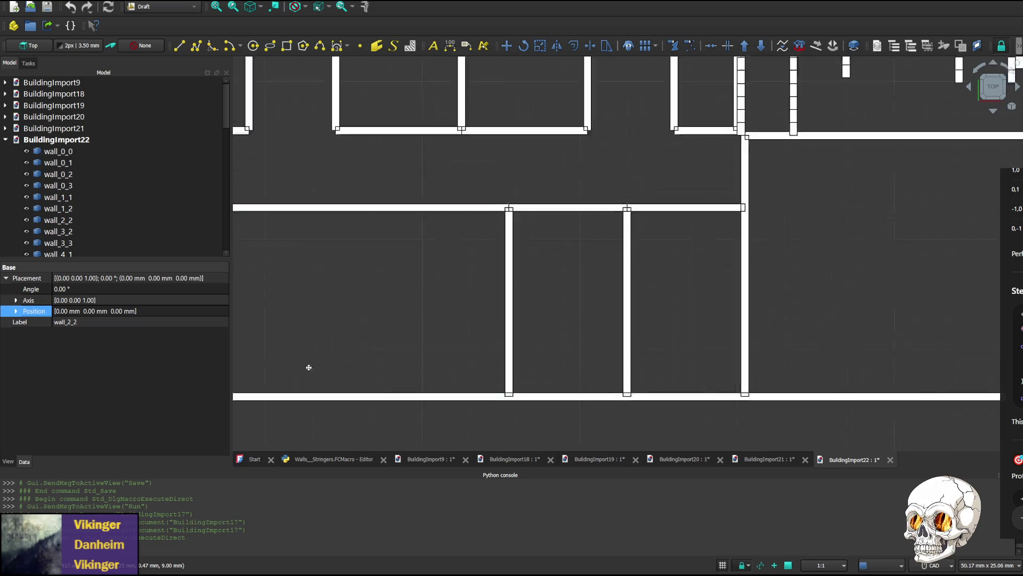
pyautogui.moveTo(309, 366); pyautogui.dragTo(737, 176, button='middle')
pyautogui.scroll(2, 596, 211)
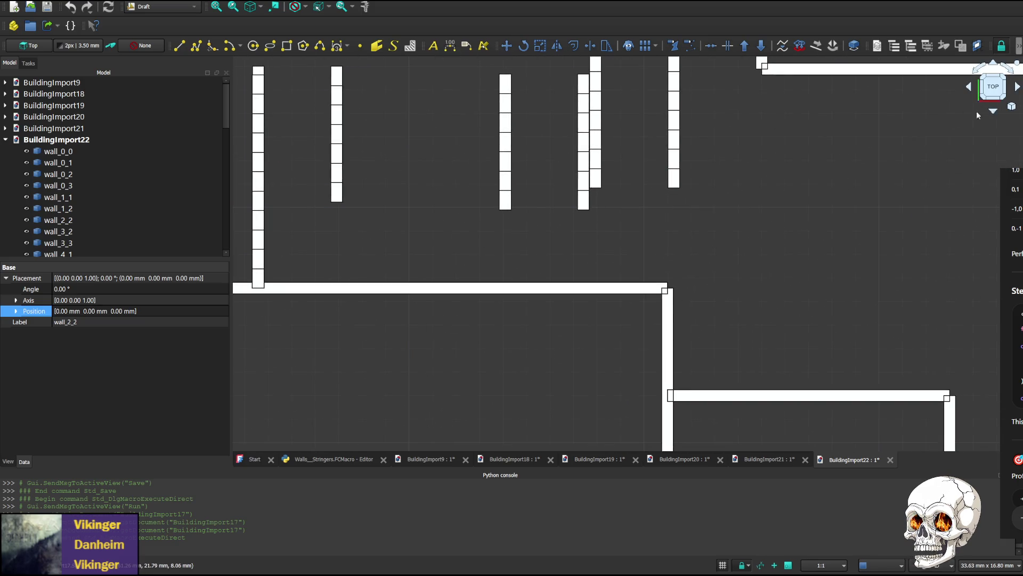
pyautogui.moveTo(788, 215); pyautogui.dragTo(698, 239, button='middle')
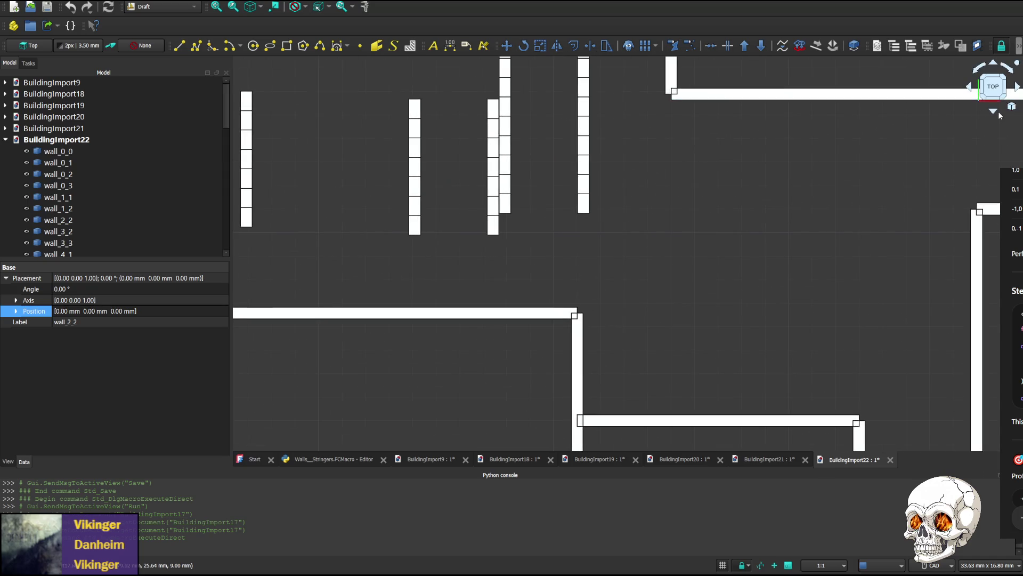
pyautogui.click(993, 112)
pyautogui.click(993, 114)
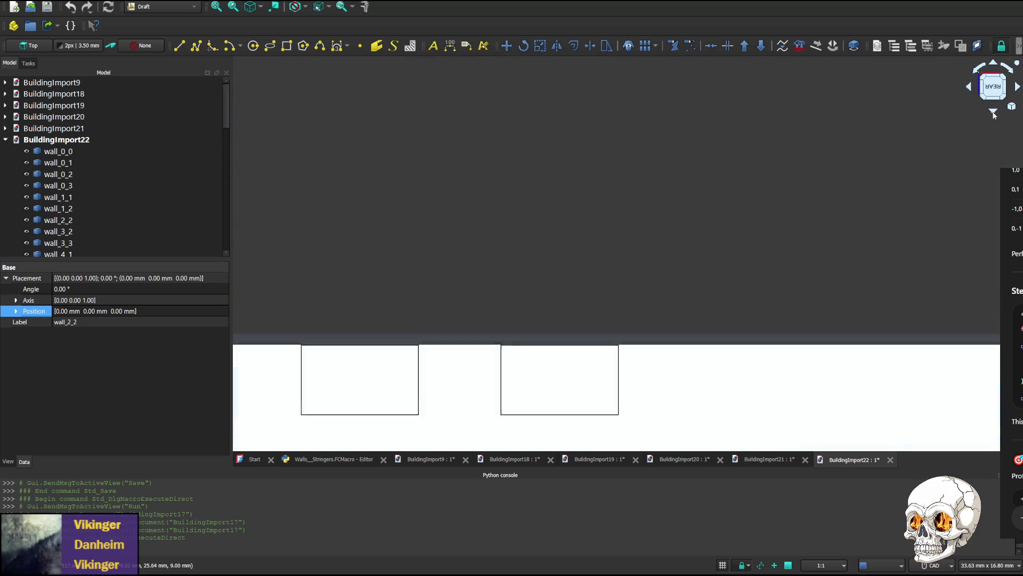
pyautogui.moveTo(593, 337); pyautogui.dragTo(514, 174, button='middle')
pyautogui.moveTo(488, 371)
pyautogui.mouseDown(button='middle')
pyautogui.moveTo(464, 200)
pyautogui.moveTo(456, 285)
pyautogui.mouseUp(button='middle')
# - Delete wall_0_2 and wall_13_0 to expose the stringers, then return to the macro code
pyautogui.click(457, 284)
pyautogui.press('Delete')
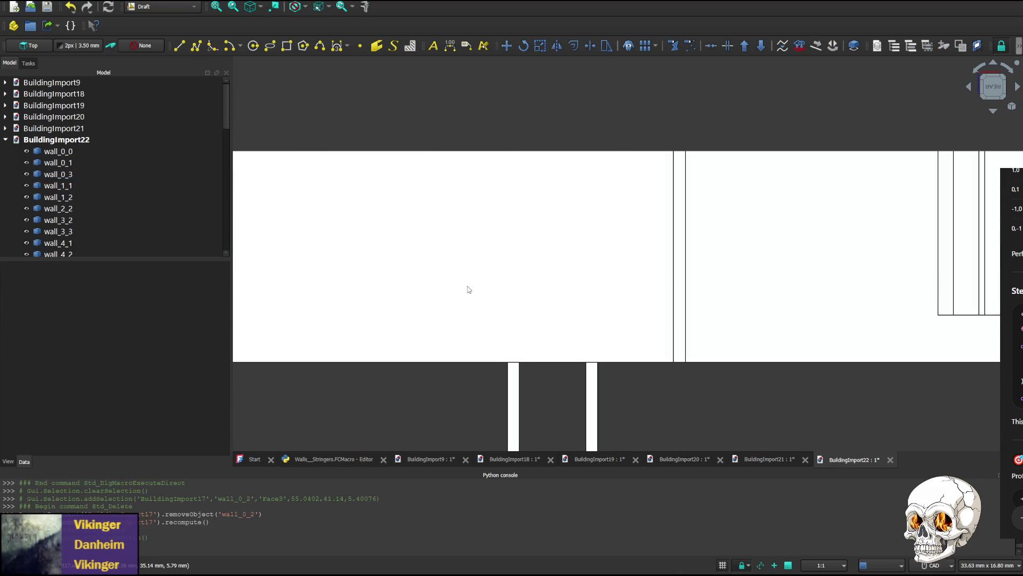
pyautogui.click(464, 290)
pyautogui.press('Delete')
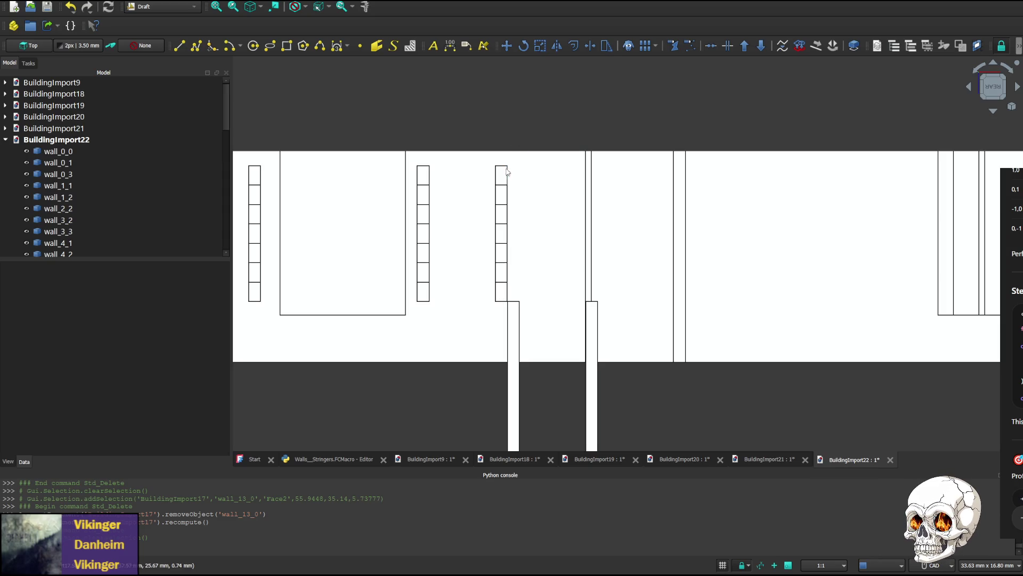
pyautogui.click(339, 461)
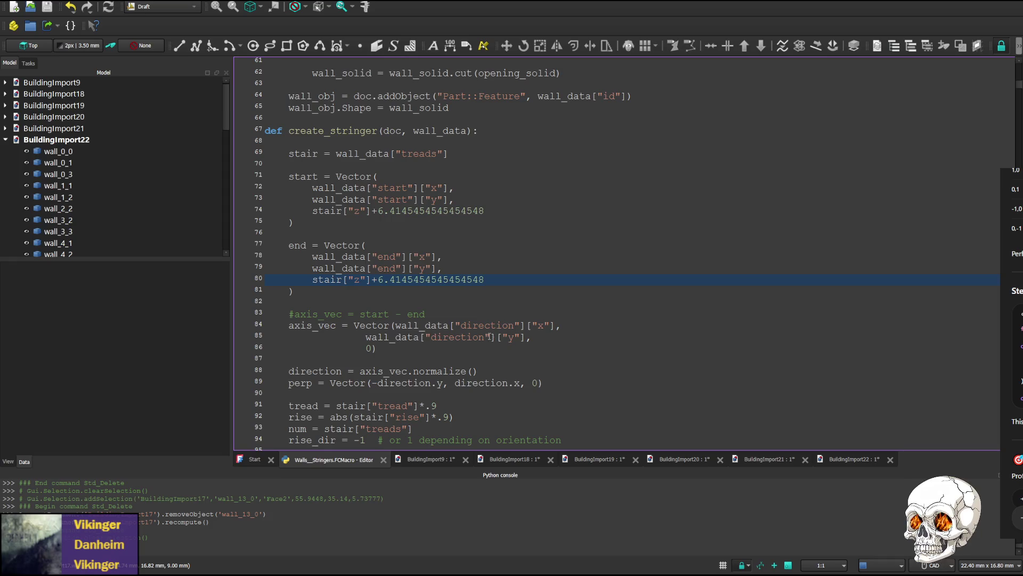
# - Change lines 80 and 74 to stair["z"]+(6.4145454545454548*.9) by copy-paste
pyautogui.moveTo(419, 405); pyautogui.dragTo(437, 405)
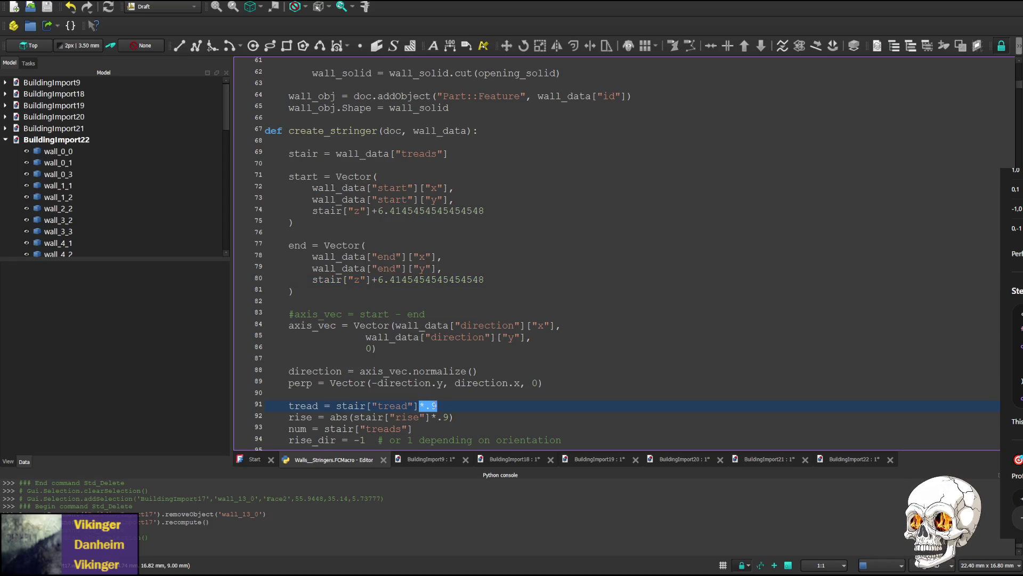
pyautogui.click(375, 279)
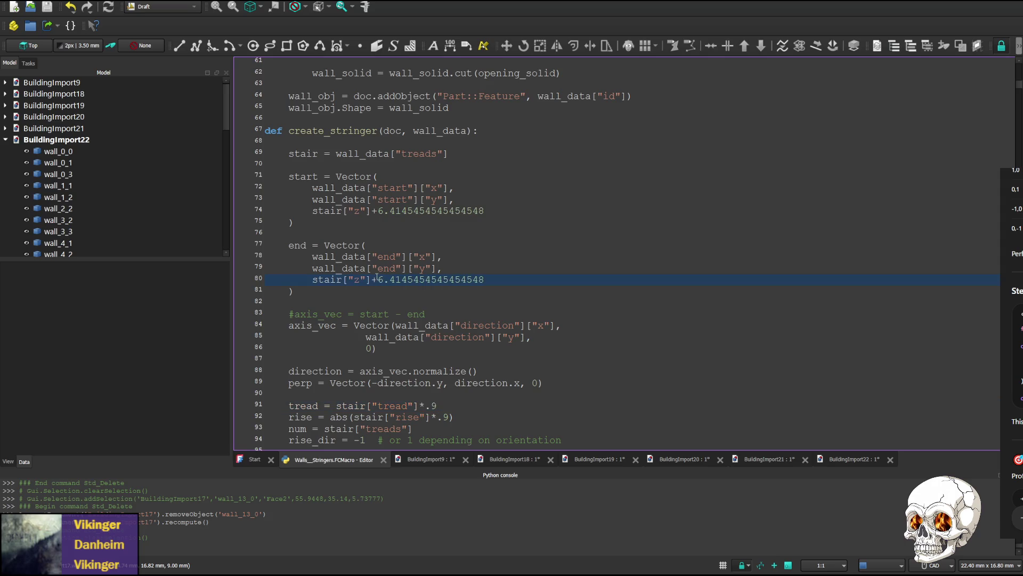
pyautogui.write('(')
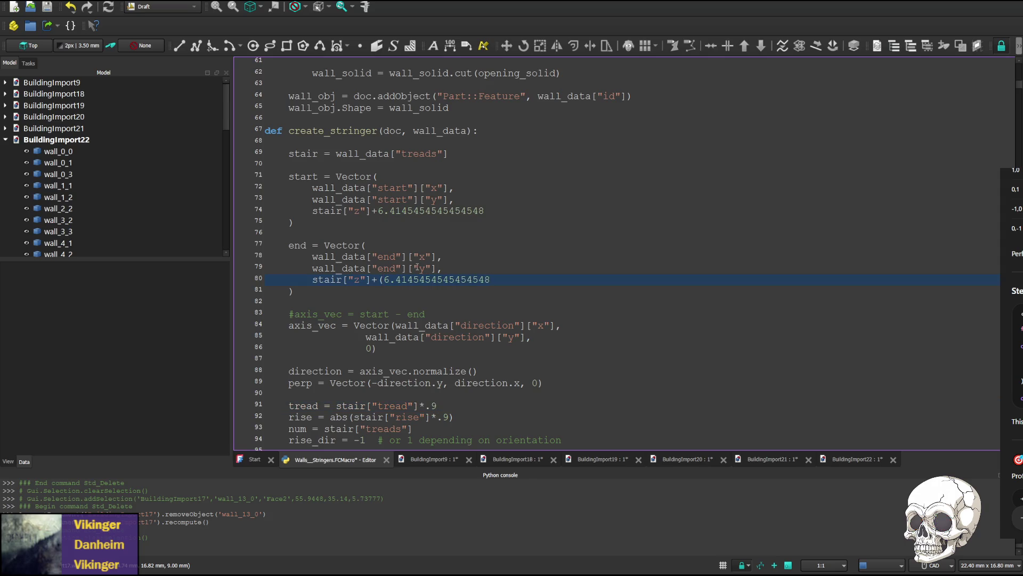
pyautogui.write('*.9)')
pyautogui.moveTo(371, 279); pyautogui.dragTo(515, 278)
pyautogui.hotkey('ctrl', 'c')
pyautogui.moveTo(372, 210); pyautogui.dragTo(485, 210)
pyautogui.hotkey('ctrl', 'v')
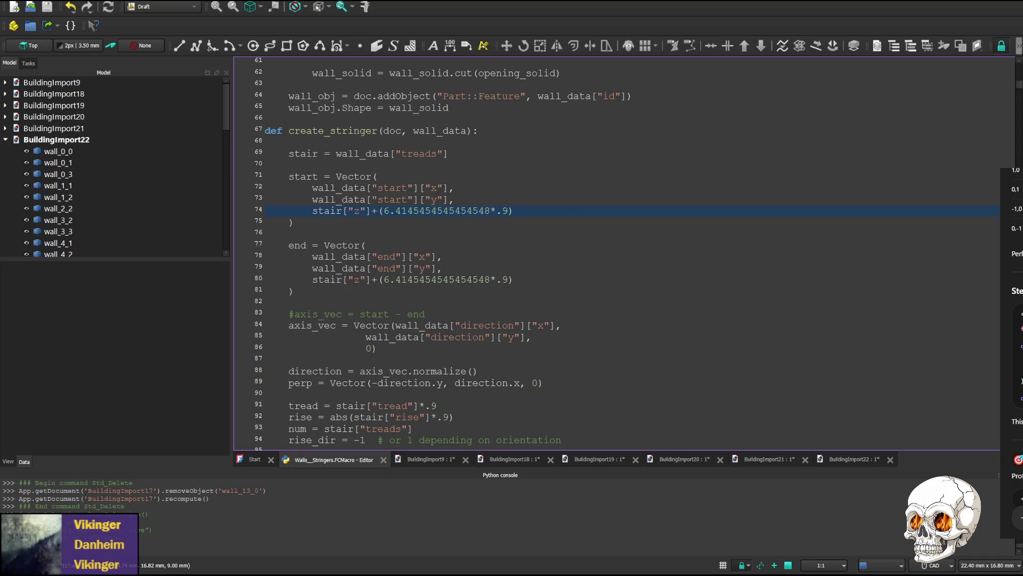
# - Save the macro and rerun it to generate BuildingImport23
pyautogui.hotkey('ctrl', 's')
pyautogui.hotkey('ctrl', 'F6')
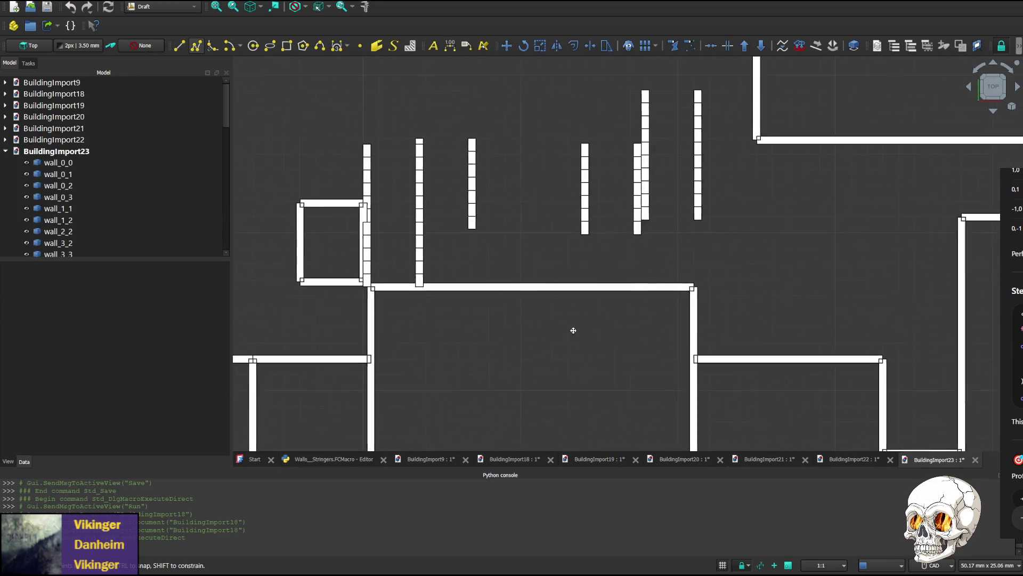
# - Switch BuildingImport23 to a front elevation and delete wall_0_2 and wall_13_0
pyautogui.click(994, 112)
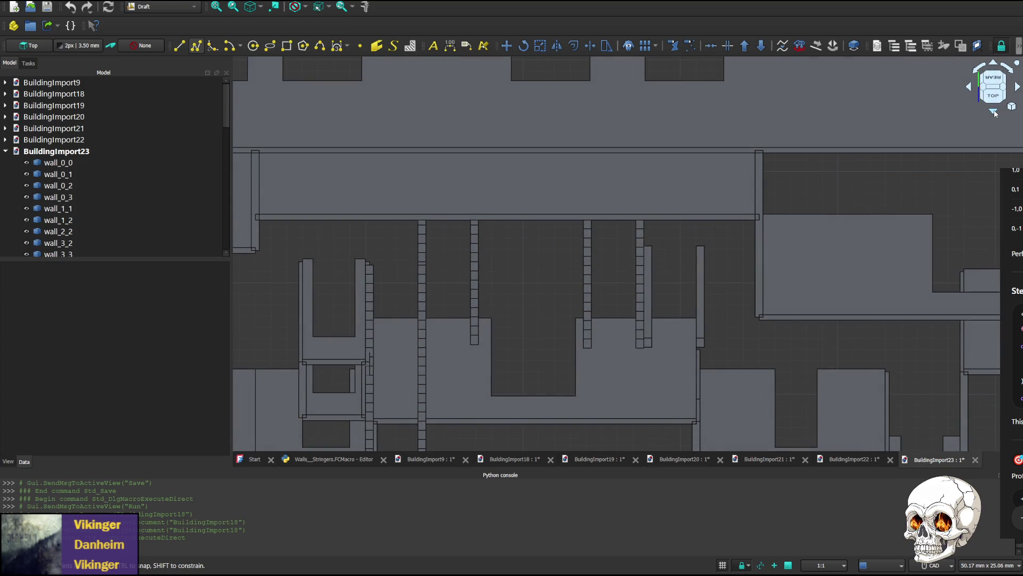
pyautogui.click(994, 112)
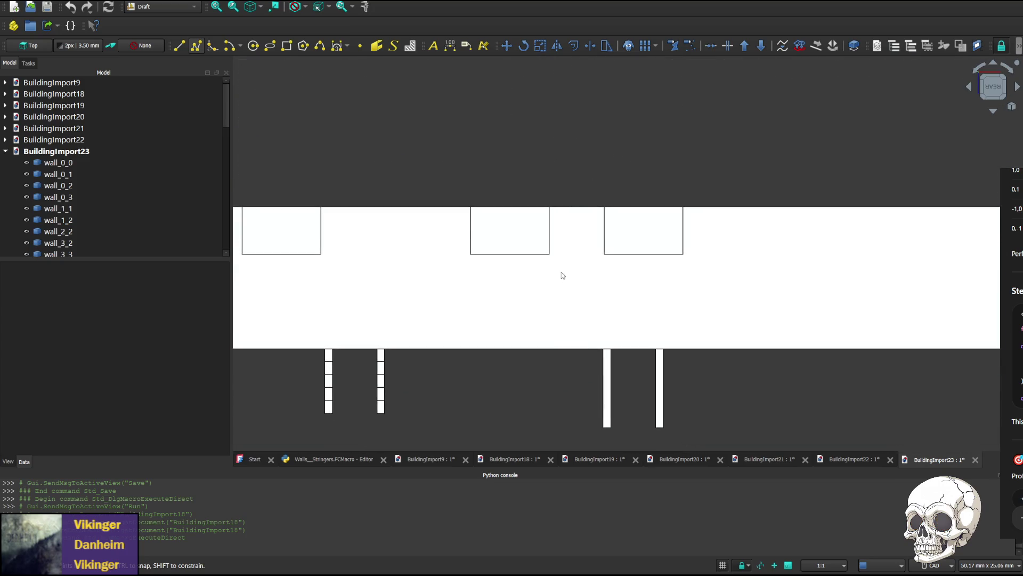
pyautogui.click(550, 293)
pyautogui.press('Delete')
pyautogui.click(546, 302)
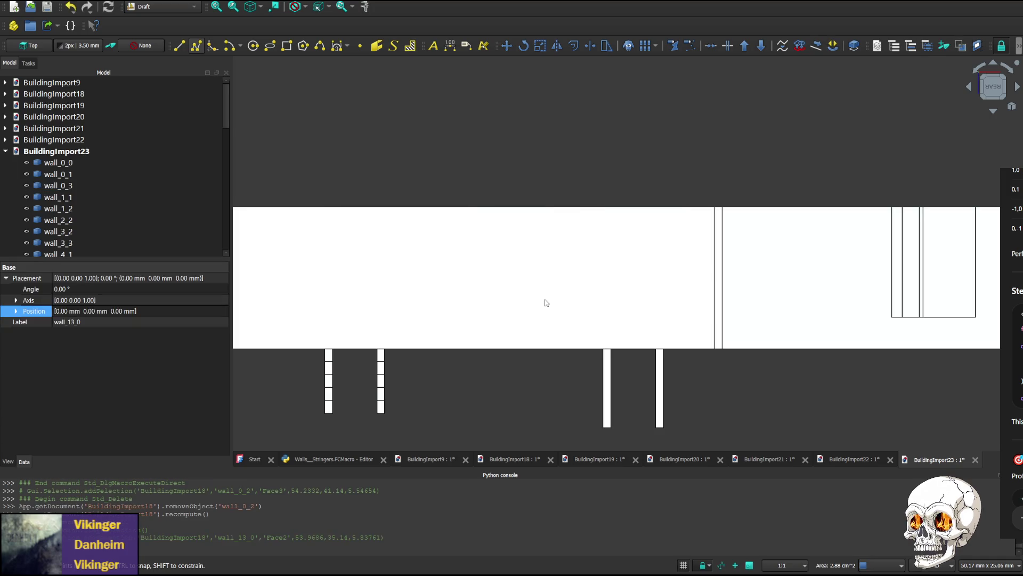
pyautogui.press('Delete')
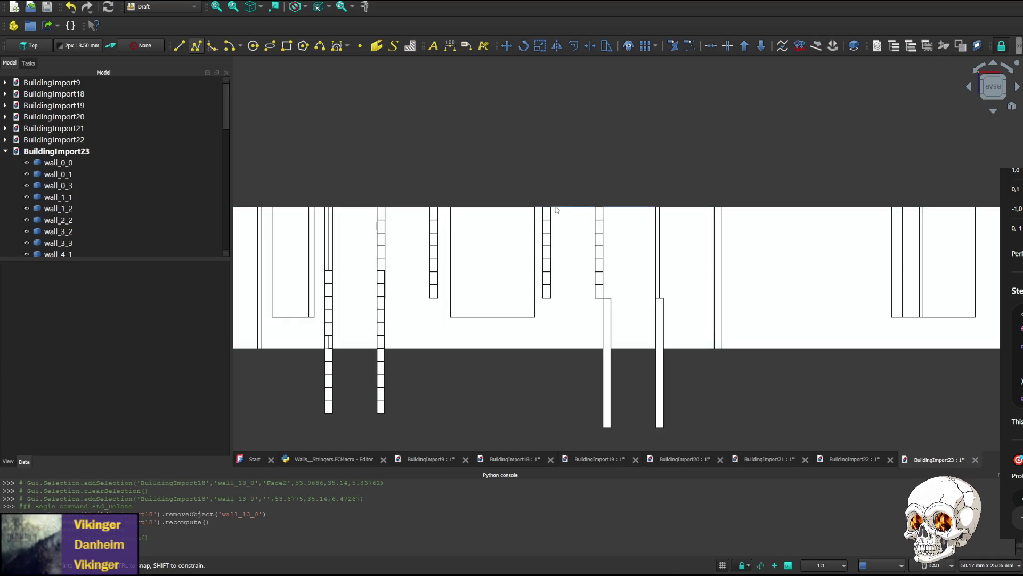
pyautogui.scroll(5, 556, 210)
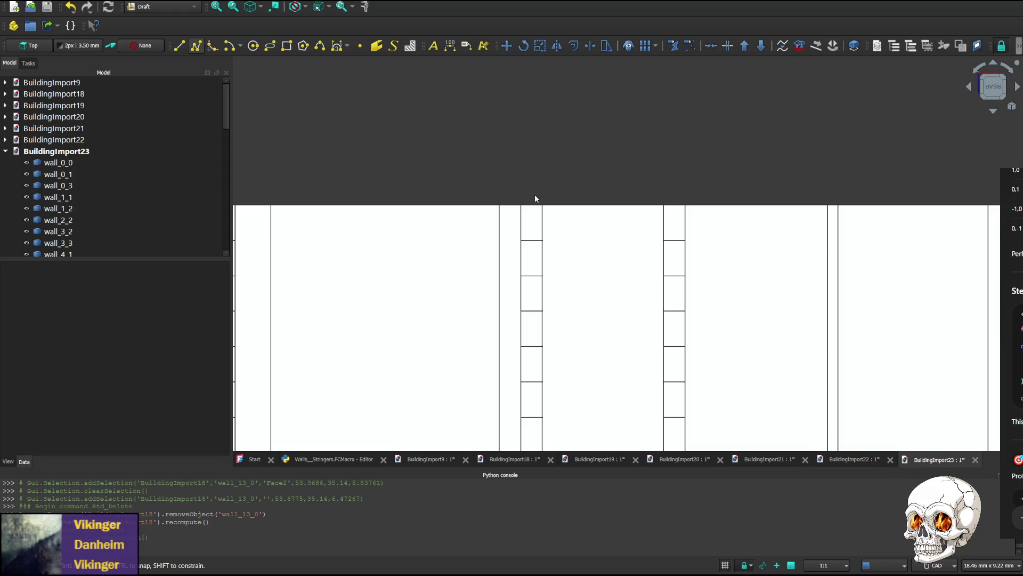
pyautogui.scroll(-3, 535, 199)
pyautogui.scroll(-1, 552, 219)
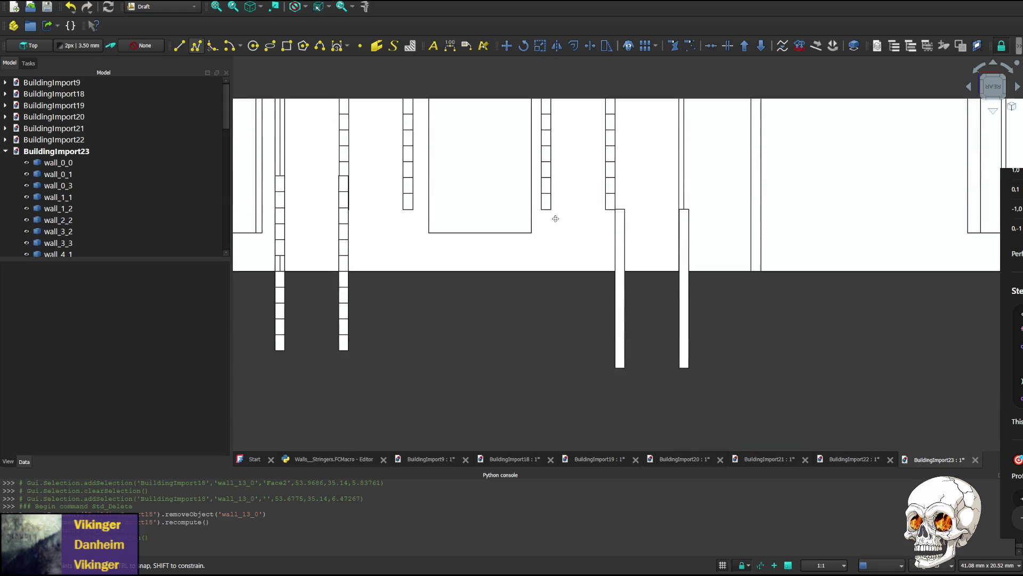
pyautogui.scroll(1, 558, 212)
# - Pan and zoom to inspect the rescaled stringers, then return to the macro code
pyautogui.moveTo(594, 219); pyautogui.dragTo(669, 279, button='middle')
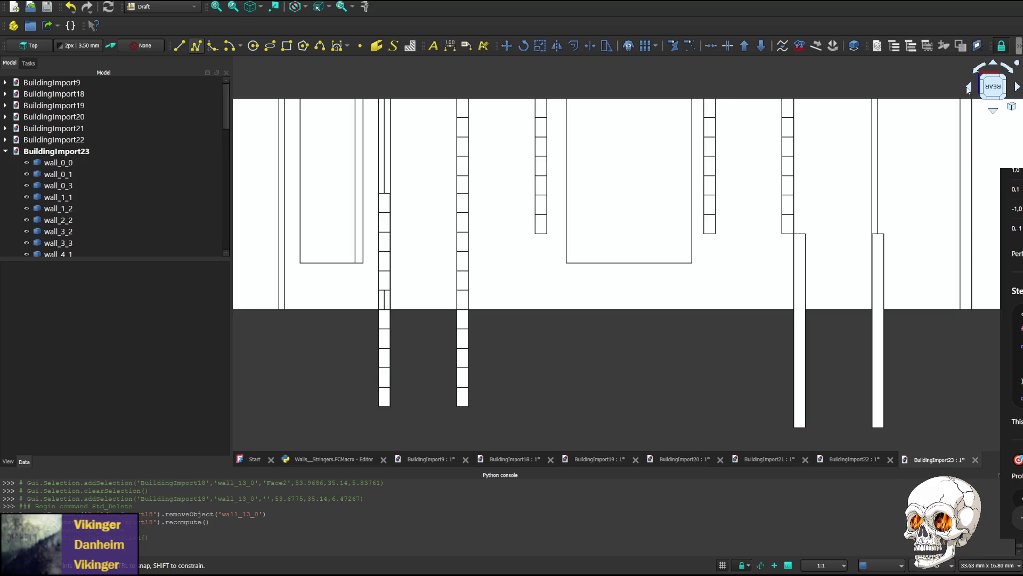
pyautogui.moveTo(638, 371); pyautogui.dragTo(639, 224, button='middle')
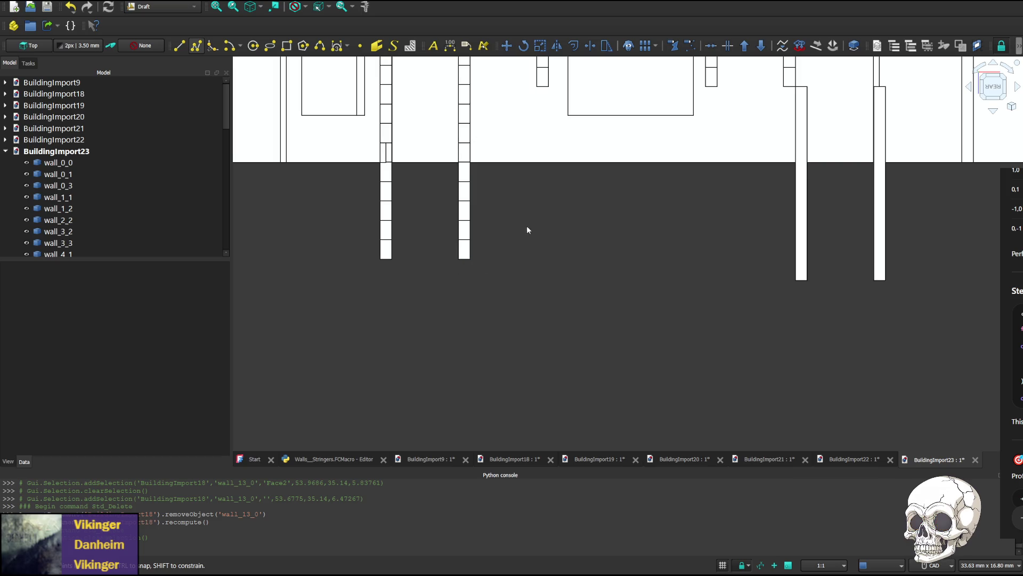
pyautogui.moveTo(528, 229); pyautogui.dragTo(568, 449, button='middle')
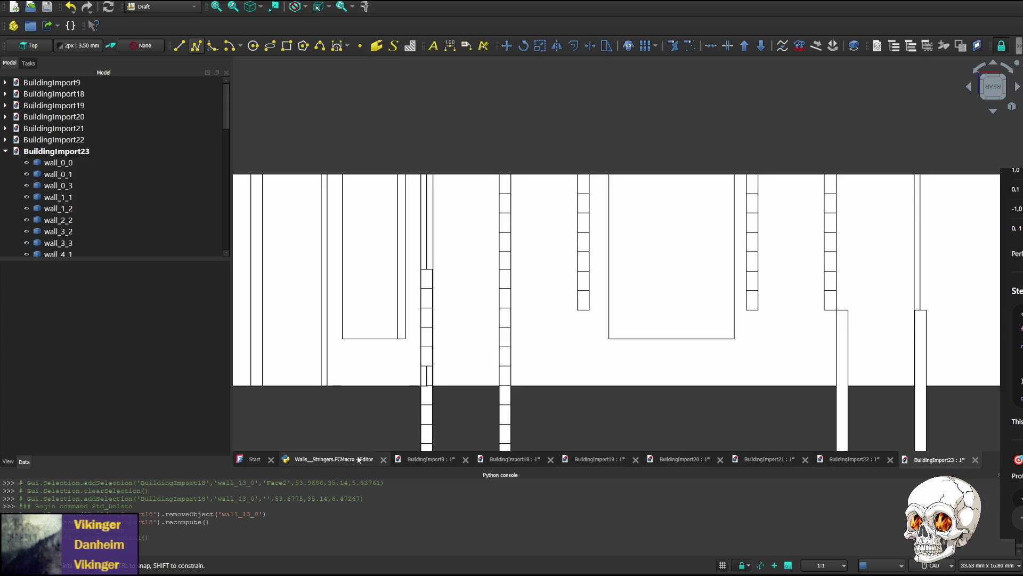
pyautogui.click(334, 460)
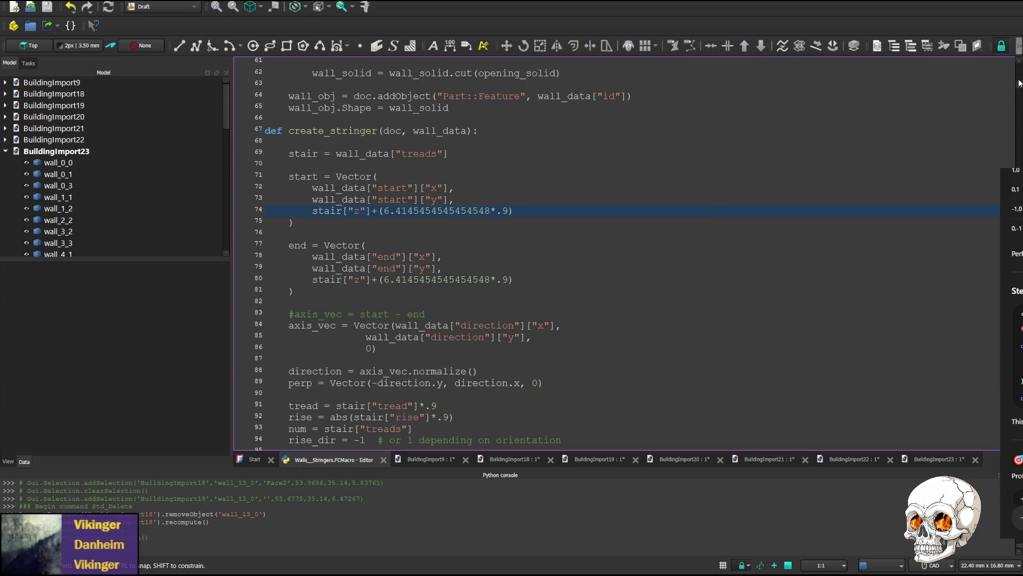
# - Scroll to the end of the macro and select the Stair-23-3 z value of 8.246363636363636
pyautogui.moveTo(1019, 87); pyautogui.dragTo(981, 452)
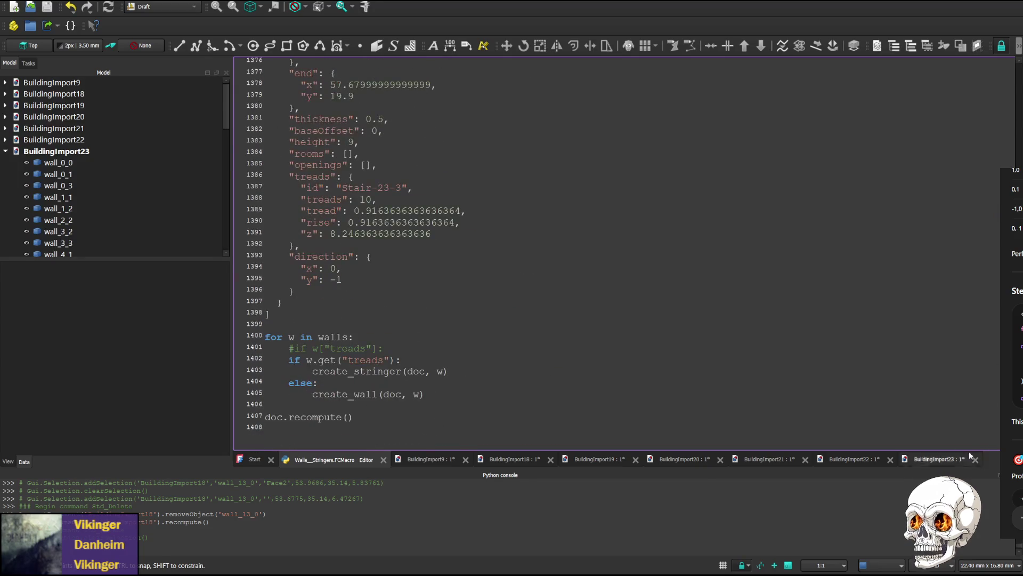
pyautogui.scroll(2, 314, 249)
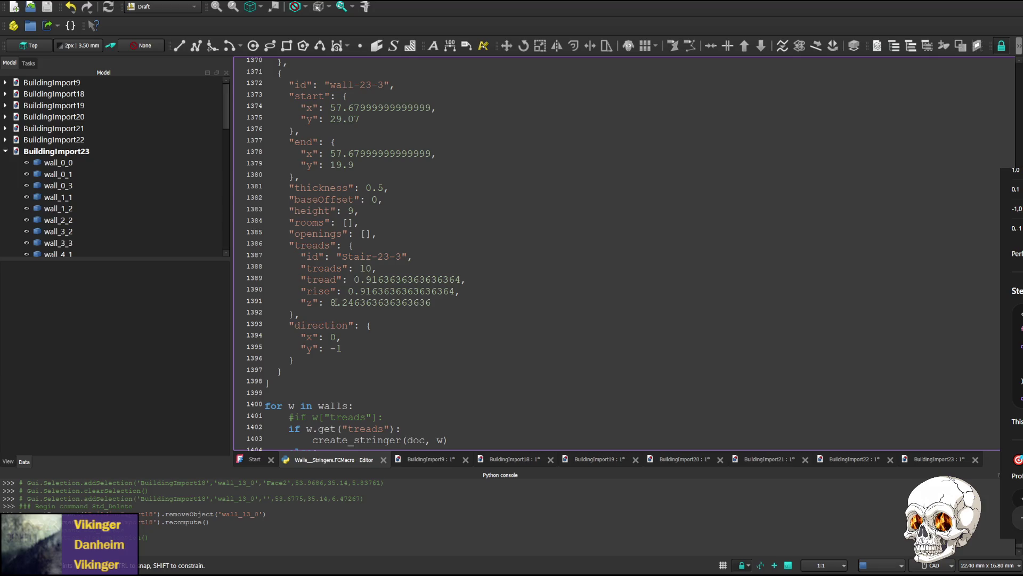
pyautogui.moveTo(330, 302); pyautogui.dragTo(454, 318)
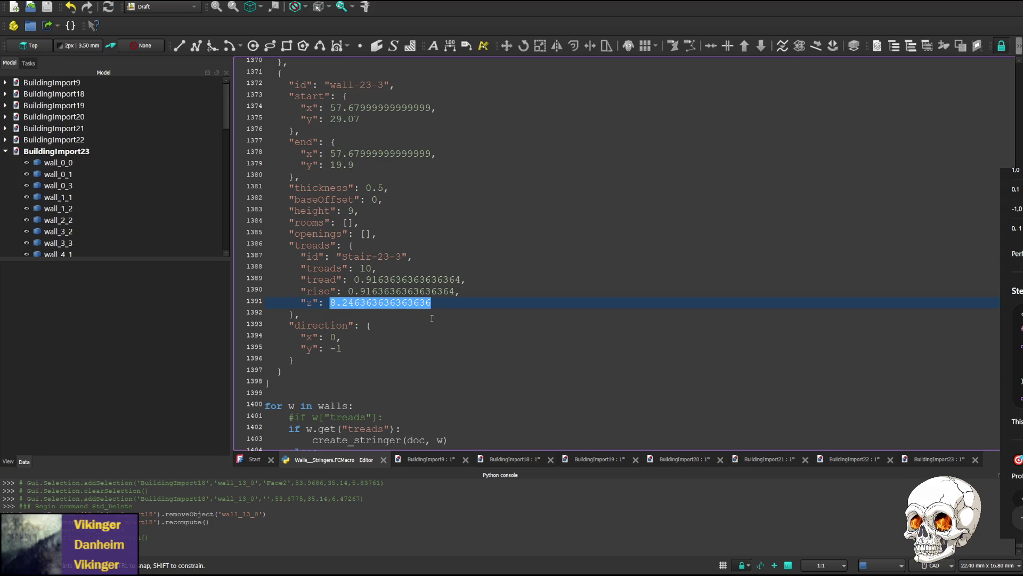
# - Deselect the Stair-23-3 z value and switch over to PhpStorm
pyautogui.click(431, 302)
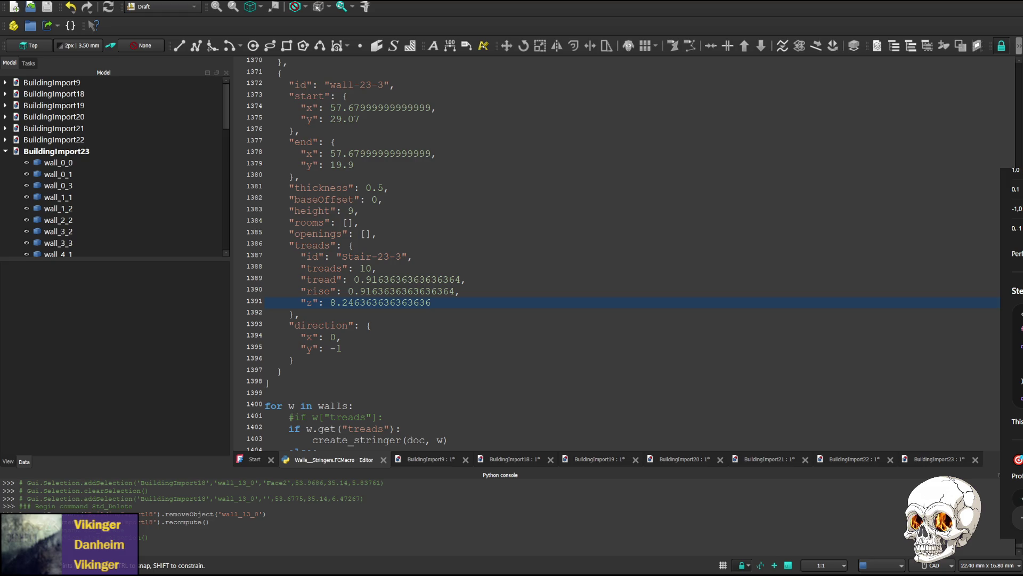
pyautogui.hotkey('alt', 'Tab')
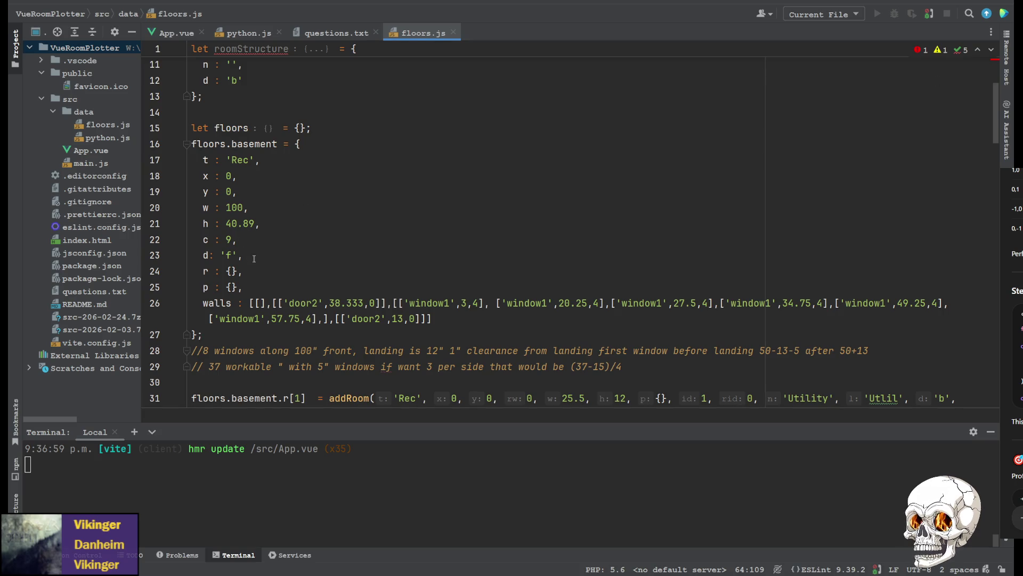
pyautogui.click(244, 34)
pyautogui.scroll(3, 233, 210)
pyautogui.scroll(2, 234, 210)
pyautogui.scroll(2, 233, 210)
pyautogui.click(215, 163)
pyautogui.scroll(-7, 240, 200)
pyautogui.scroll(-3, 267, 240)
pyautogui.scroll(-3, 268, 241)
pyautogui.scroll(-2, 268, 240)
pyautogui.scroll(-3, 268, 240)
pyautogui.scroll(-1, 313, 244)
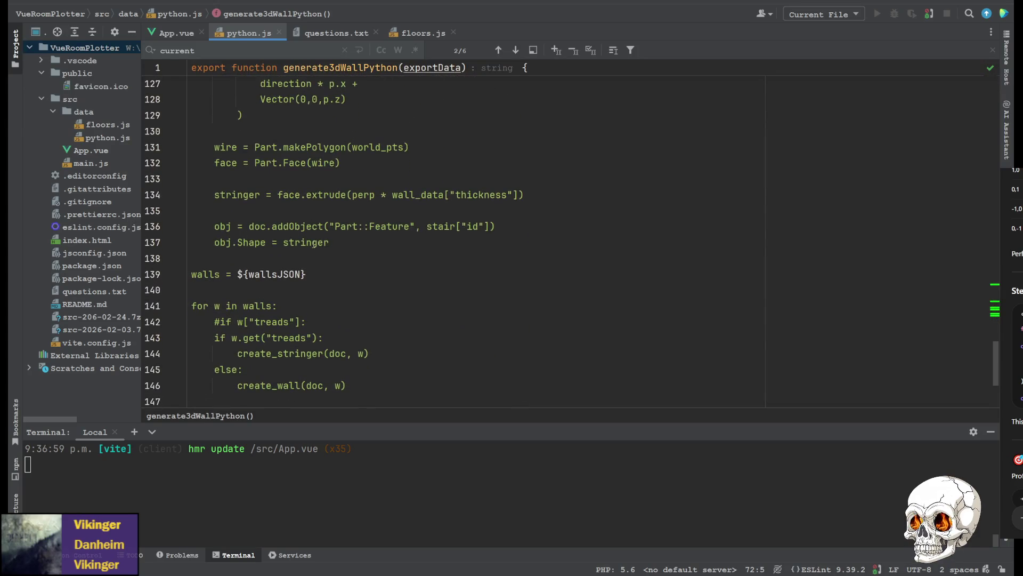
pyautogui.keyDown('shift'); pyautogui.click(330, 242); pyautogui.keyUp('shift')
pyautogui.hotkey('ctrl', 'v')
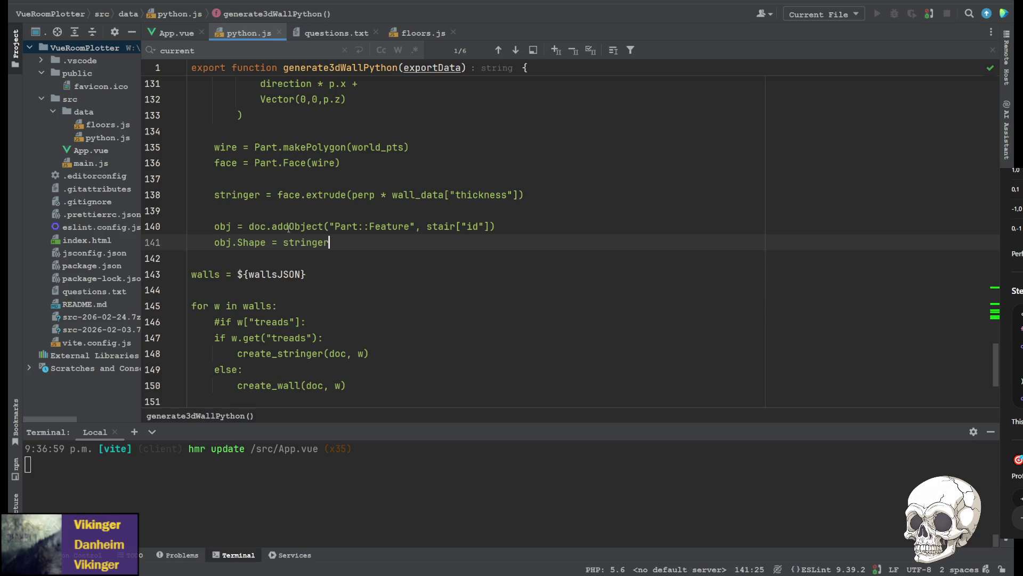
pyautogui.scroll(8, 289, 227)
pyautogui.scroll(5, 292, 227)
pyautogui.scroll(3, 294, 226)
pyautogui.scroll(5, 297, 227)
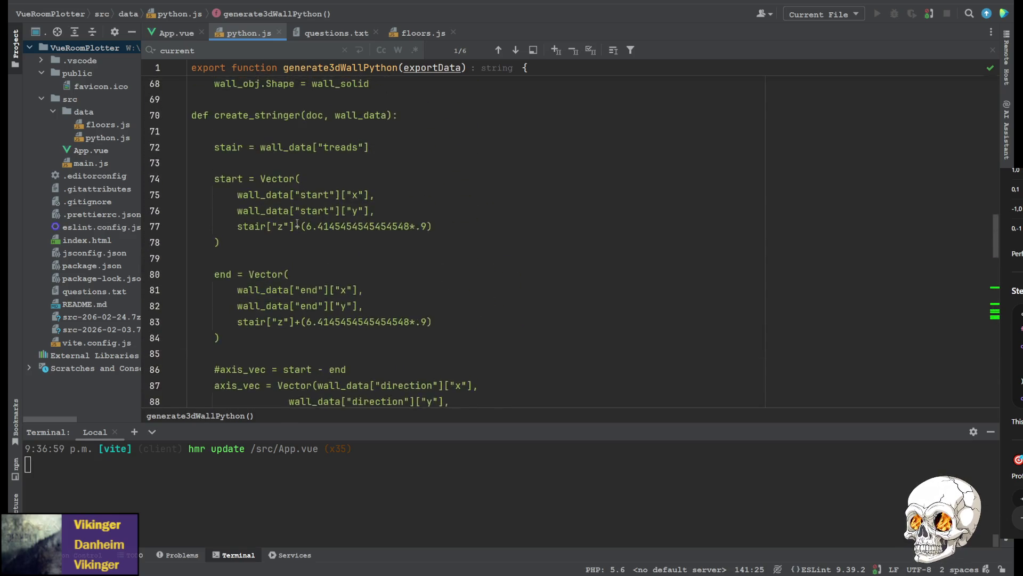
pyautogui.scroll(2, 297, 226)
pyautogui.scroll(-1, 295, 228)
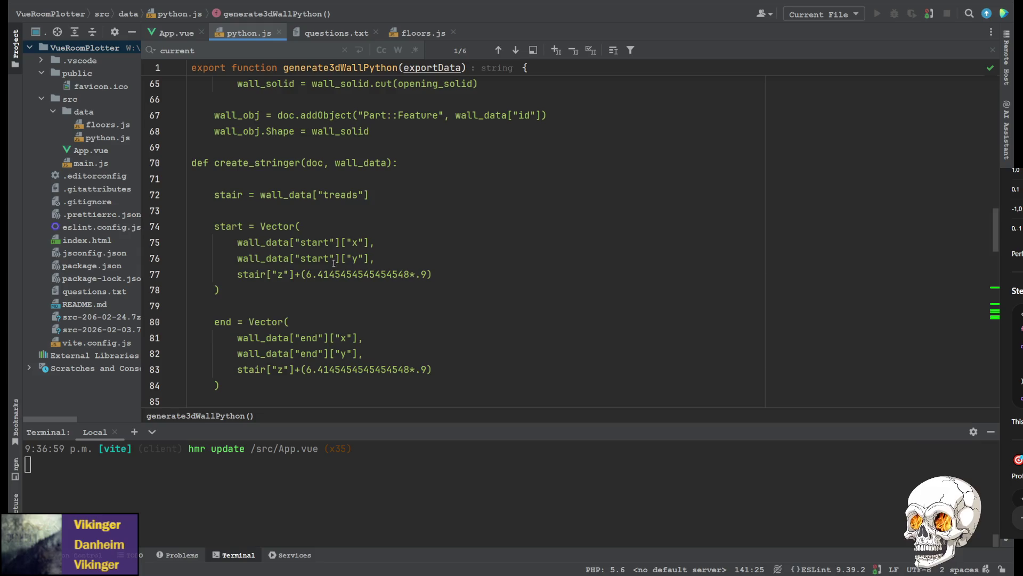
pyautogui.moveTo(295, 274); pyautogui.dragTo(469, 274)
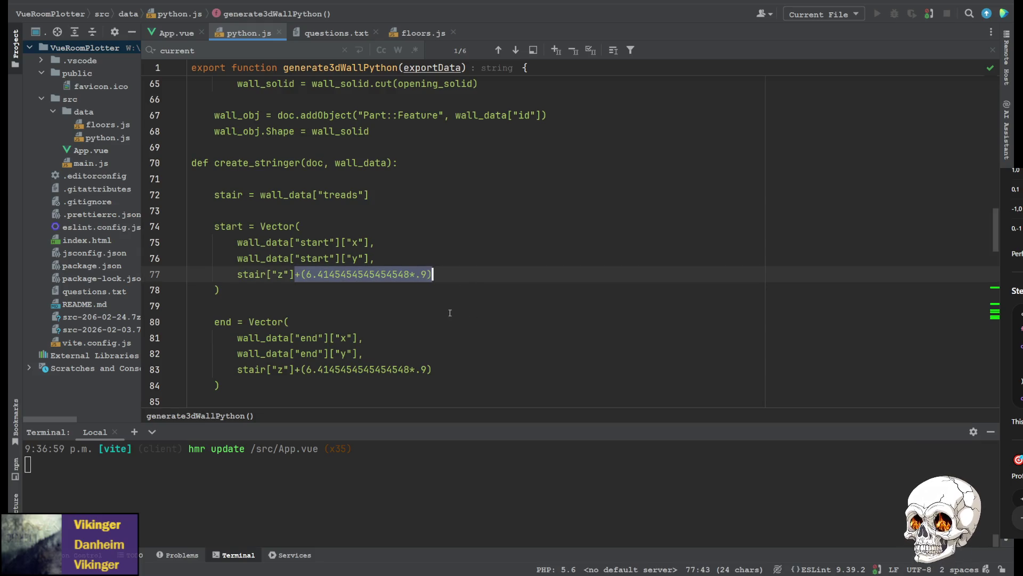
pyautogui.scroll(-3, 323, 287)
pyautogui.scroll(2, 344, 280)
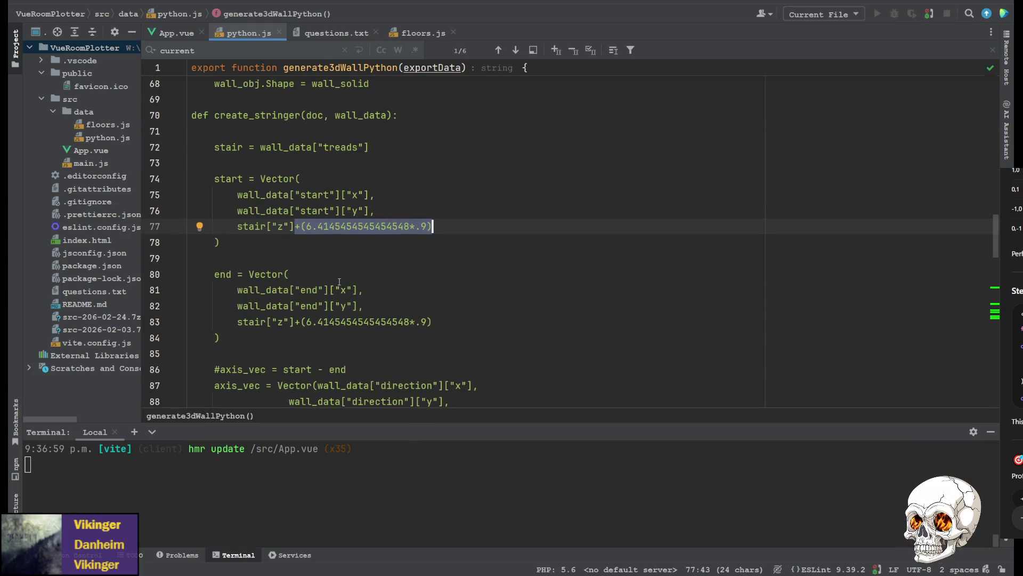
pyautogui.scroll(2, 359, 272)
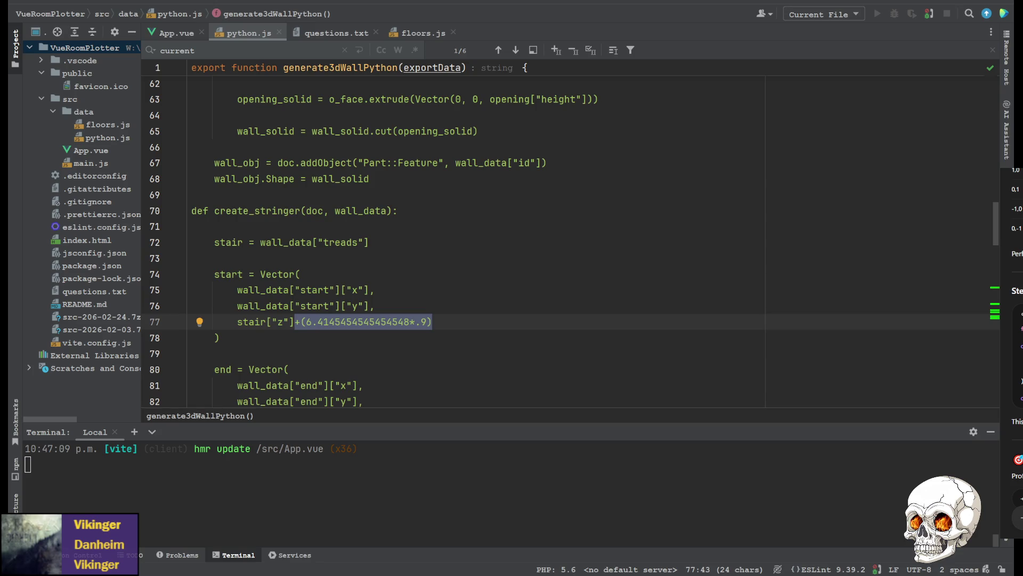
pyautogui.scroll(5, 480, 239)
pyautogui.scroll(5, 480, 241)
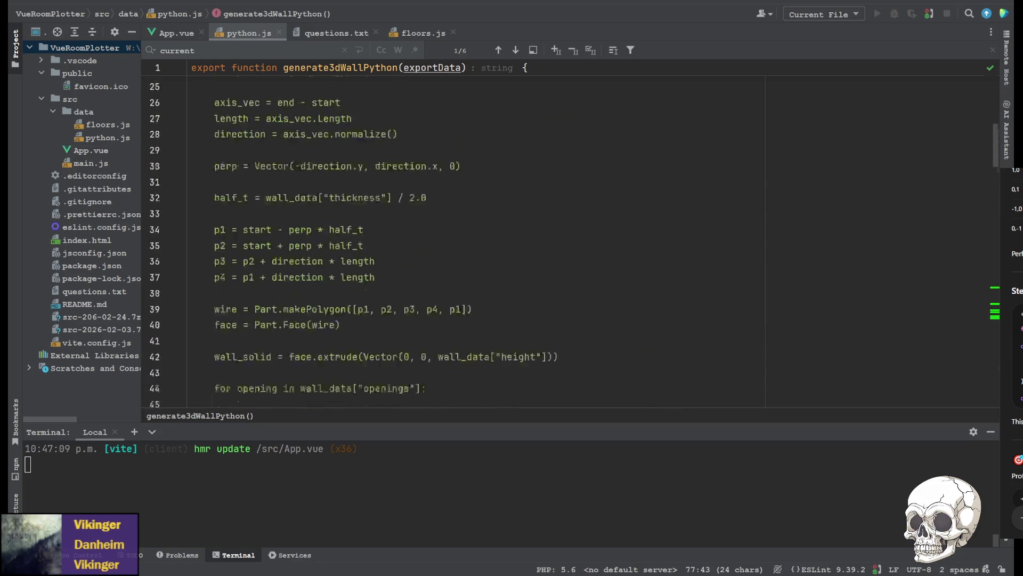
pyautogui.scroll(5, 480, 240)
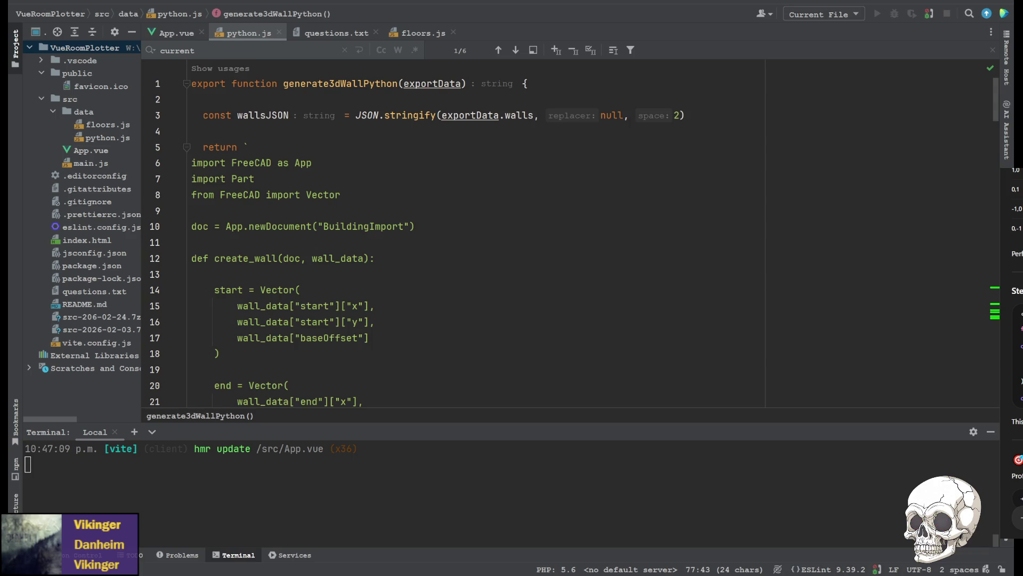
pyautogui.scroll(-5, 480, 240)
pyautogui.scroll(-5, 480, 240)
pyautogui.scroll(-2, 480, 240)
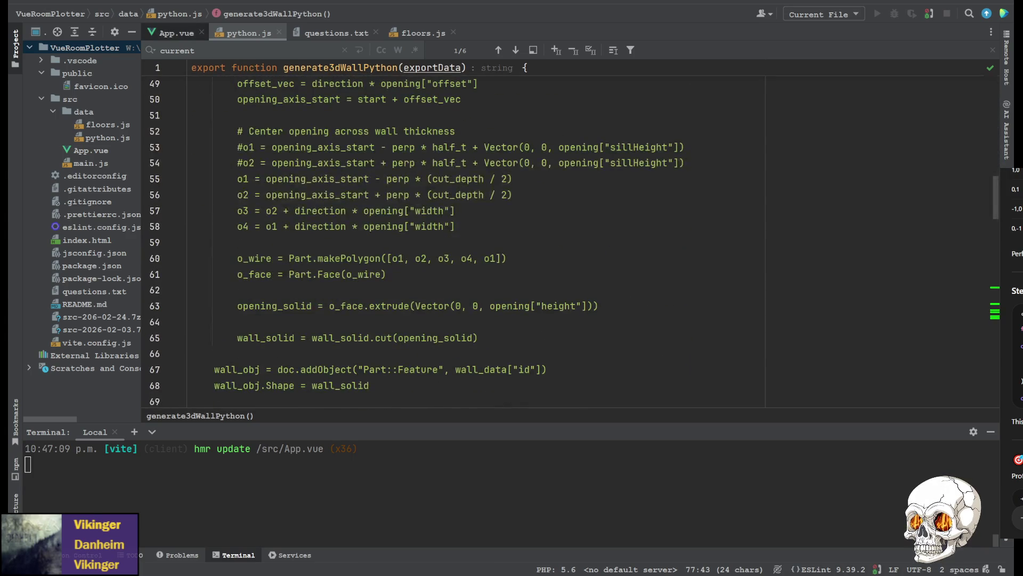
# - Duplicate App.vue's stairSettings block below the original
pyautogui.click(168, 30)
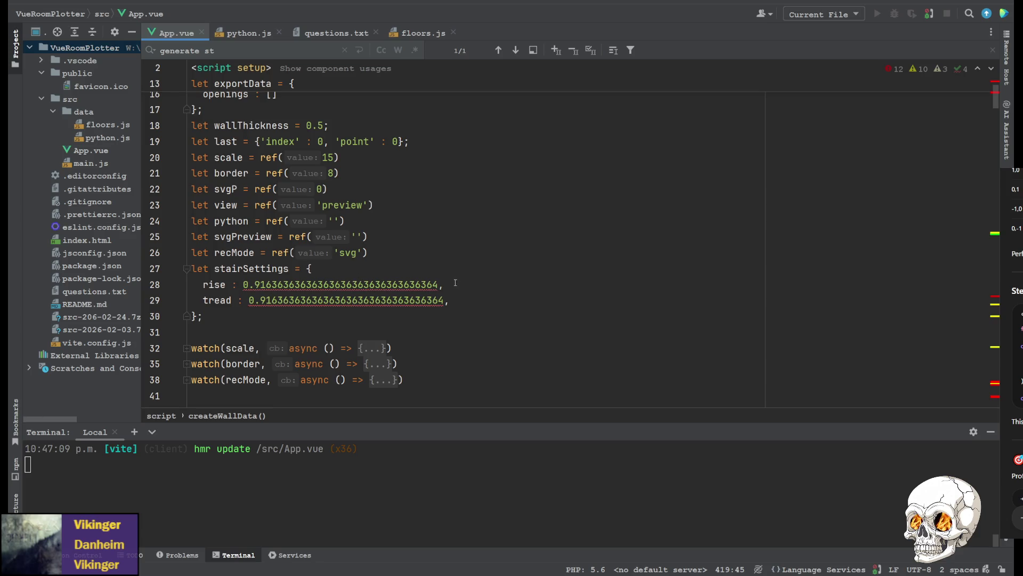
pyautogui.moveTo(227, 316); pyautogui.dragTo(418, 249)
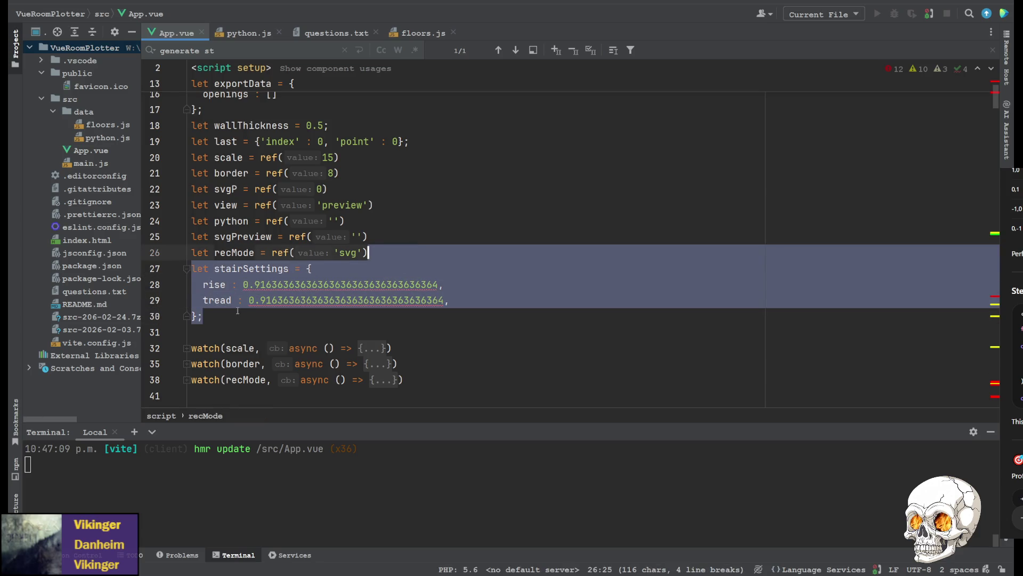
pyautogui.hotkey('ctrl', 'c')
pyautogui.press('Right')
pyautogui.hotkey('ctrl', 'v')
# - Set the copy's rise and tread to 0.5 and comment out the original block with /* */
pyautogui.moveTo(255, 348); pyautogui.dragTo(438, 348)
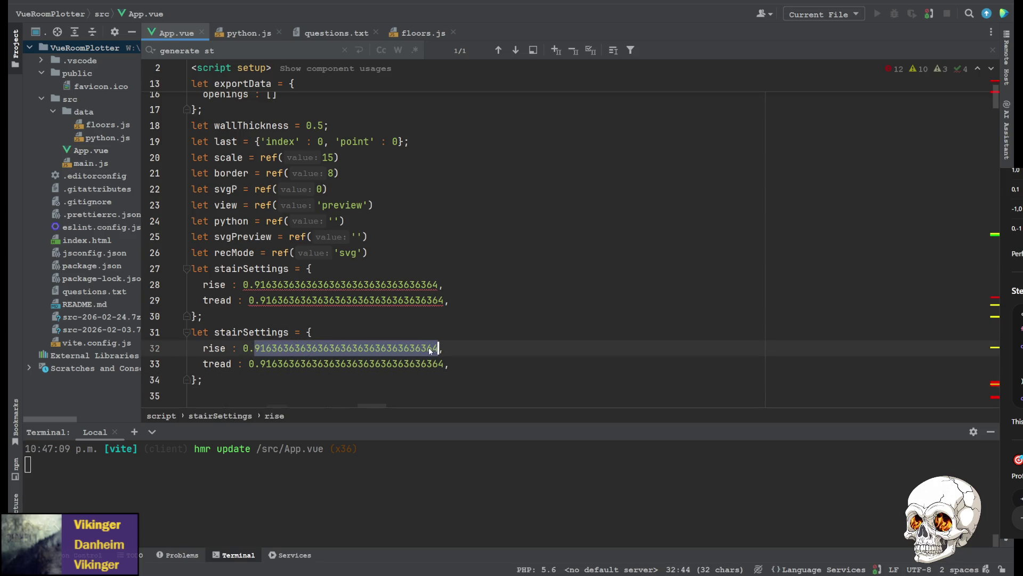
pyautogui.write('5,')
pyautogui.moveTo(260, 364); pyautogui.dragTo(443, 363)
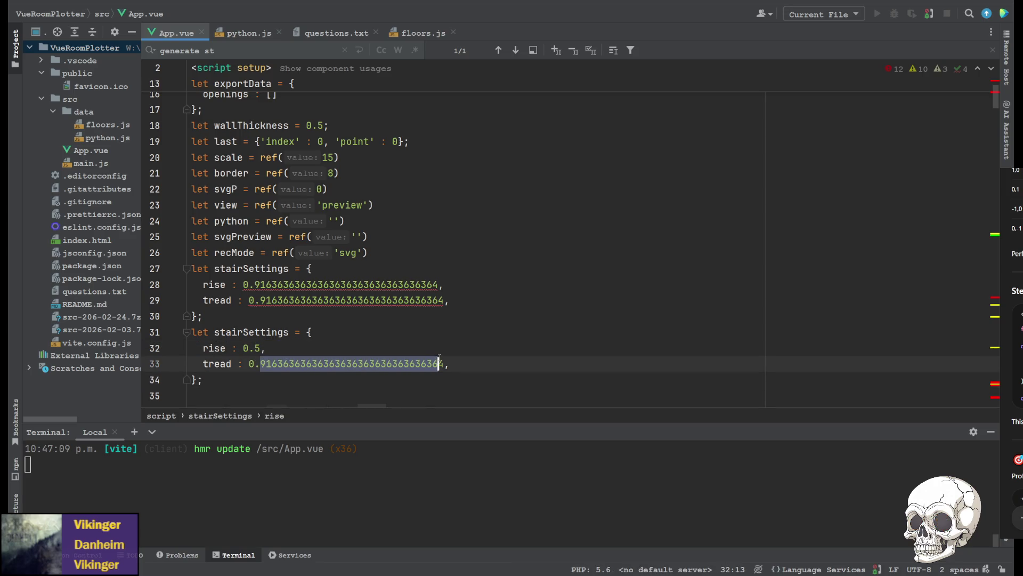
pyautogui.write('5,')
pyautogui.click(192, 269)
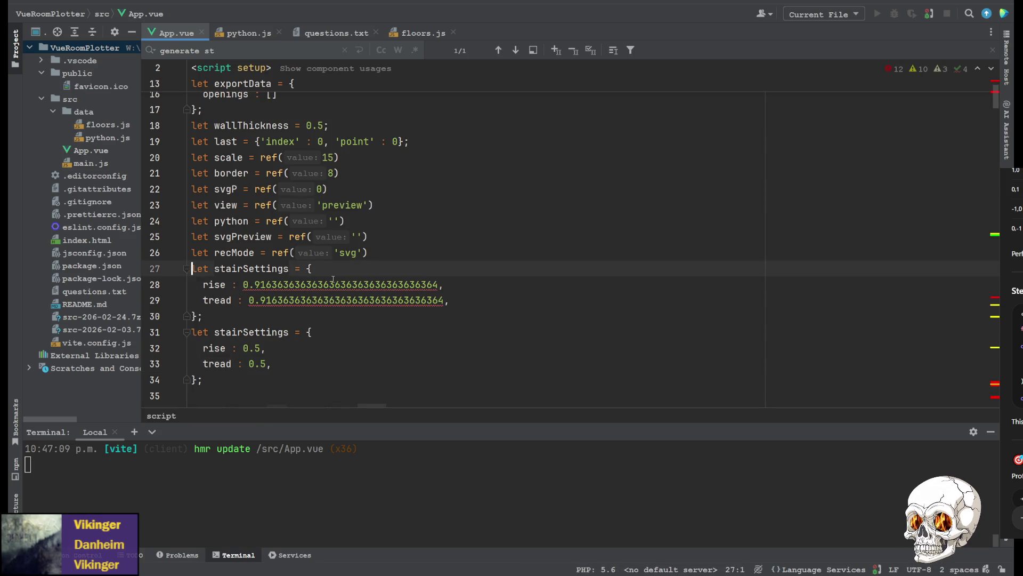
pyautogui.write('/*')
pyautogui.press('Down')
pyautogui.press('Down')
pyautogui.press('Down')
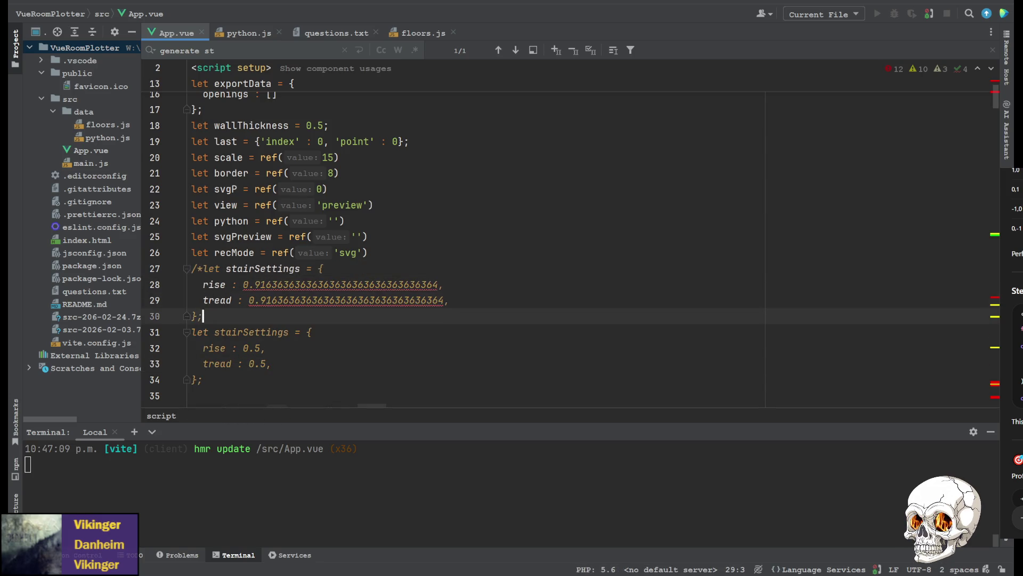
pyautogui.write('*/')
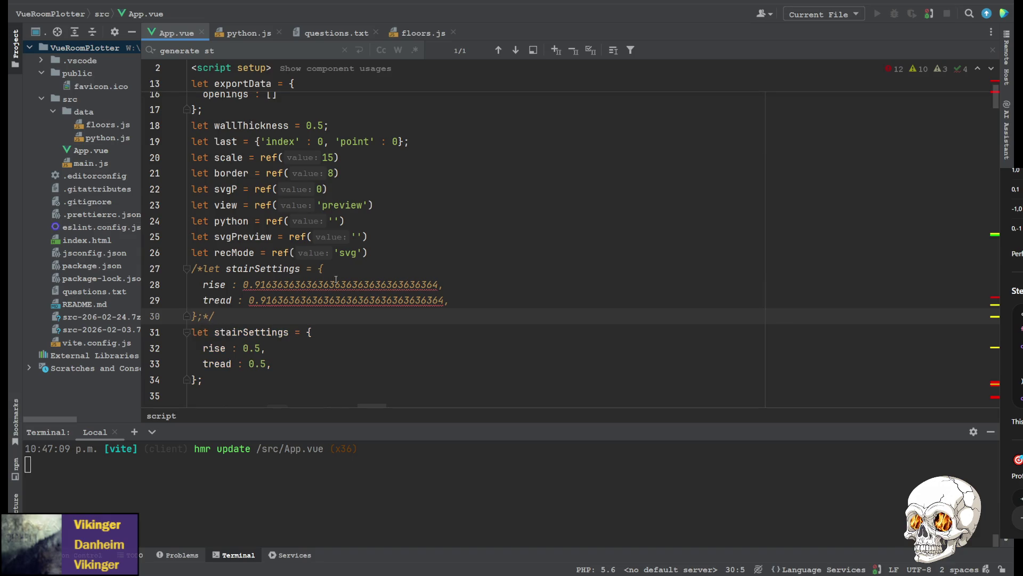
pyautogui.click(251, 33)
pyautogui.scroll(3, 410, 224)
pyautogui.scroll(3, 410, 224)
pyautogui.scroll(3, 409, 224)
pyautogui.scroll(3, 410, 225)
pyautogui.scroll(3, 384, 217)
pyautogui.scroll(-2, 360, 215)
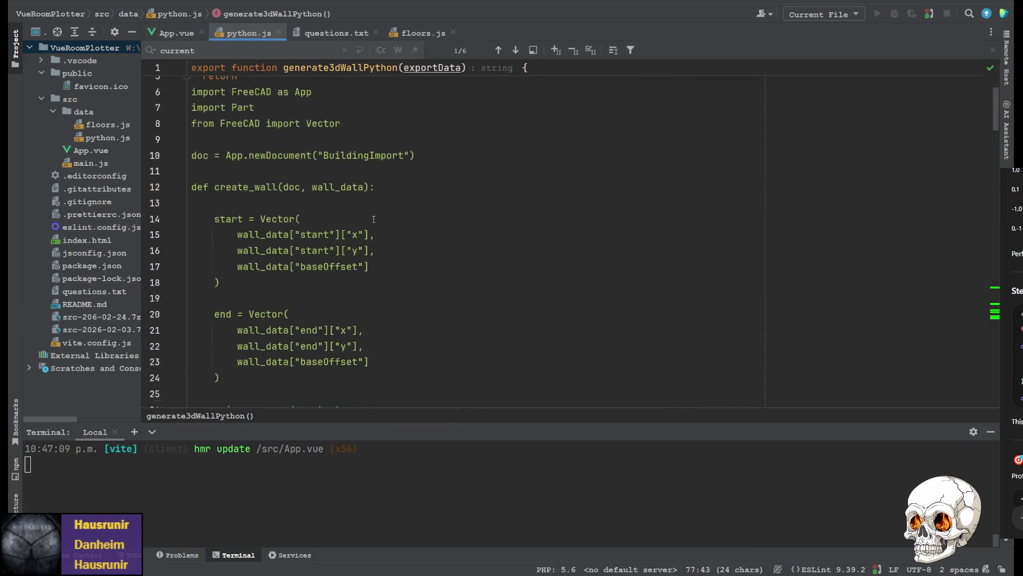
pyautogui.scroll(-3, 344, 210)
pyautogui.scroll(-2, 345, 162)
pyautogui.scroll(1, 343, 176)
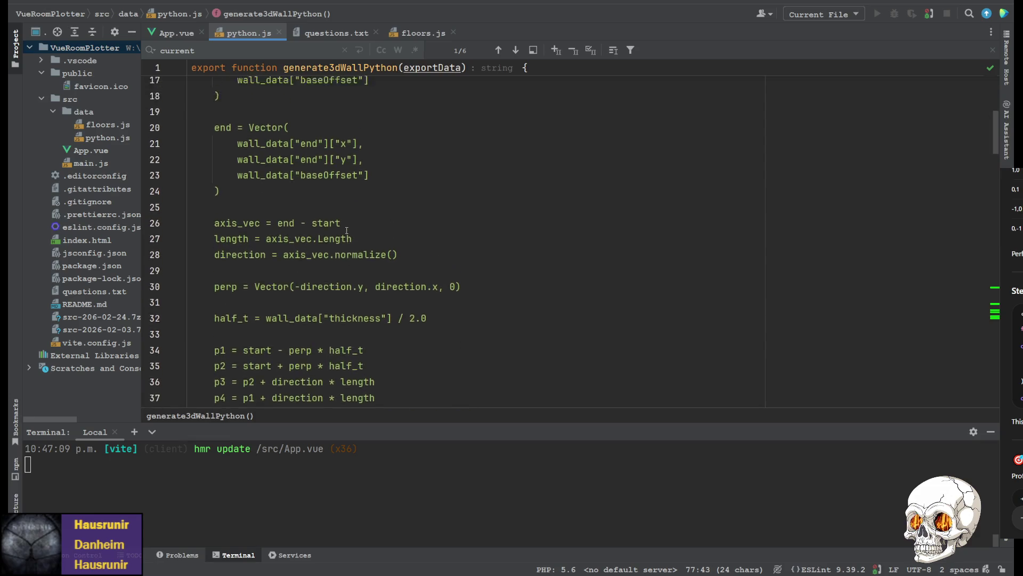
pyautogui.scroll(1, 342, 188)
pyautogui.scroll(-7, 342, 193)
pyautogui.scroll(-7, 336, 216)
pyautogui.scroll(-4, 320, 256)
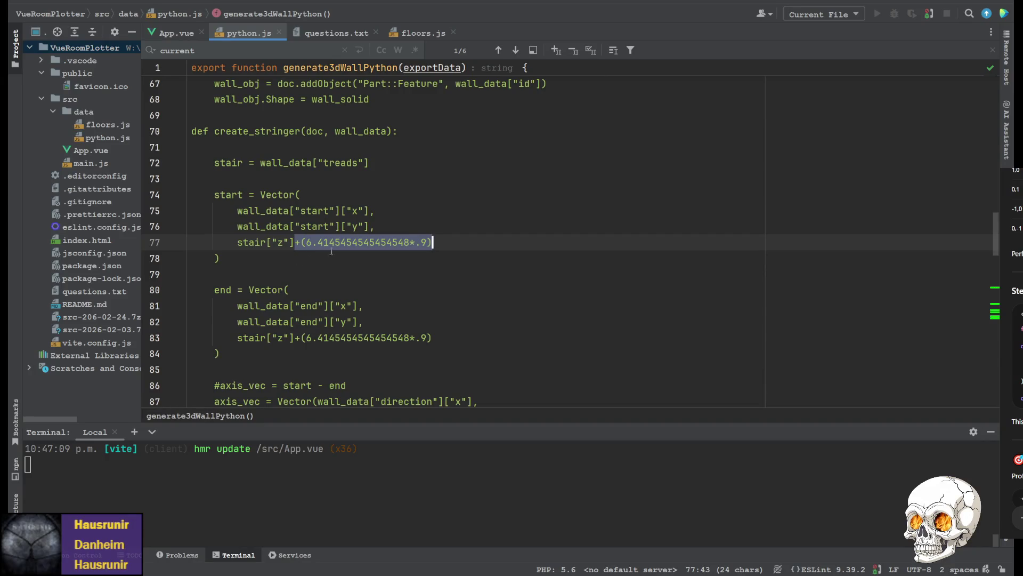
pyautogui.scroll(-2, 312, 280)
pyautogui.scroll(-3, 314, 283)
pyautogui.scroll(1, 328, 276)
pyautogui.scroll(-3, 340, 265)
pyautogui.scroll(1, 340, 265)
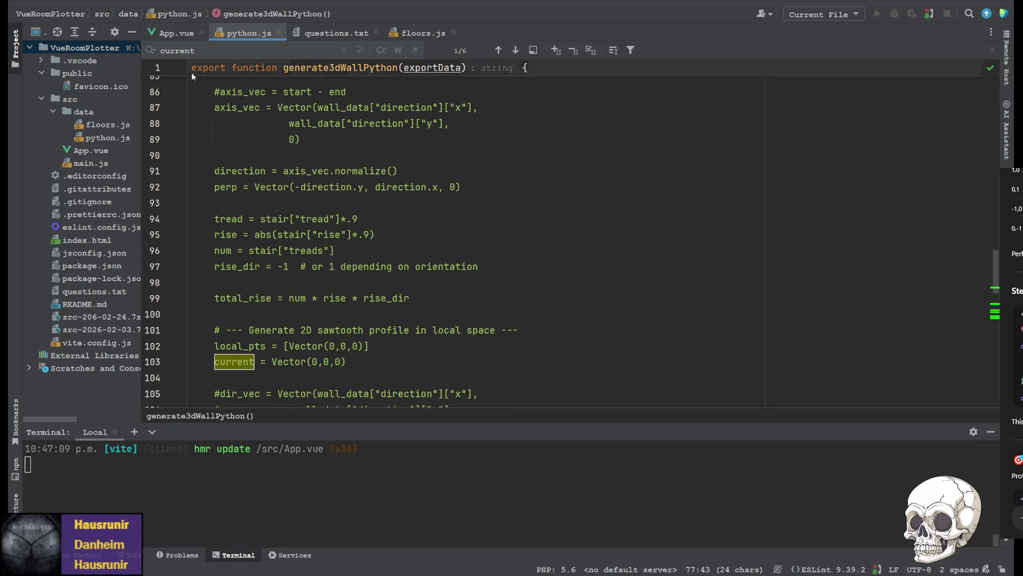
pyautogui.click(417, 31)
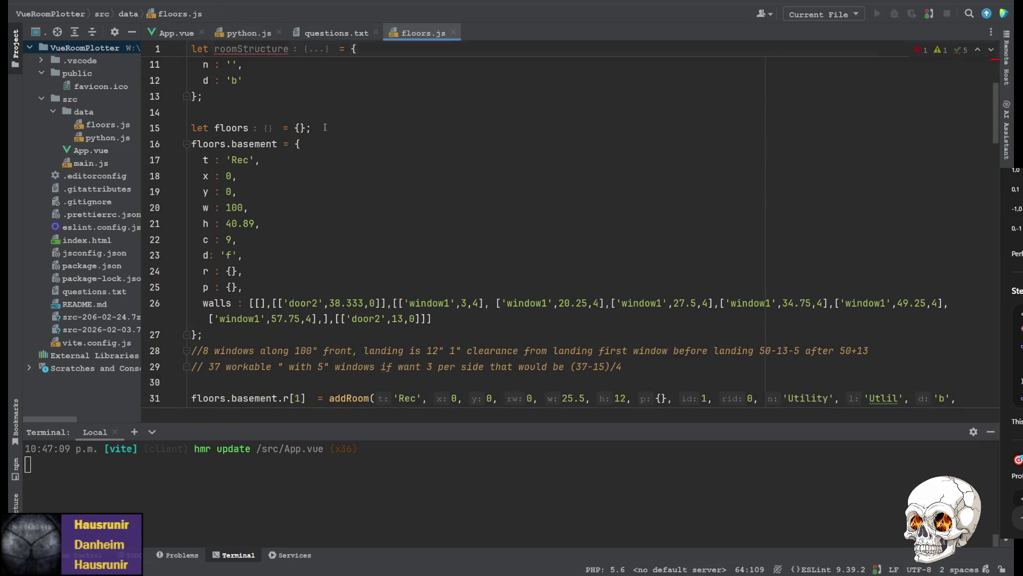
pyautogui.scroll(1, 321, 256)
pyautogui.scroll(-4, 321, 256)
pyautogui.scroll(-4, 316, 255)
pyautogui.scroll(-4, 308, 255)
pyautogui.scroll(-4, 298, 252)
pyautogui.scroll(-4, 299, 252)
pyautogui.scroll(2, 360, 232)
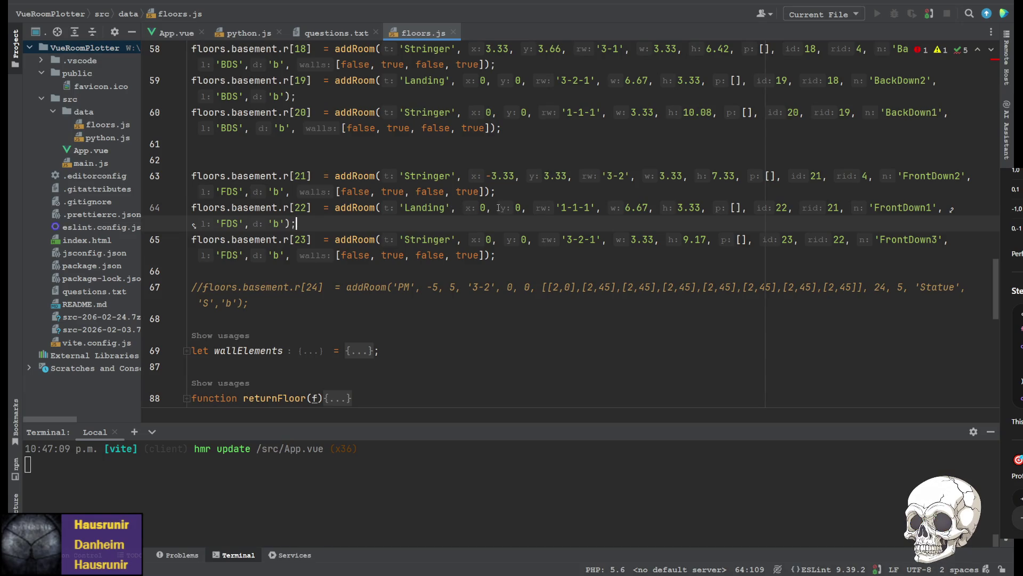
pyautogui.scroll(1, 488, 205)
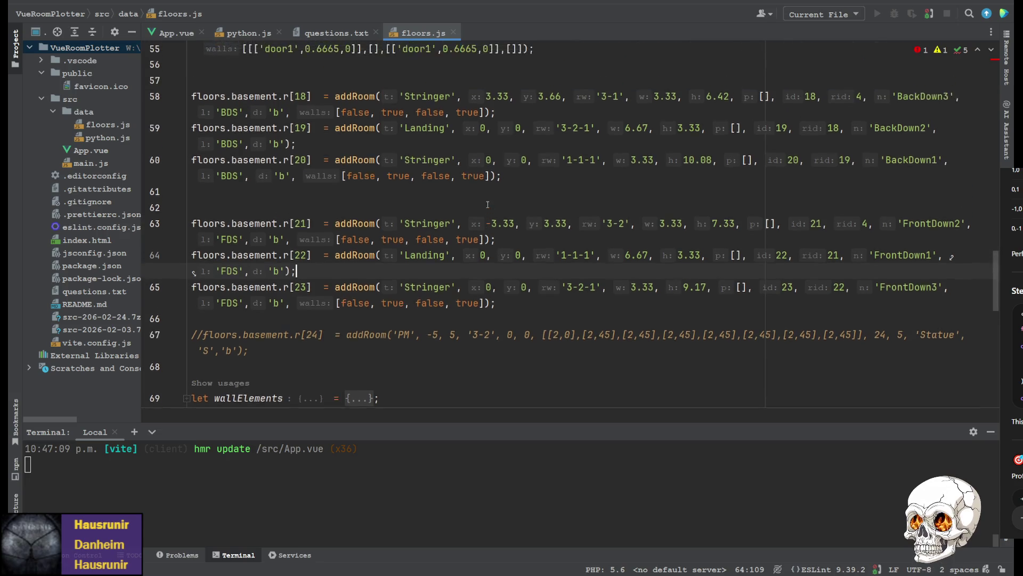
pyautogui.scroll(1, 480, 202)
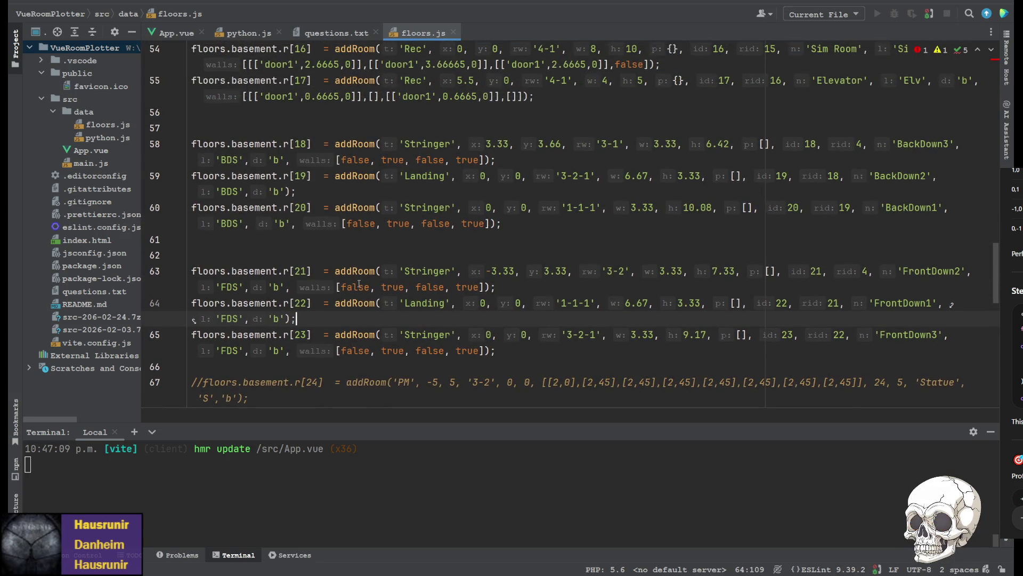
# - Place the cursor in FrontDown2's walls flags array in floors.js
pyautogui.click(393, 286)
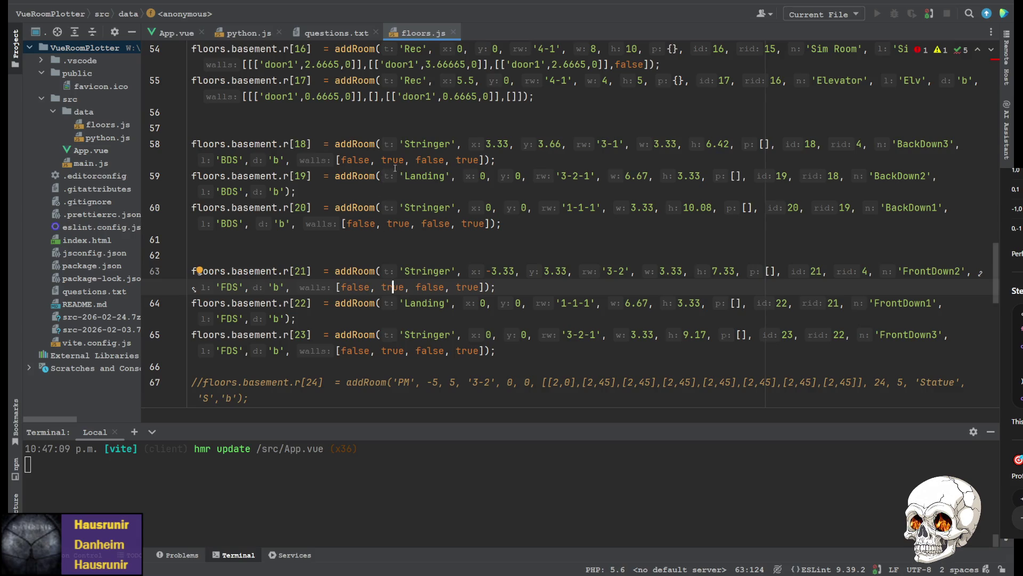
pyautogui.scroll(1, 279, 195)
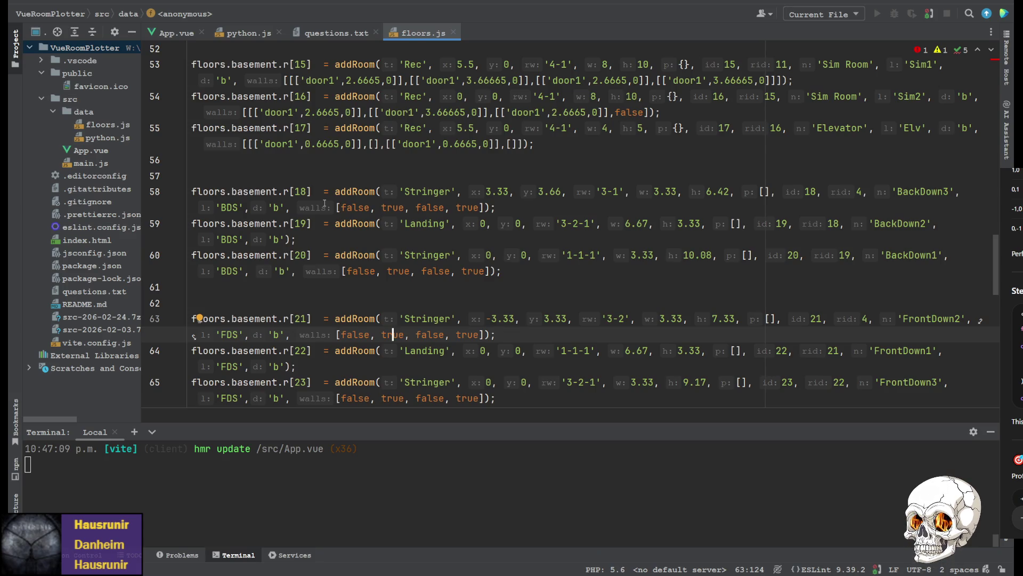
pyautogui.scroll(1, 552, 225)
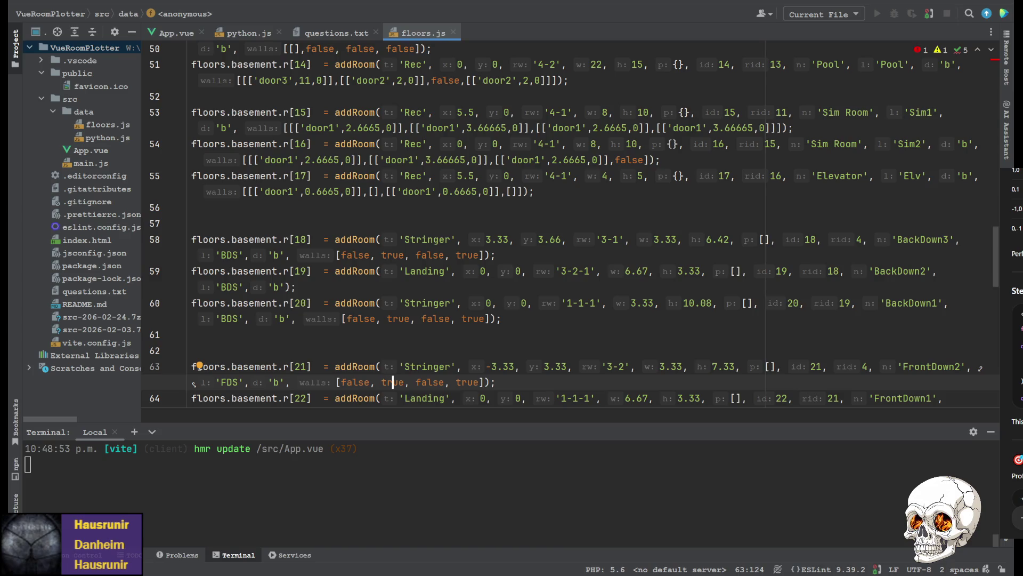
pyautogui.doubleClick(389, 255)
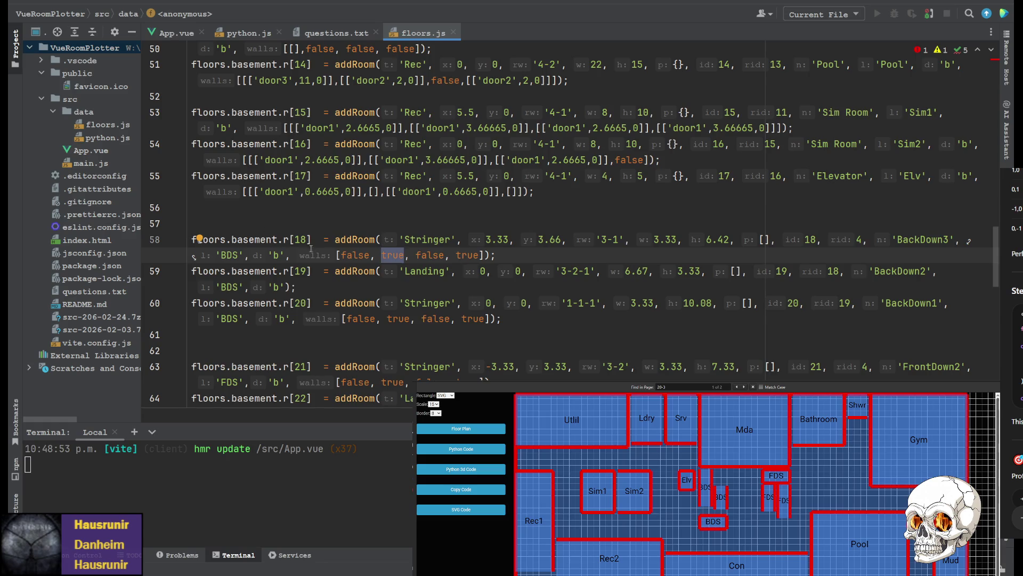
pyautogui.click(429, 303)
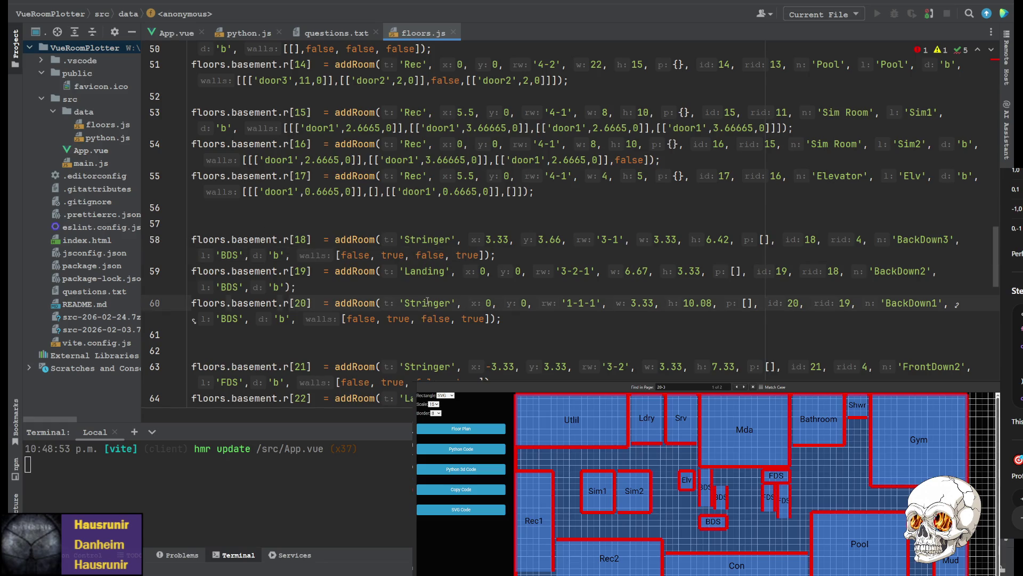